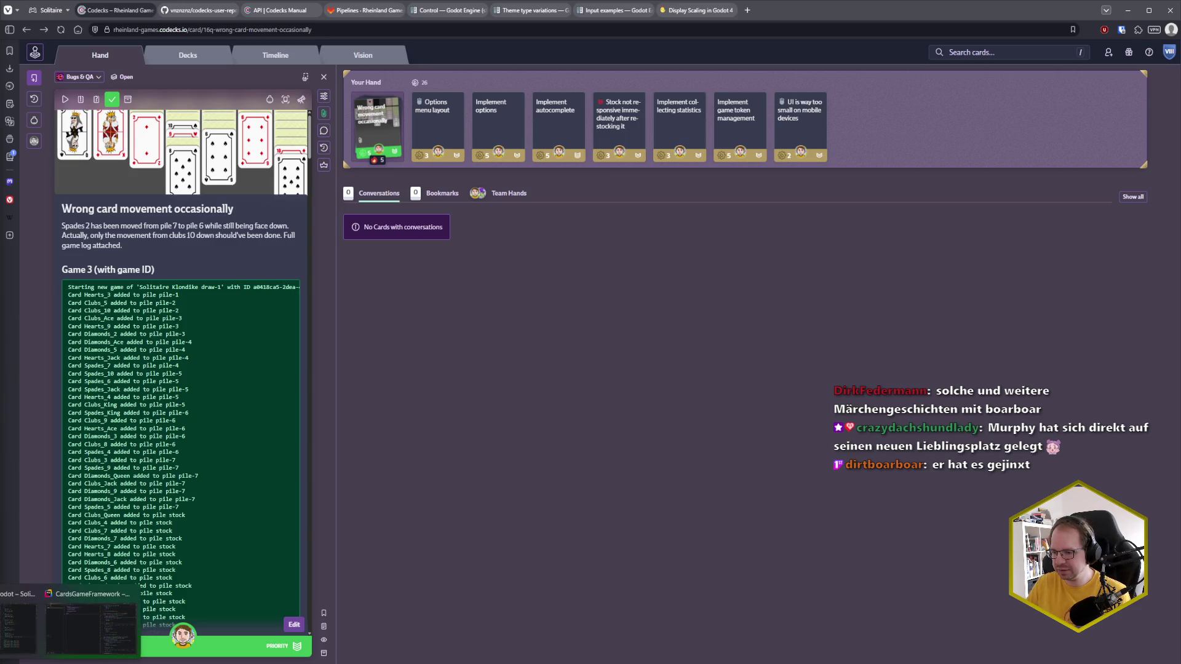
Step: Switch to Rider and show the Git log below SolitaireBoardLayout.cs
key("alt+Tab")
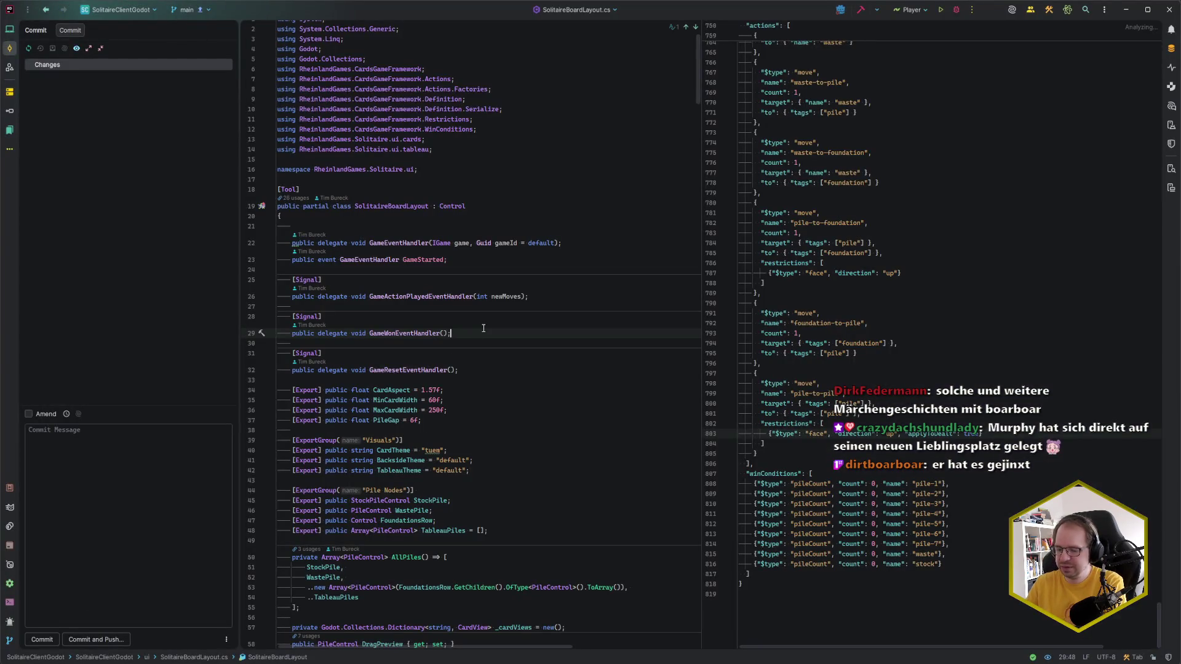
key("alt+9")
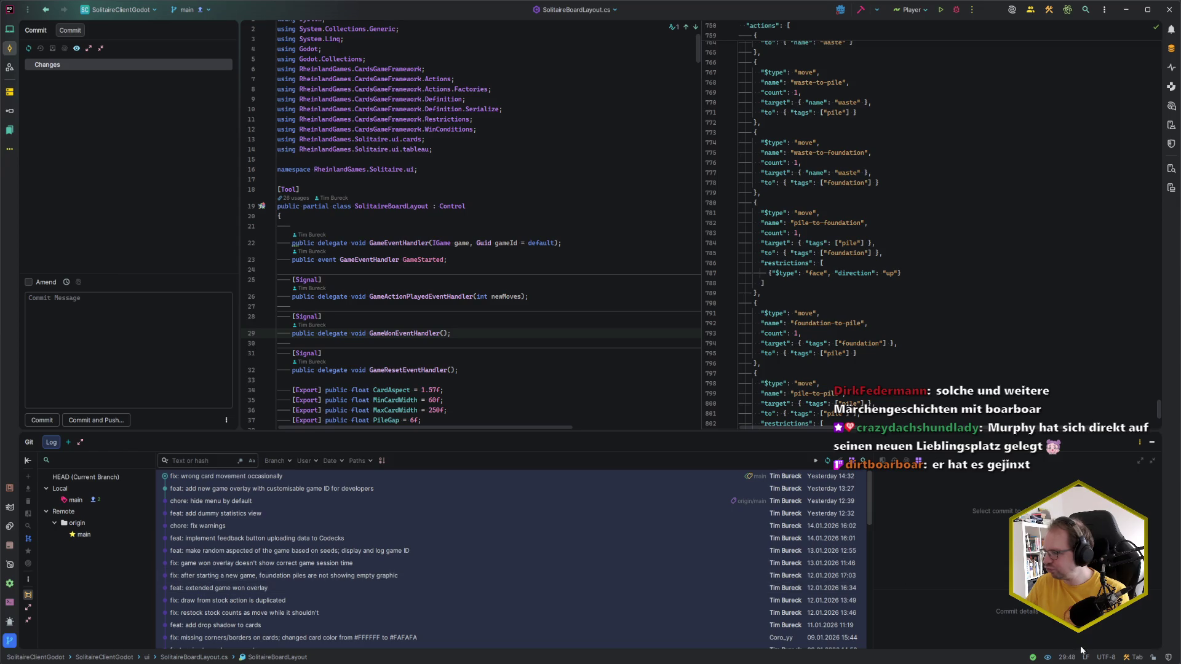
key("super+n")
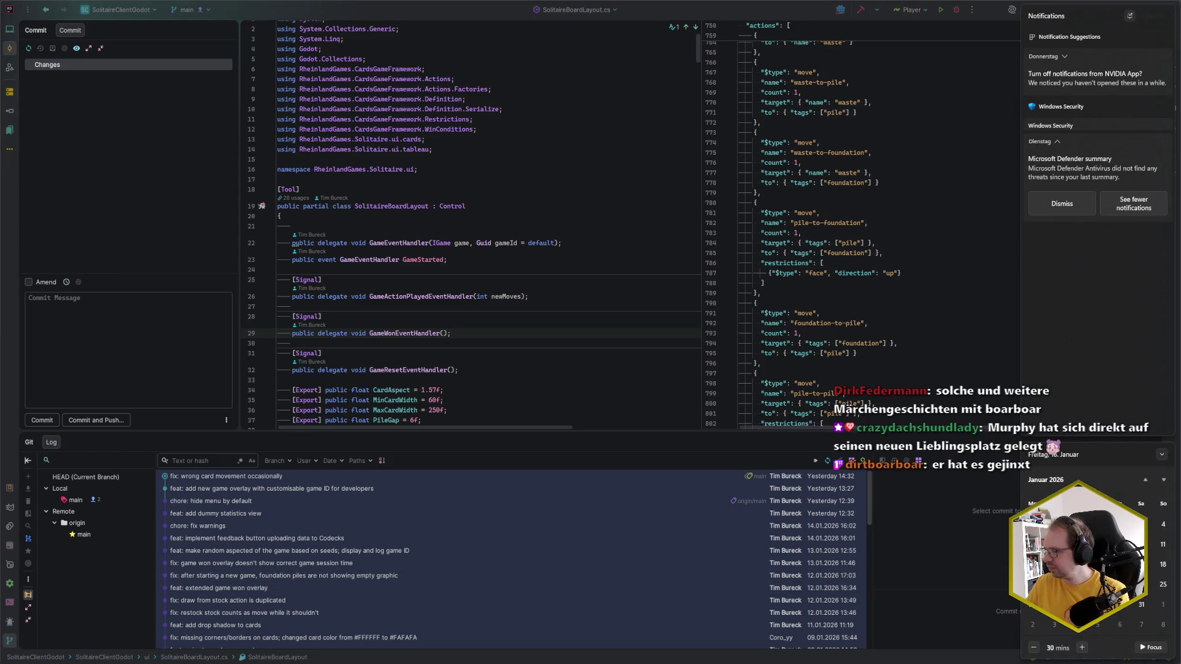
key("super+n")
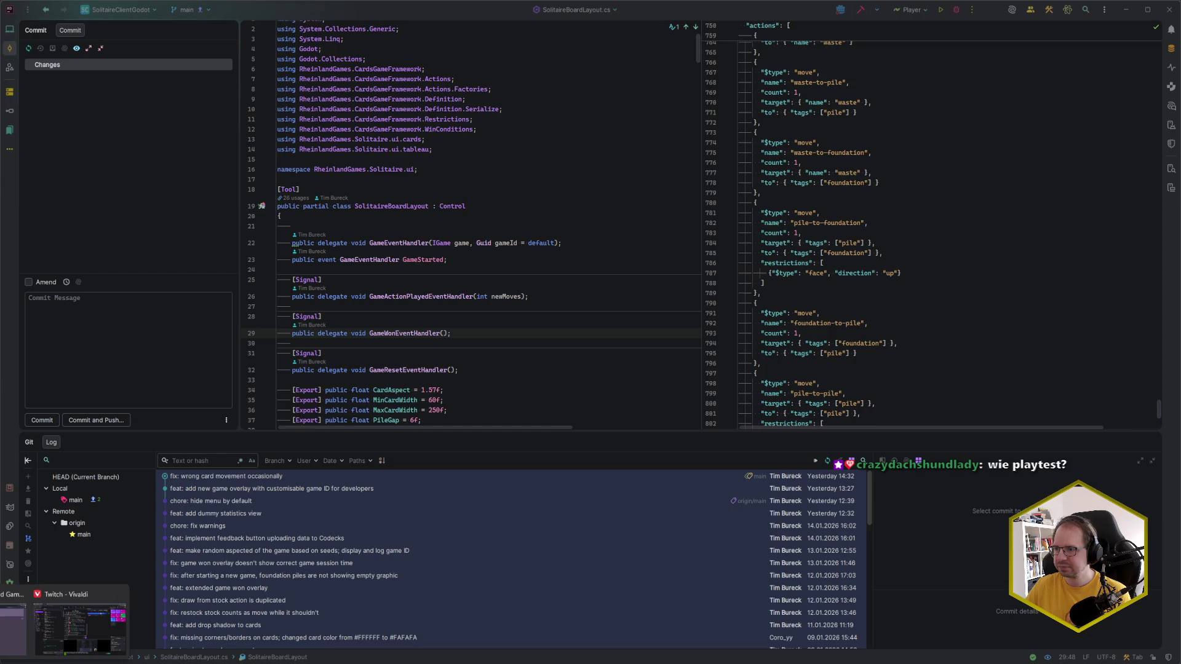
Step: Leave the bug card's description unchanged and open its attached image.png at full size
left_click(37, 633)
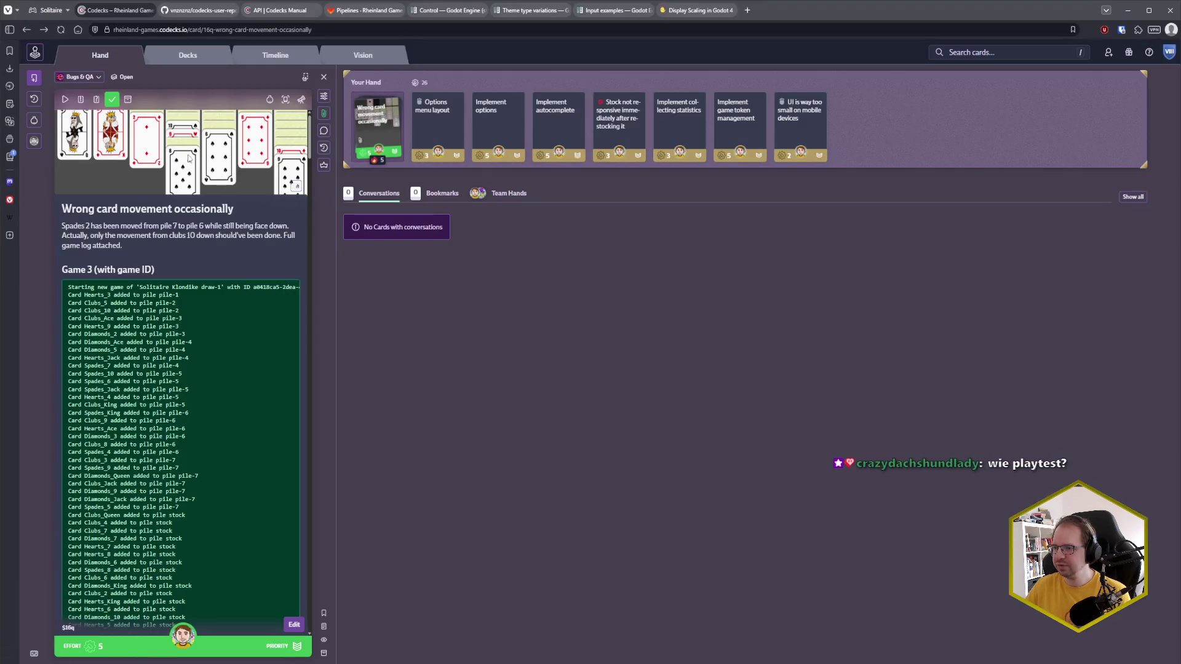
left_click(219, 217)
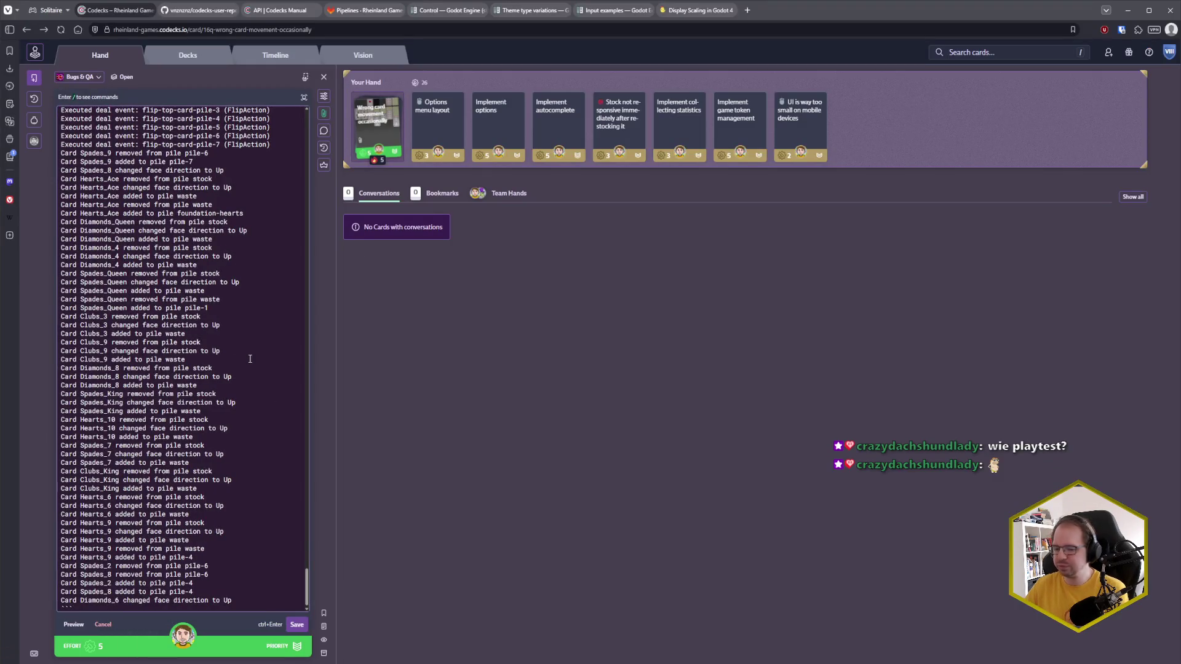
key("ctrl+Return")
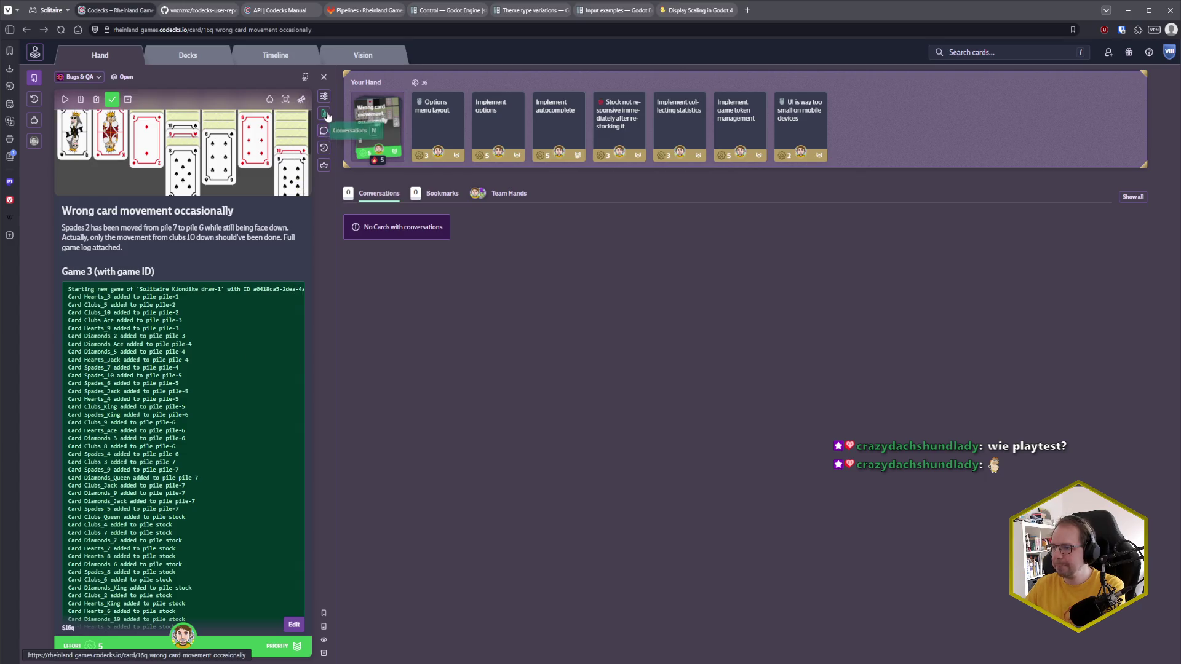
left_click(324, 113)
left_click(441, 212)
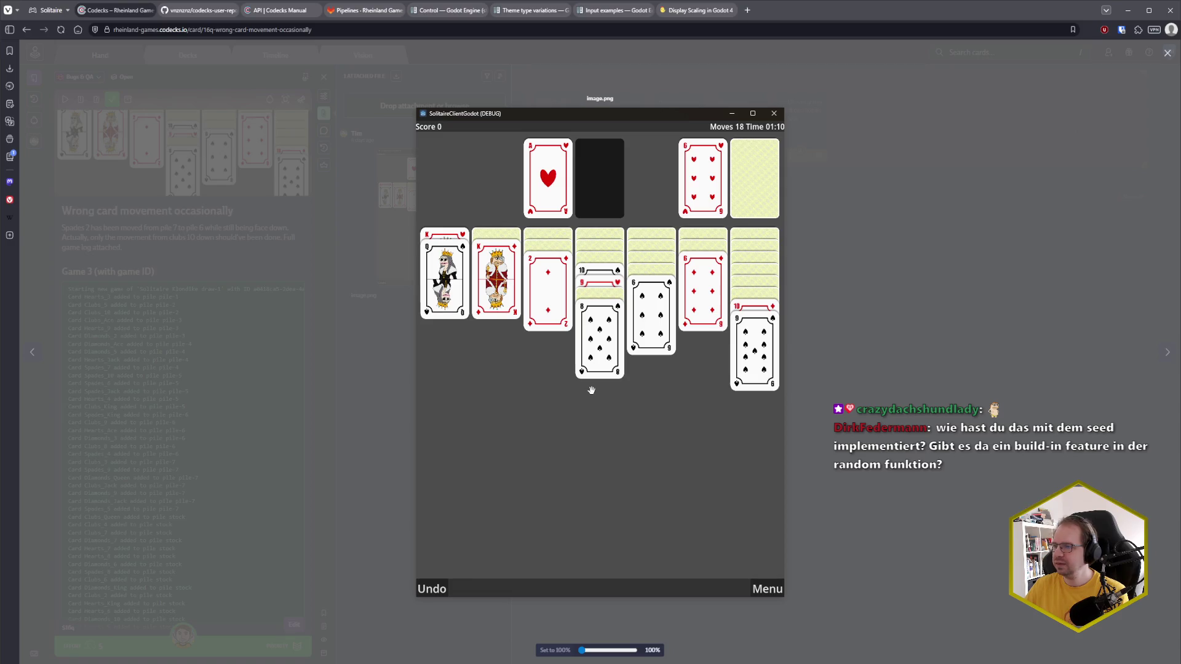
Step: Close the screenshot, reopen image.png to inspect it, then close the viewer again
left_click(838, 350)
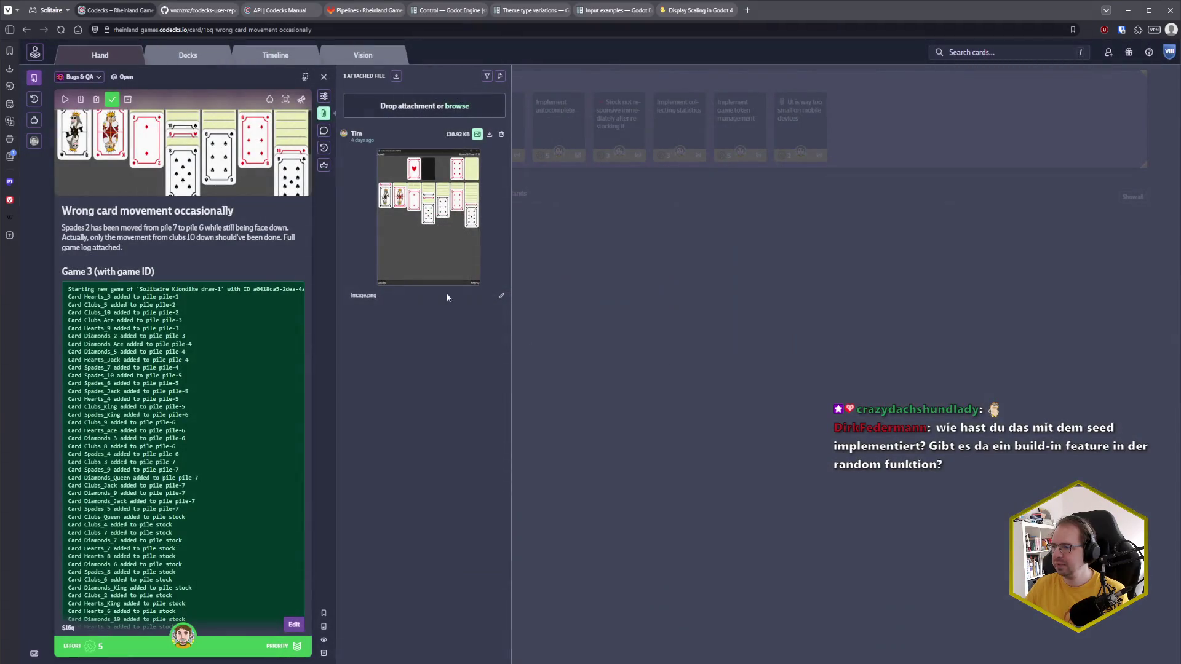
left_click(446, 245)
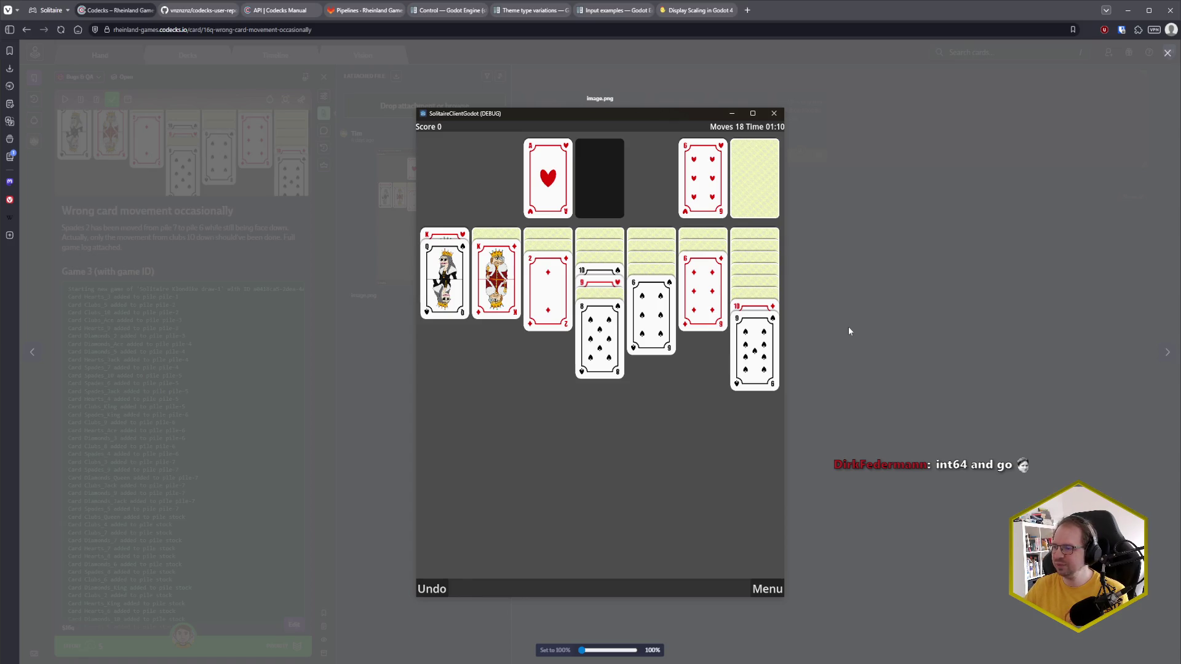
left_click(848, 327)
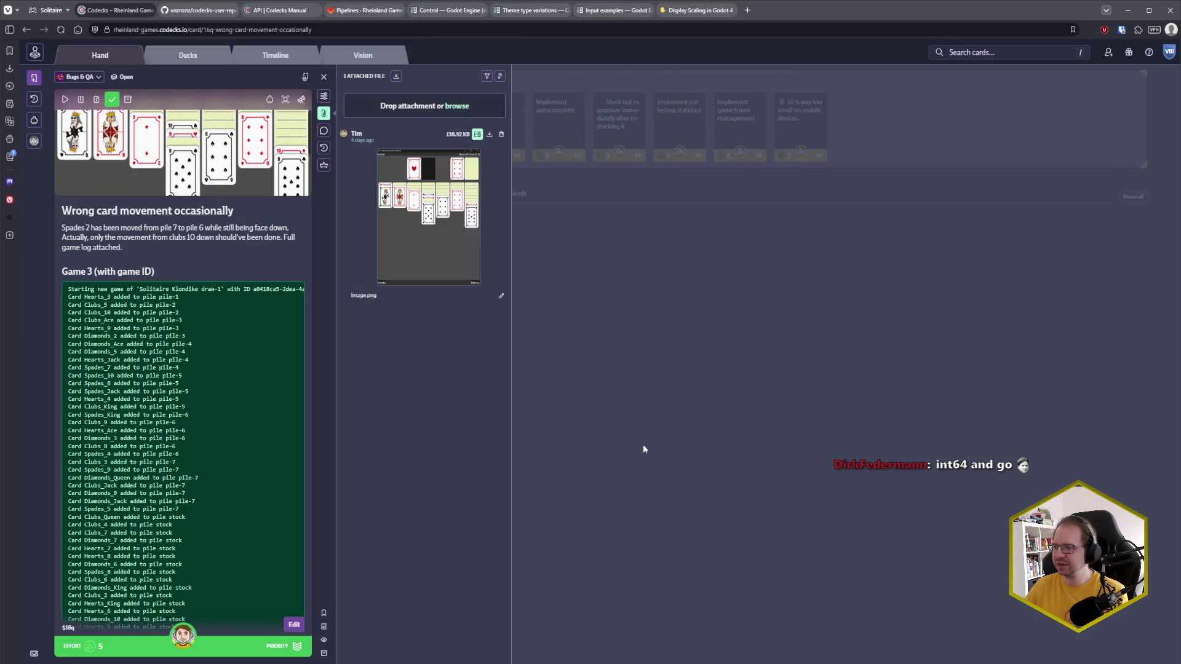
Step: Close the attachments, view the Options menu layout card's details, then return to Rider
left_click(644, 449)
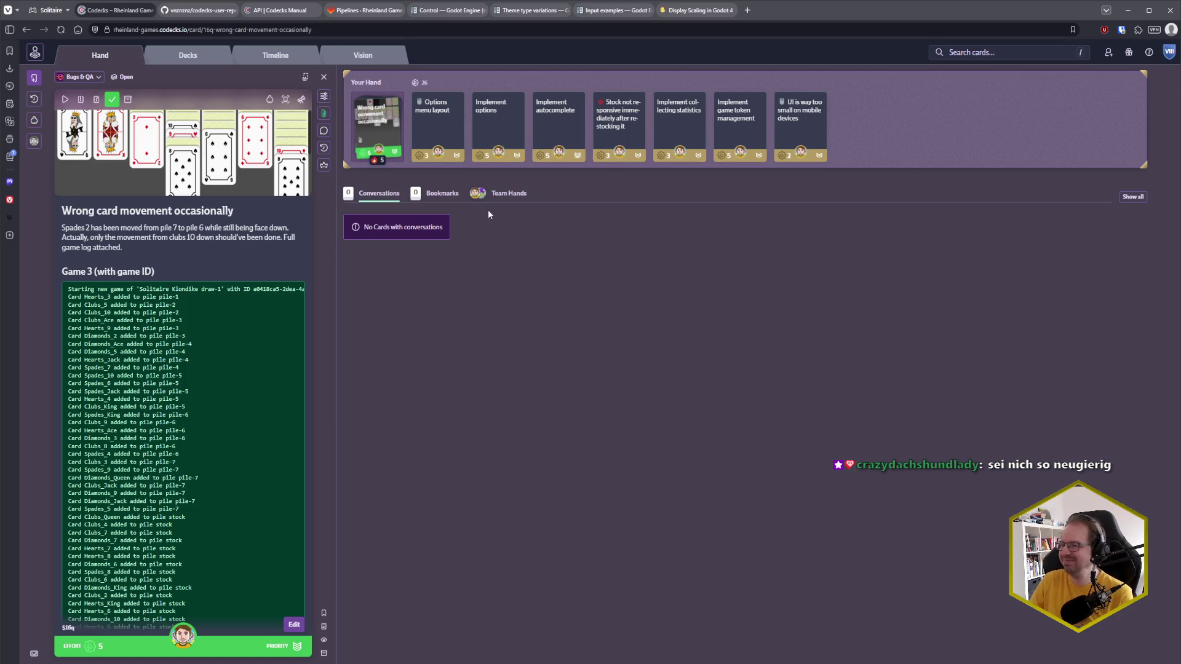
left_click(455, 131)
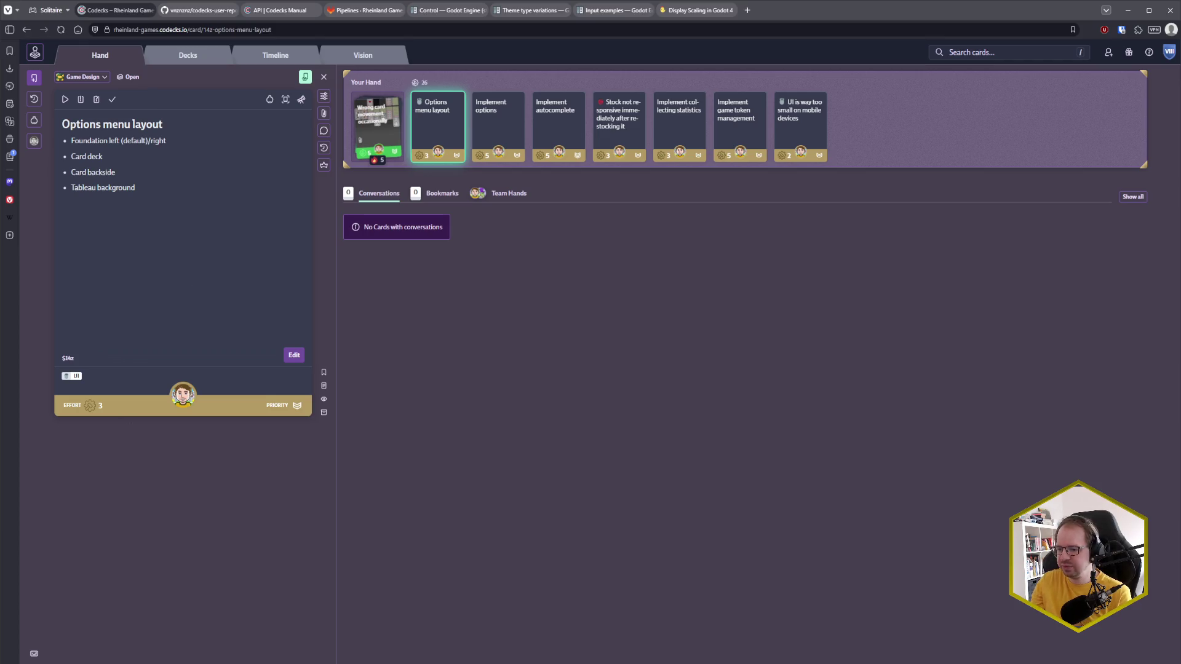
mouse_move(61, 652)
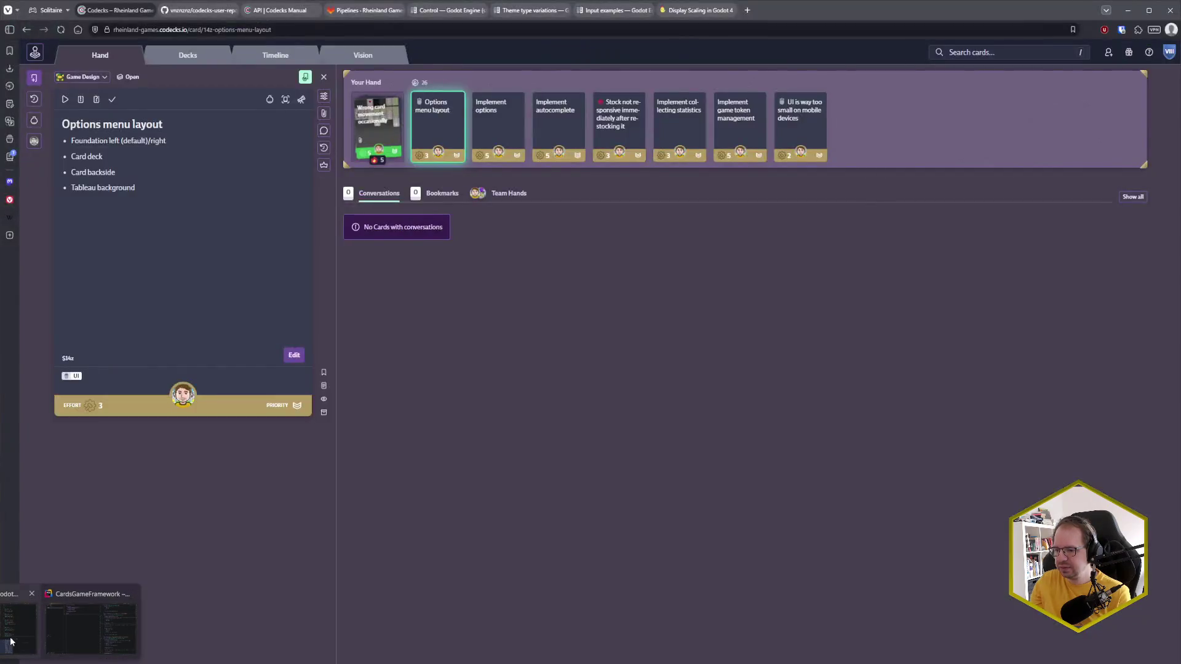
left_click(10, 642)
Step: Switch the left tool window to the Solution explorer in File System view
left_click(369, 229)
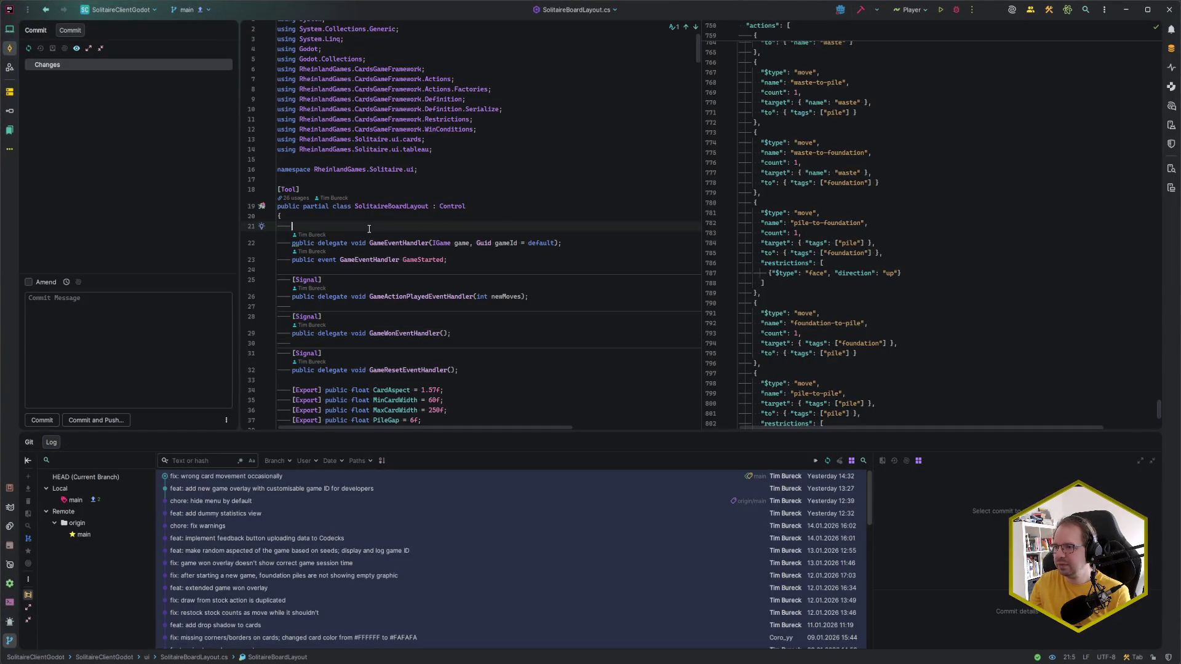
key("alt+1")
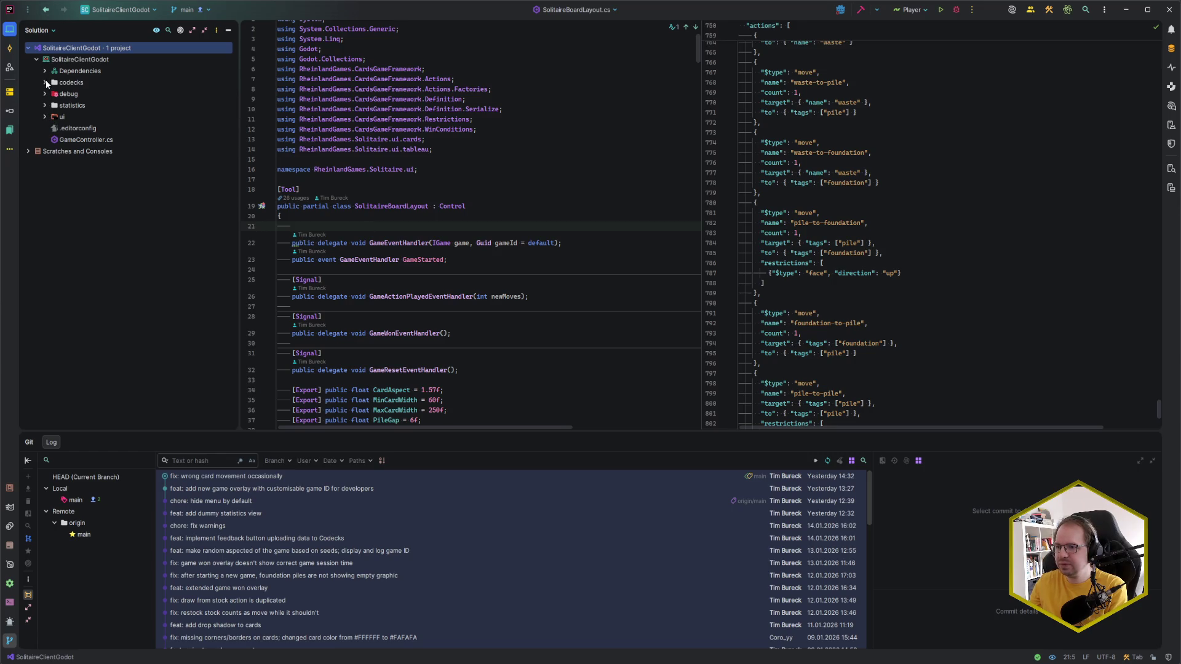
left_click(40, 31)
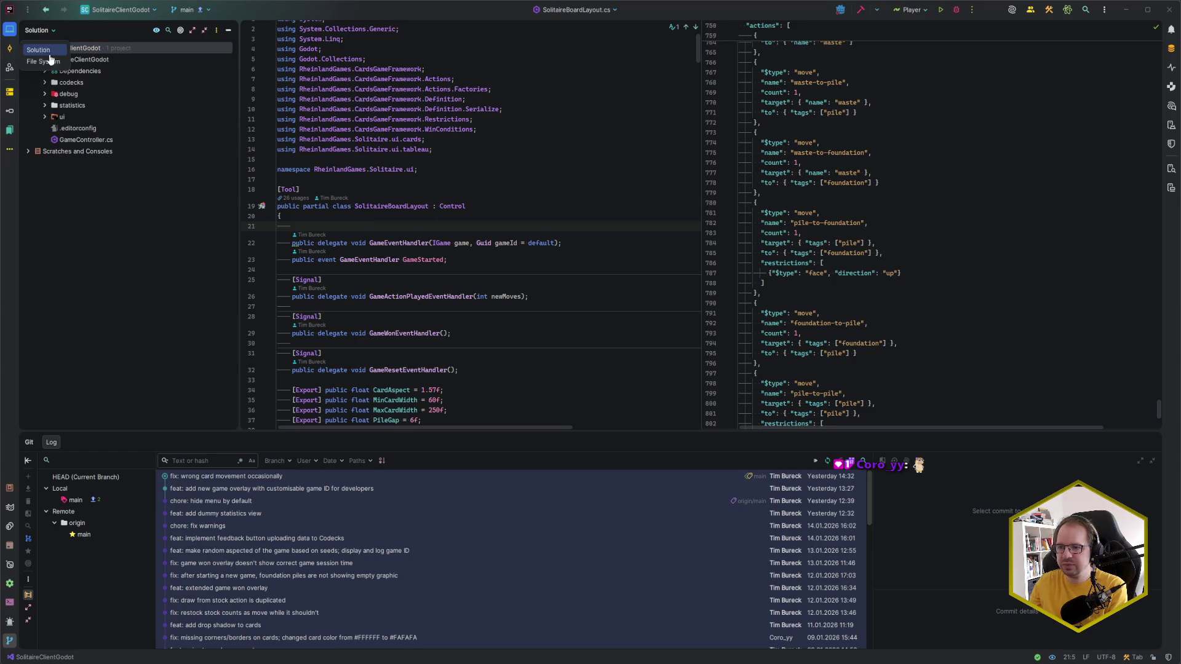
left_click(43, 61)
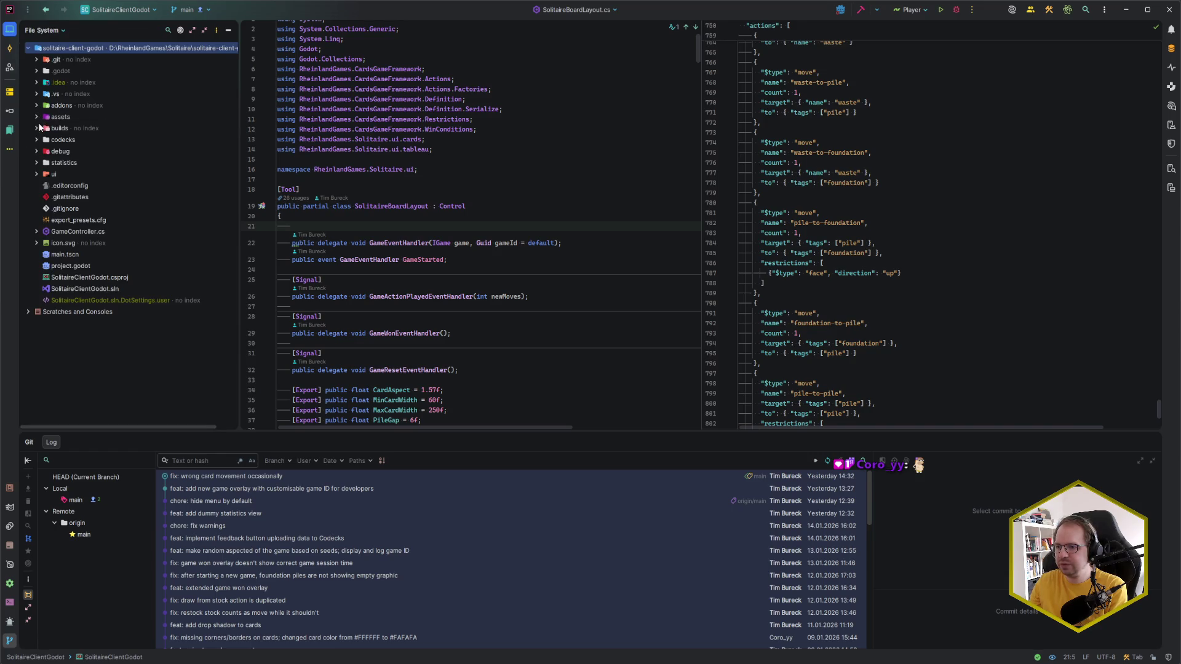
Step: Browse the assets > cards > backsides folders, then collapse assets again
left_click(36, 117)
left_click(43, 129)
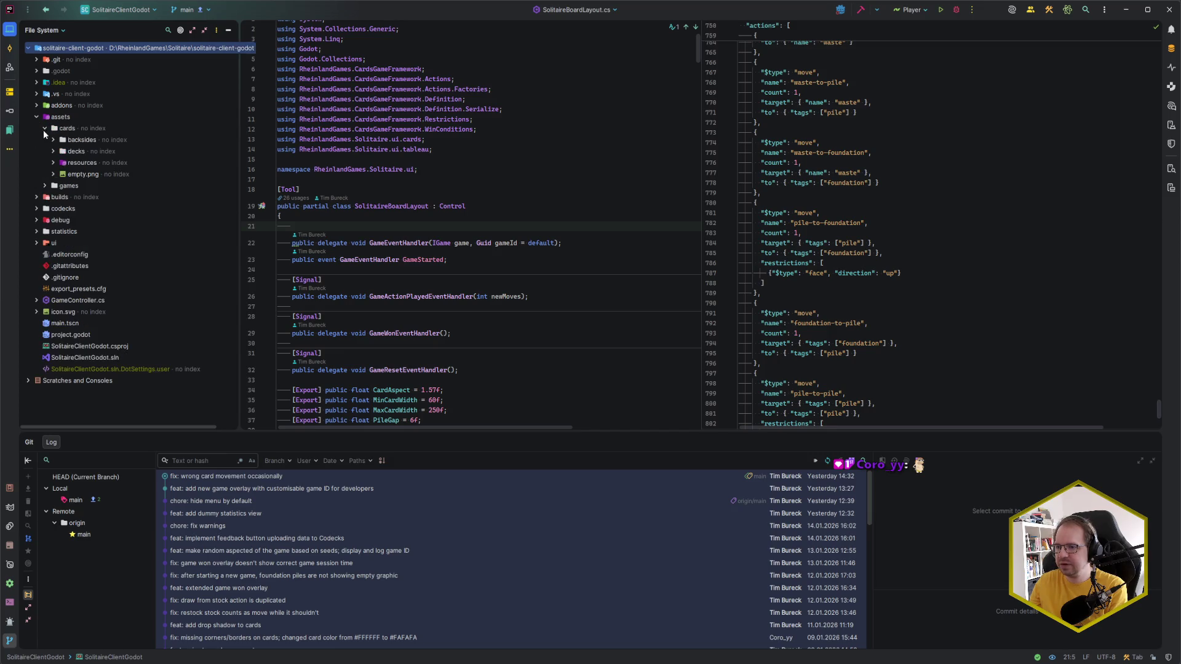
left_click(51, 140)
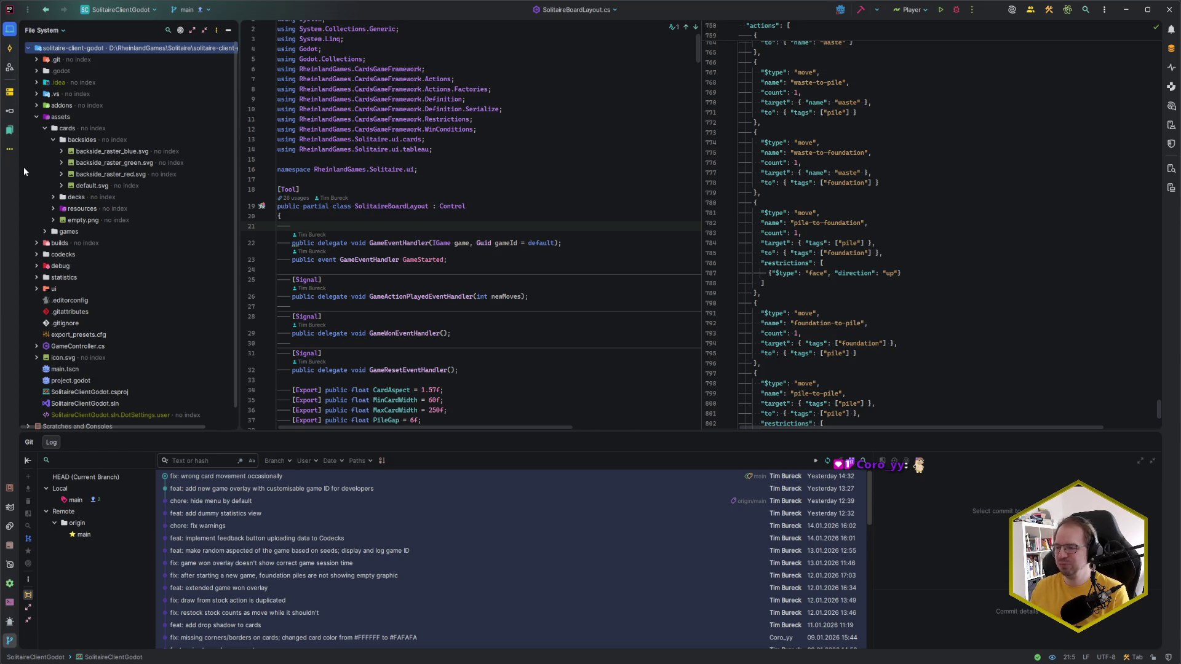
left_click(39, 117)
mouse_move(47, 663)
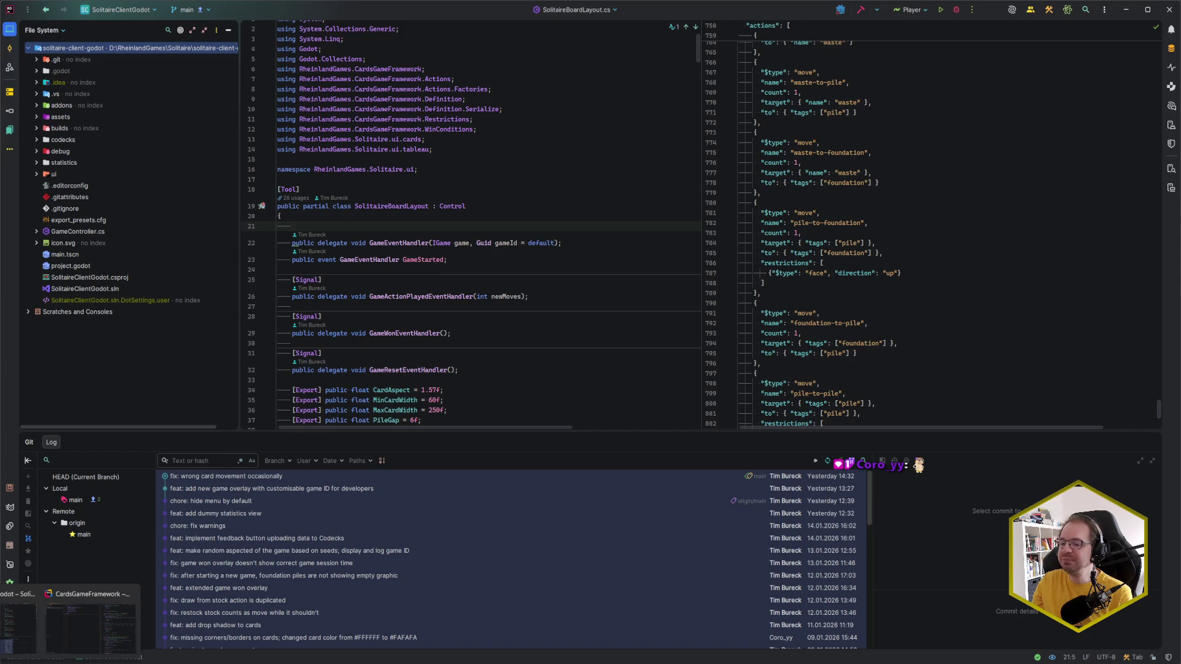
Step: Return to Codecks and start work on the Options menu layout card
left_click(80, 625)
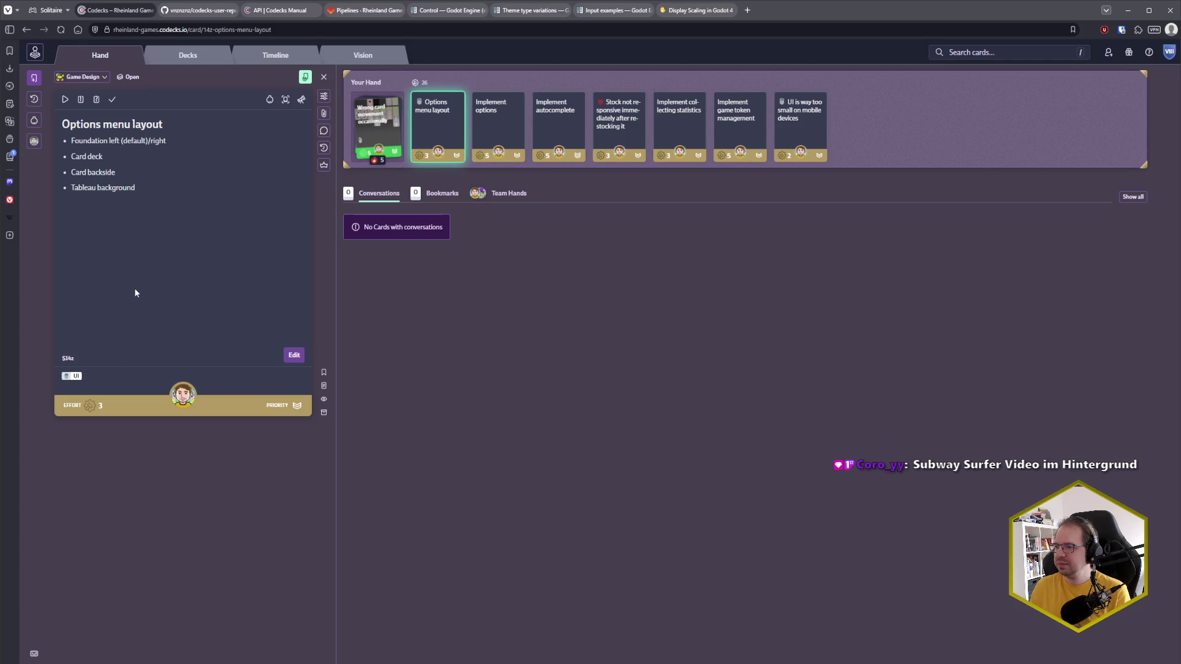
left_click(65, 99)
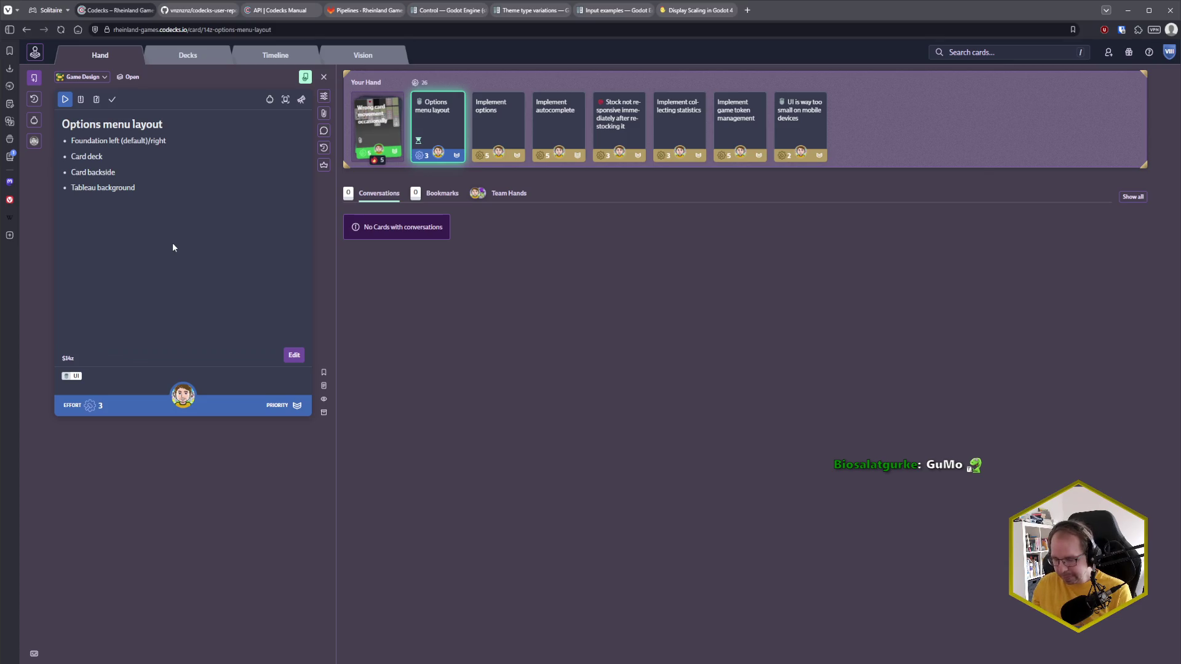
Step: Open the Options menu layout card's description for editing, then close the editor
double_click(172, 248)
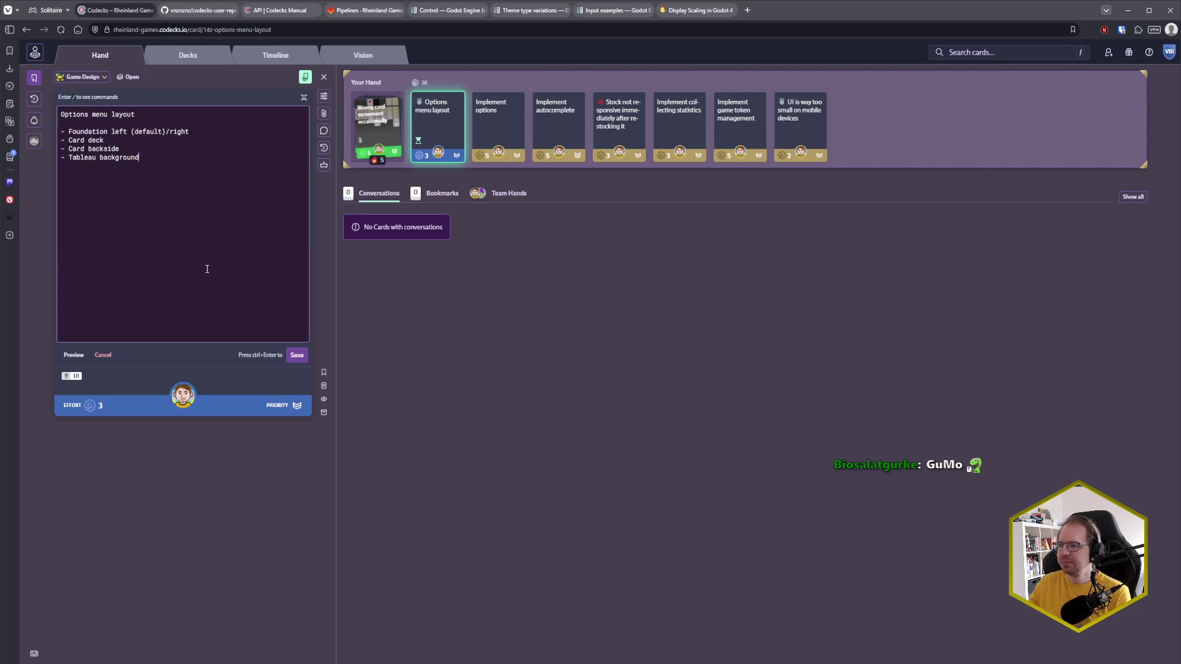
key("ctrl+Return")
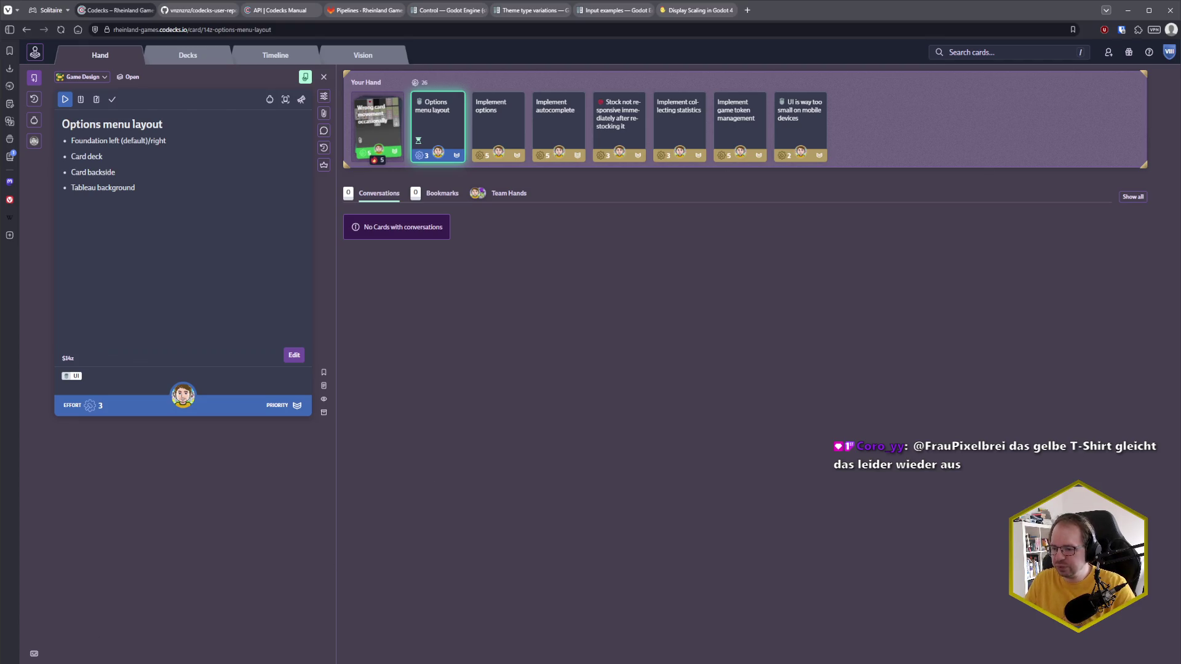
Step: Close Rider's Git log panel and run the Player configuration, launching Godot
left_click(67, 621)
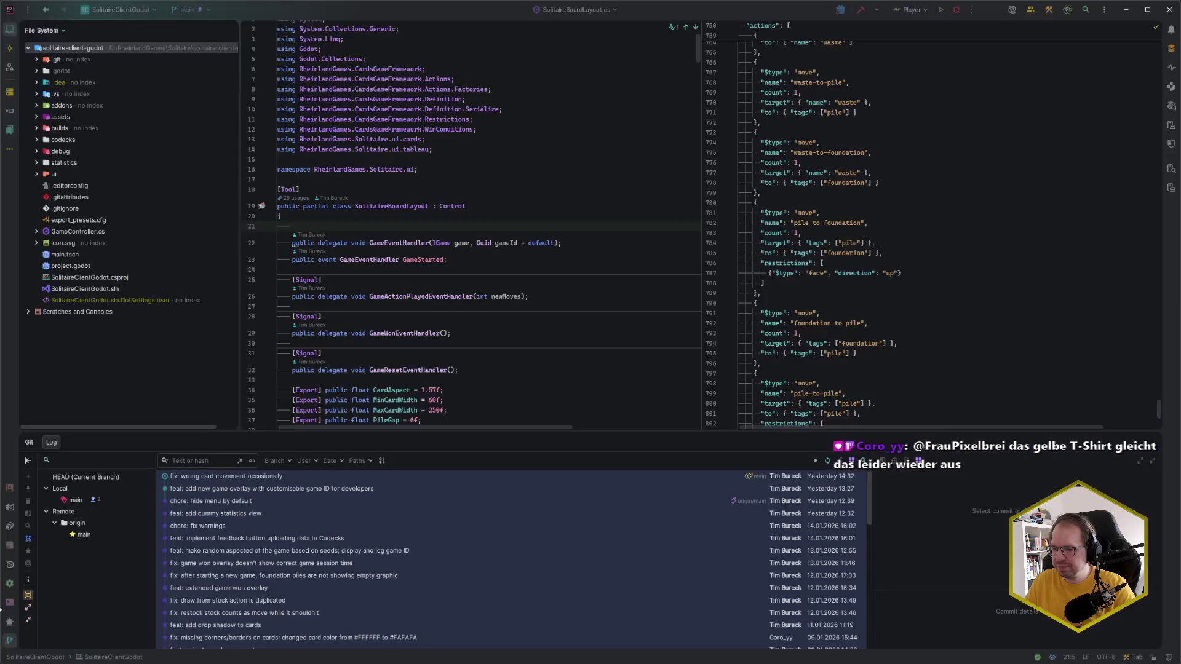
left_click(547, 179)
key("alt+9")
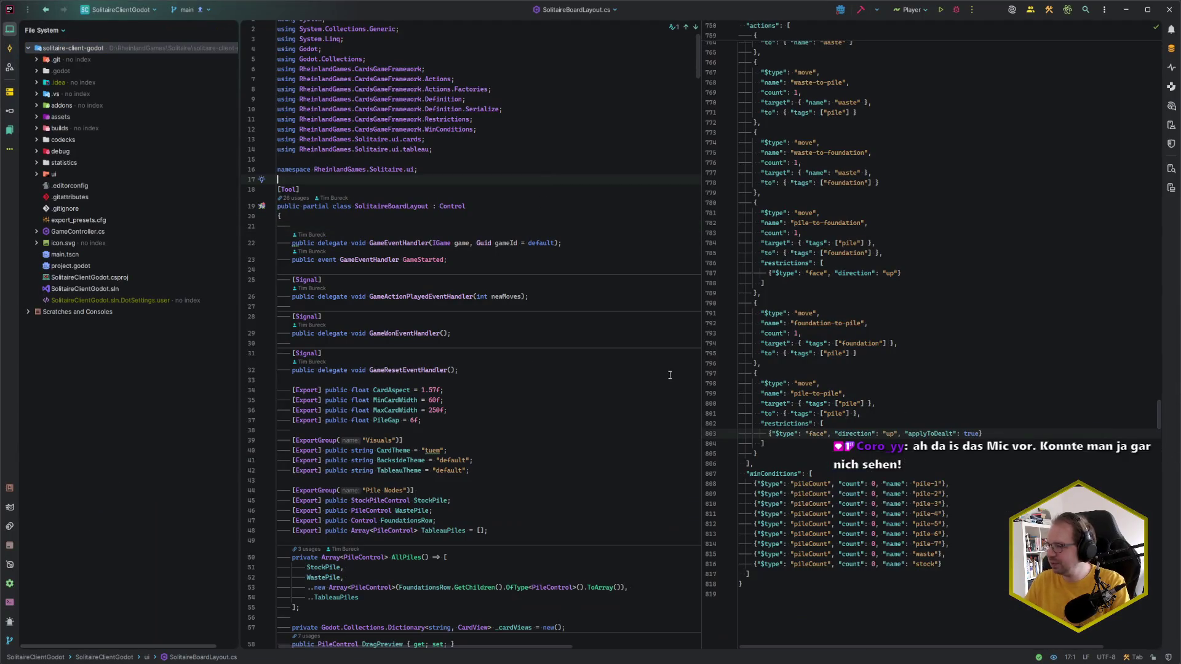
left_click(484, 346)
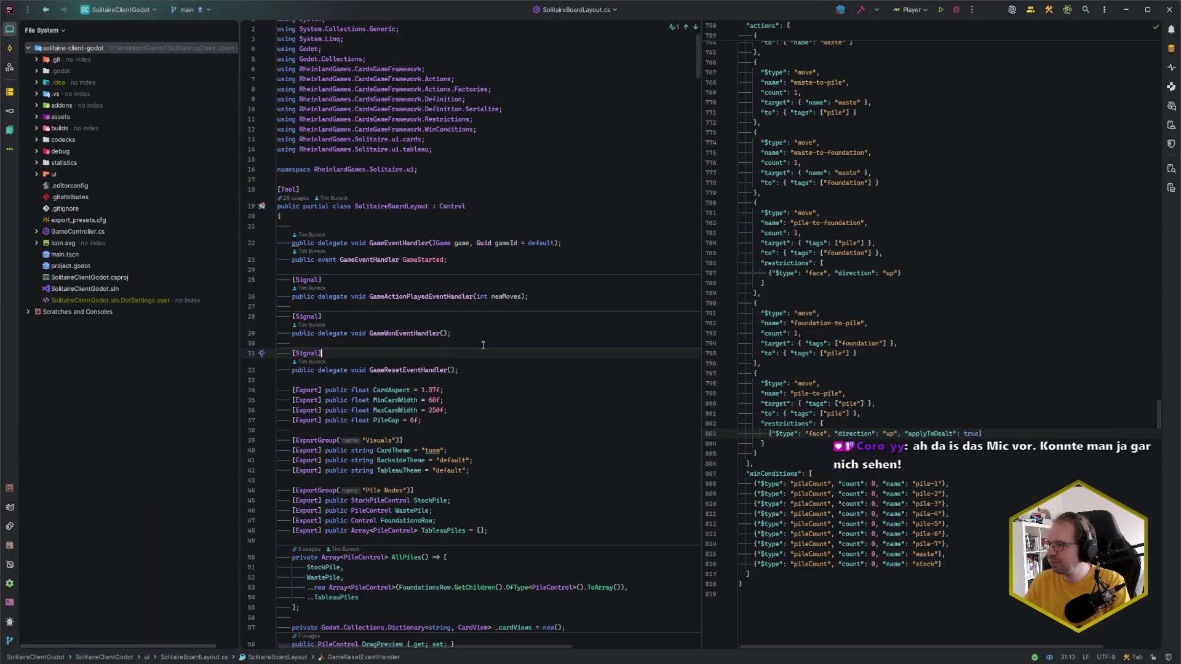
left_click(925, 15)
left_click(989, 31)
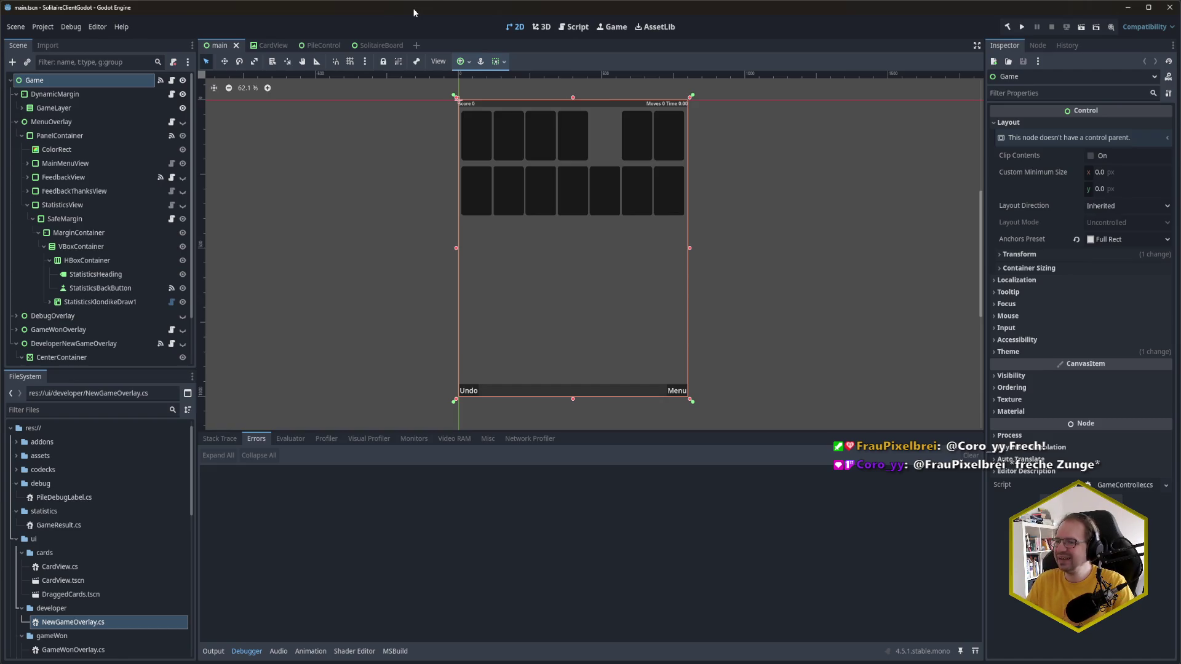
Step: Collapse StatisticsView and bring up the node menu for MenuOverlay's PanelContainer
left_click(28, 205)
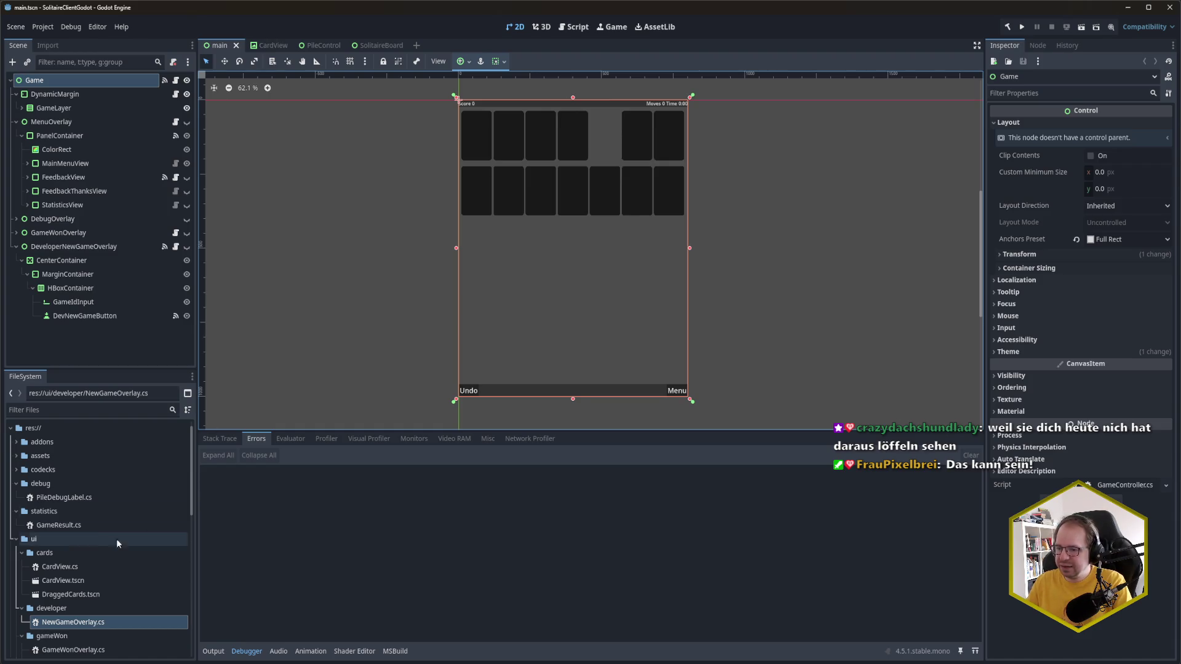
scroll(112, 490, "down", 2)
scroll(62, 517, "down", 5)
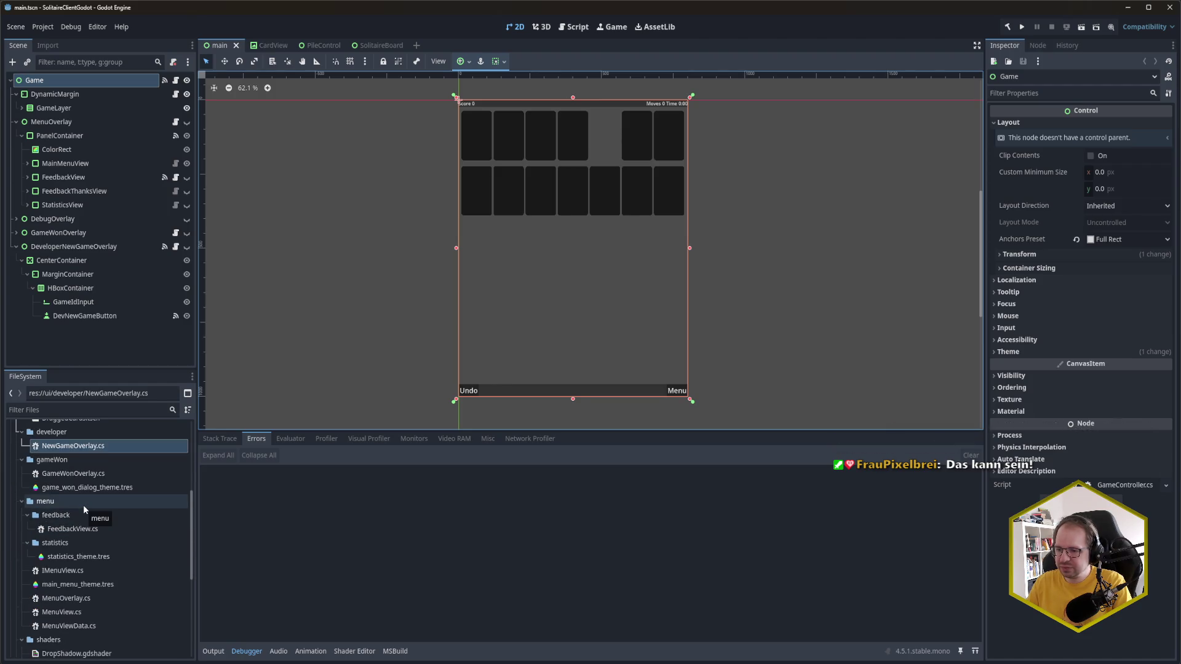
scroll(83, 504, "down", 1)
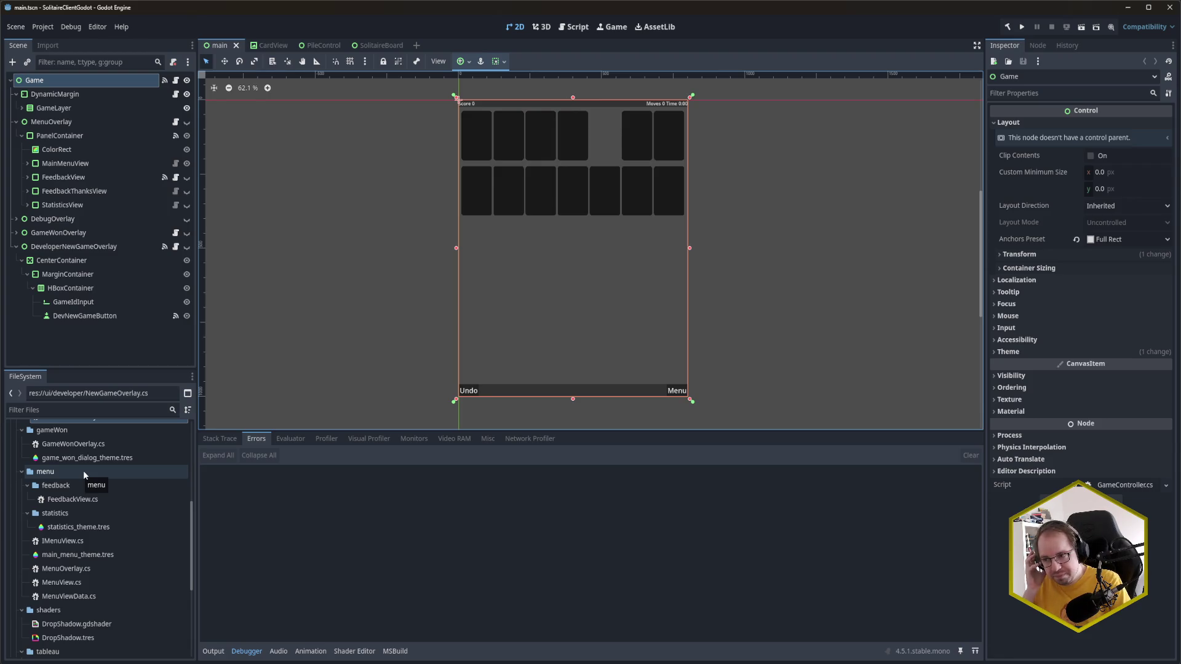
right_click(83, 139)
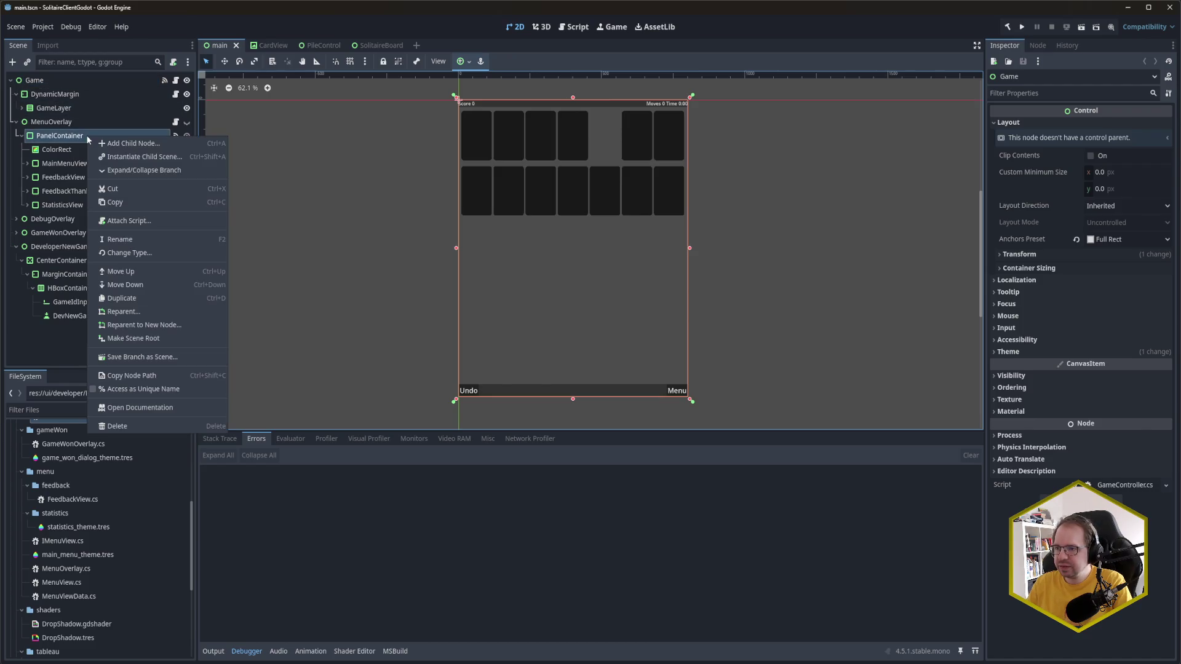
Step: Add a PanelContainer child node under the menu overlay's PanelContainer
left_click(134, 144)
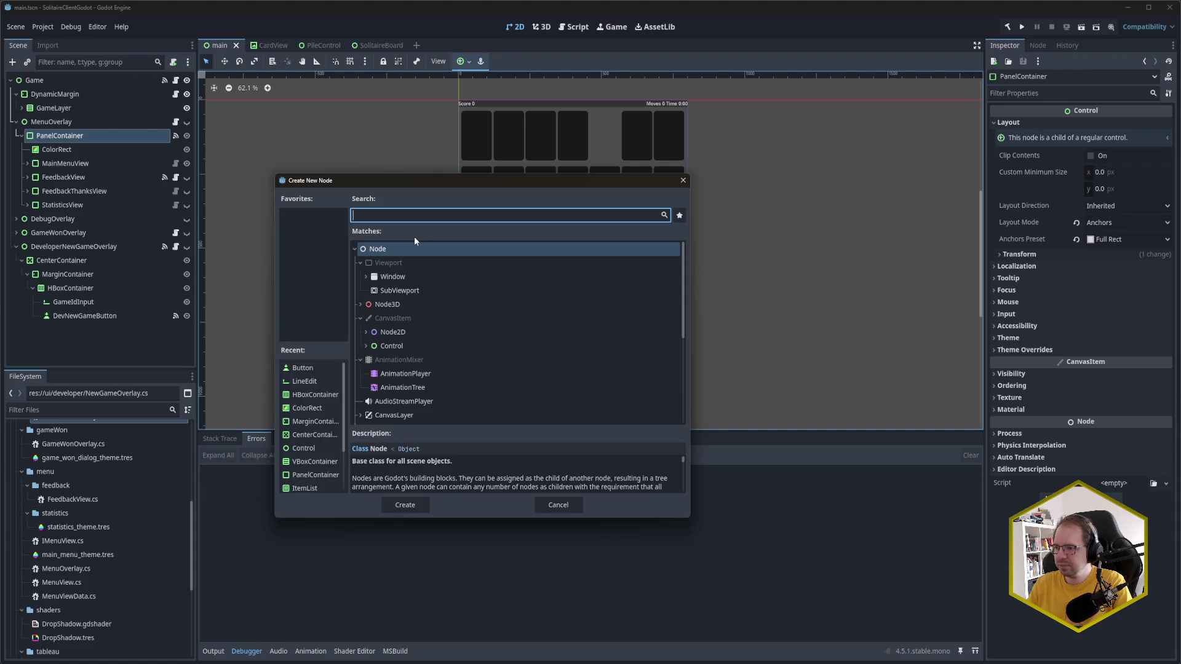
type("PanelCon")
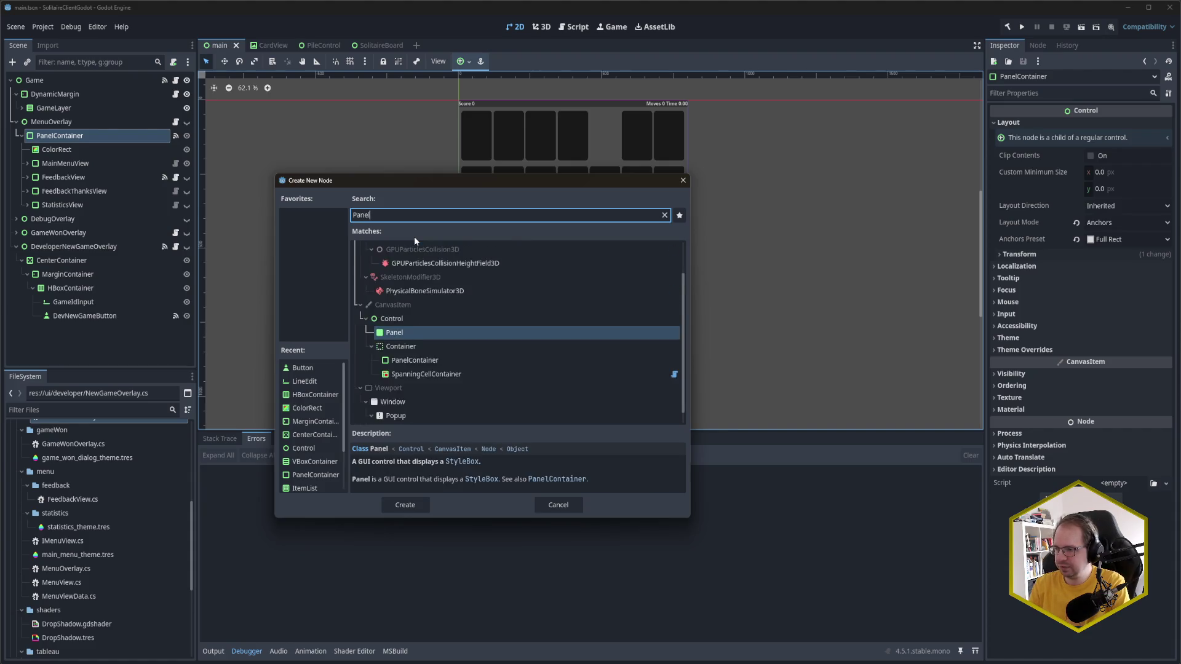
left_click(414, 506)
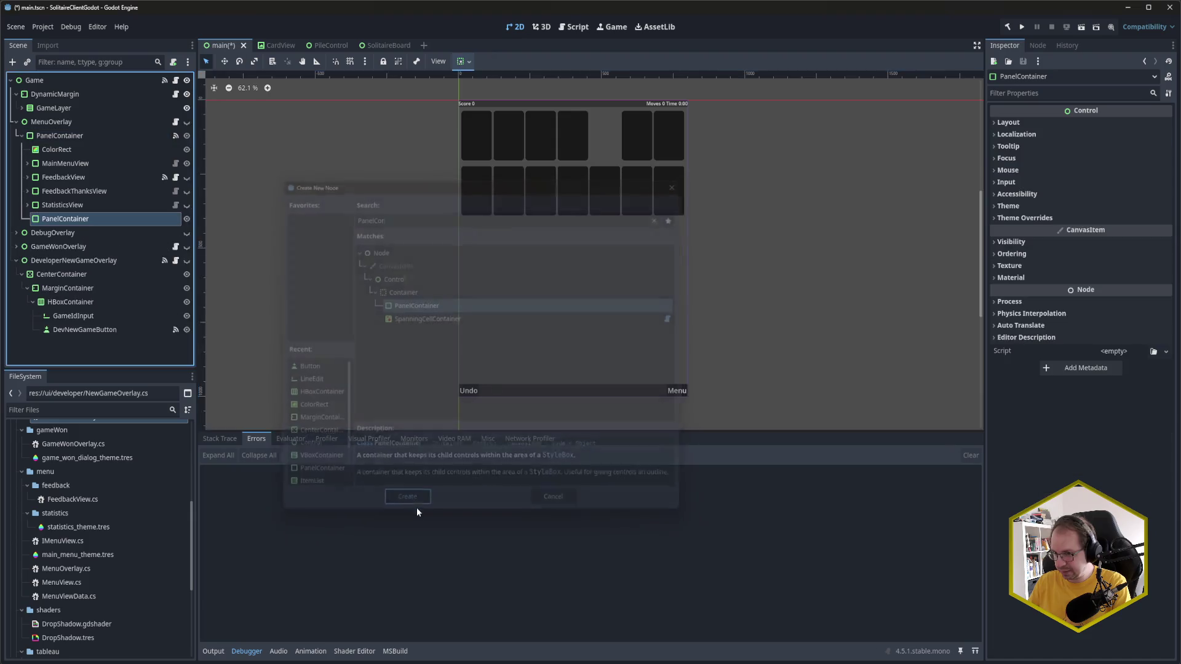
Step: Rename the new PanelContainer node to SettingsView
double_click(75, 223)
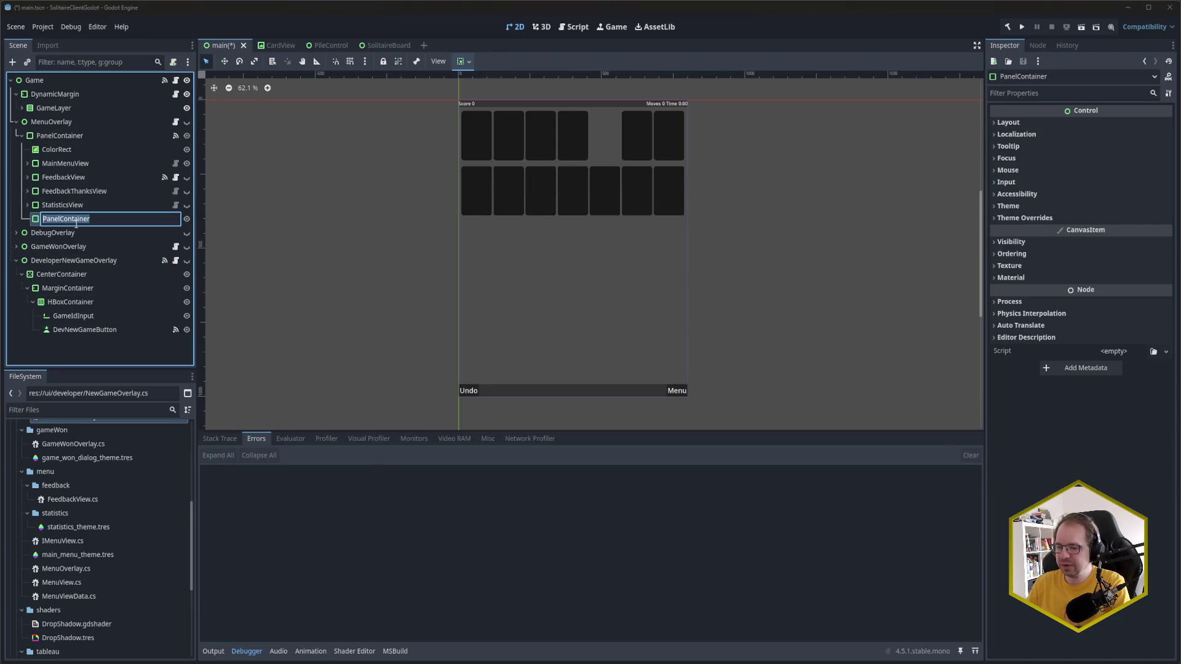
type("Se")
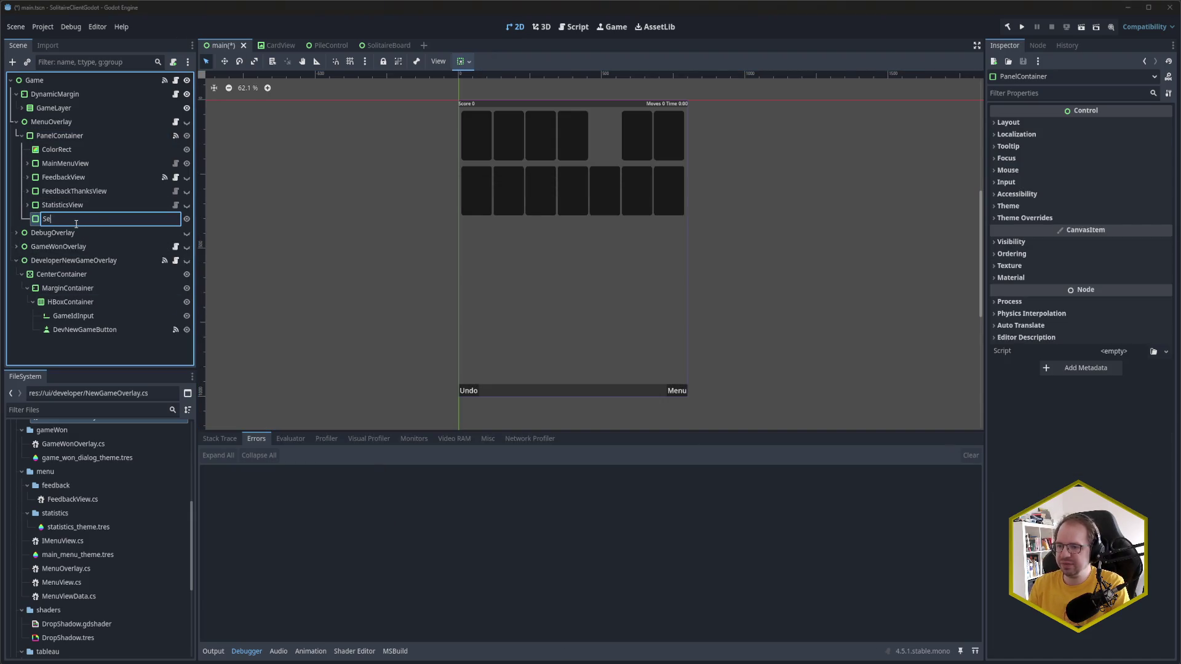
type("ttingsOp")
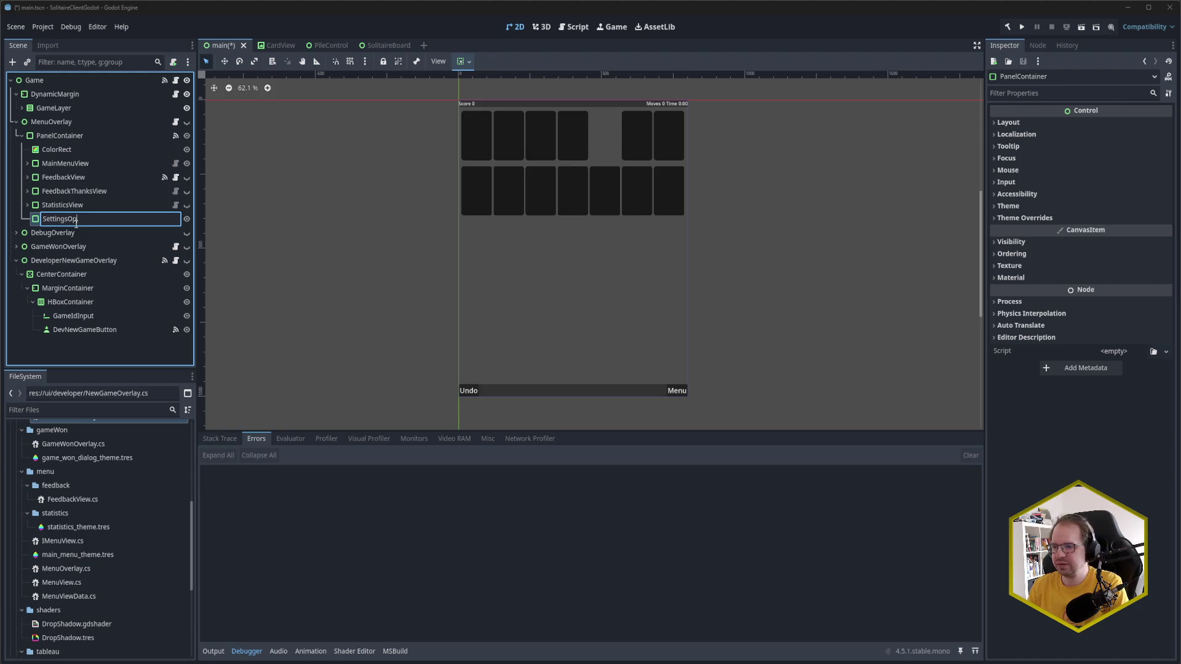
type("tions")
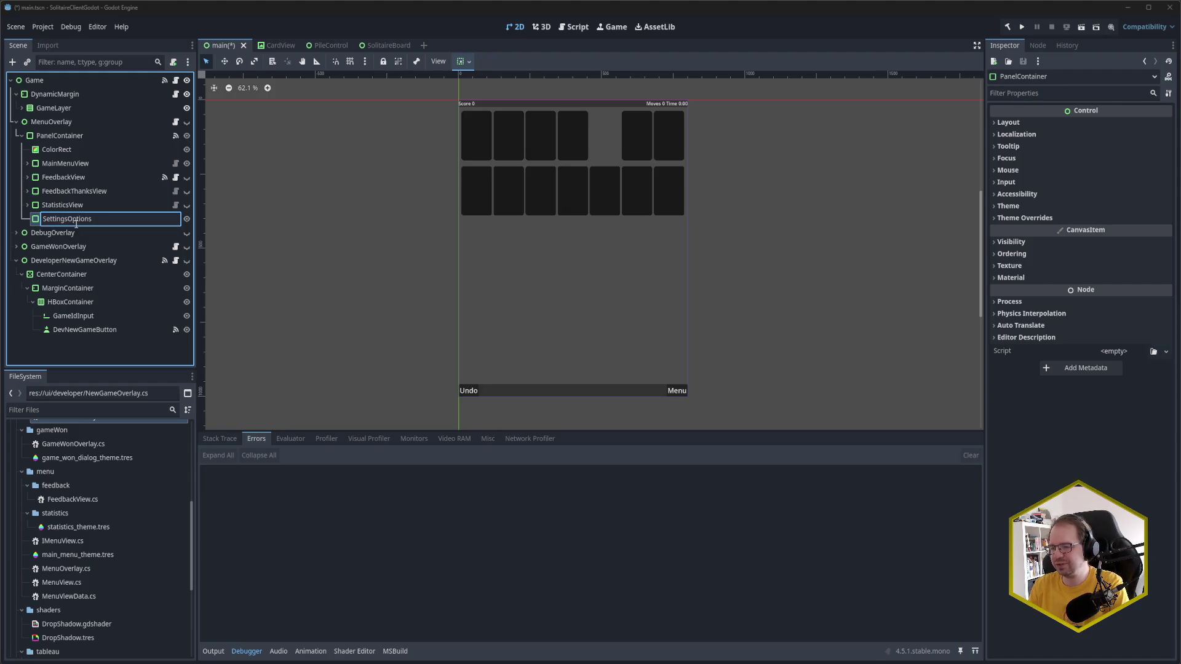
key("BackSpace")
key("BackSpace")
key("BackSpace")
key("BackSpace")
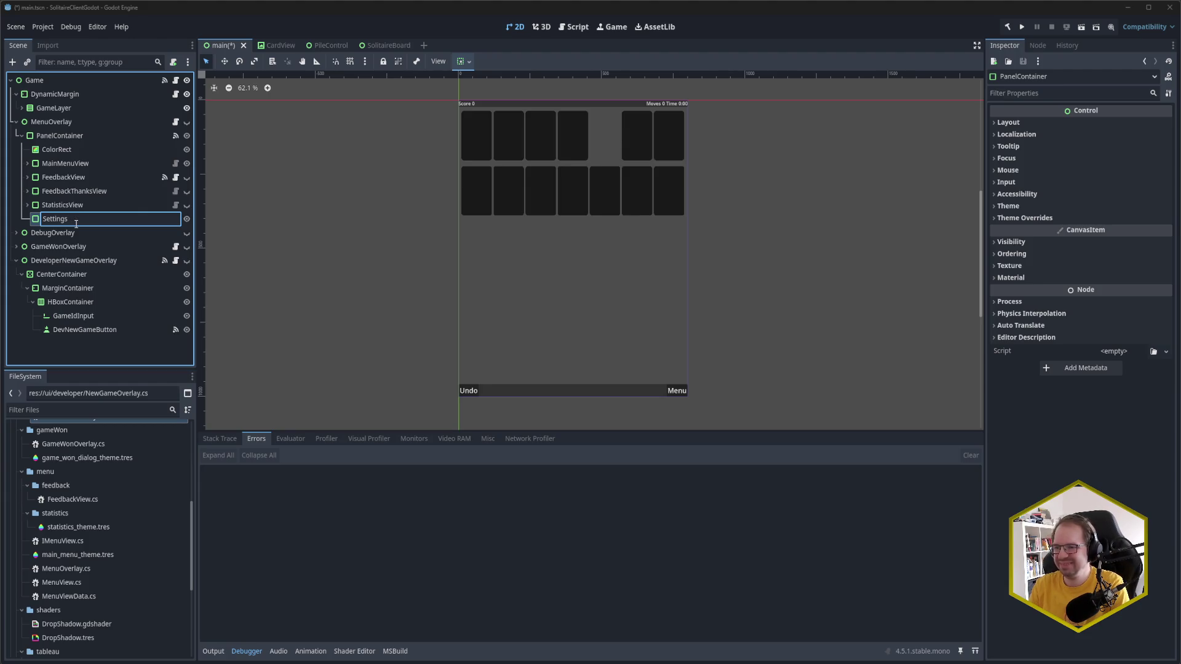
type("View")
key("Return")
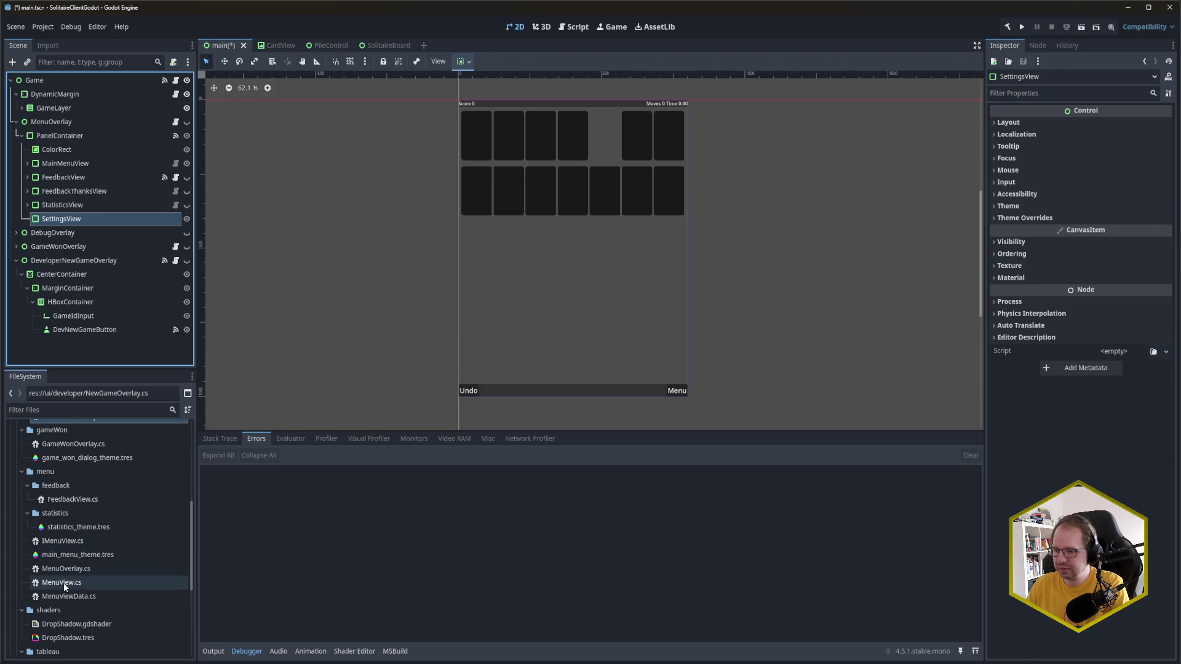
Step: Give SettingsView the MenuView.cs script with a new MenuViewData named 'settings', then save main.tscn
mouse_move(64, 582)
left_mouse_down()
mouse_move(268, 589)
mouse_move(1161, 343)
mouse_move(1125, 352)
left_mouse_up()
left_click(1127, 125)
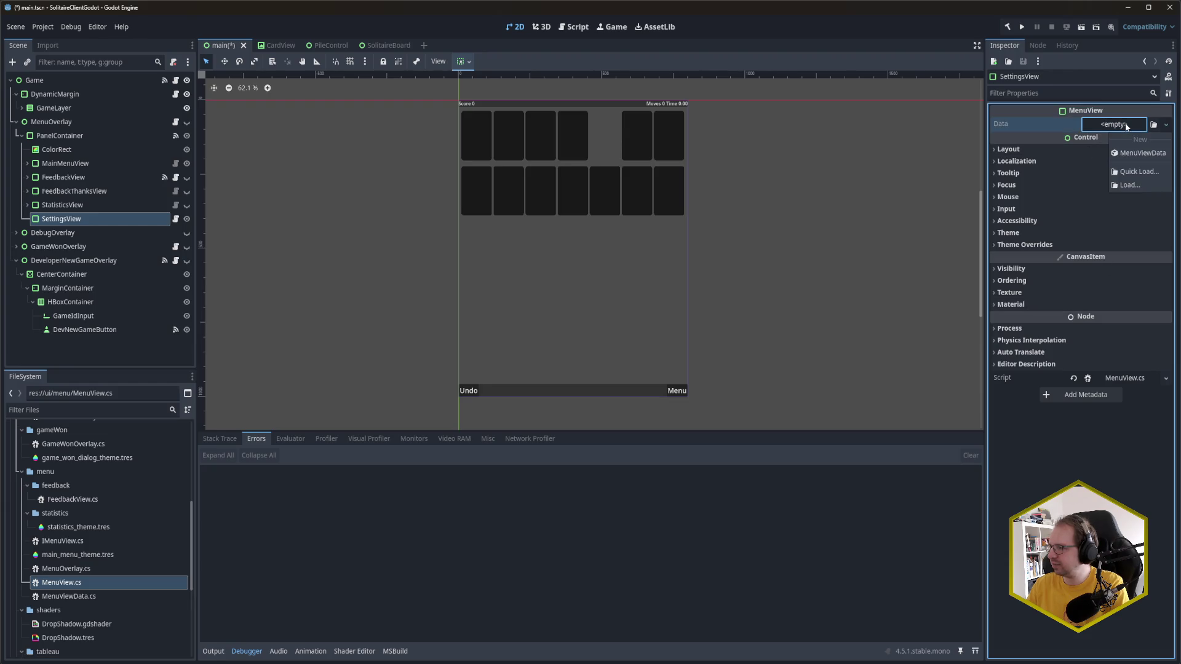
left_click(1134, 152)
left_click(1109, 125)
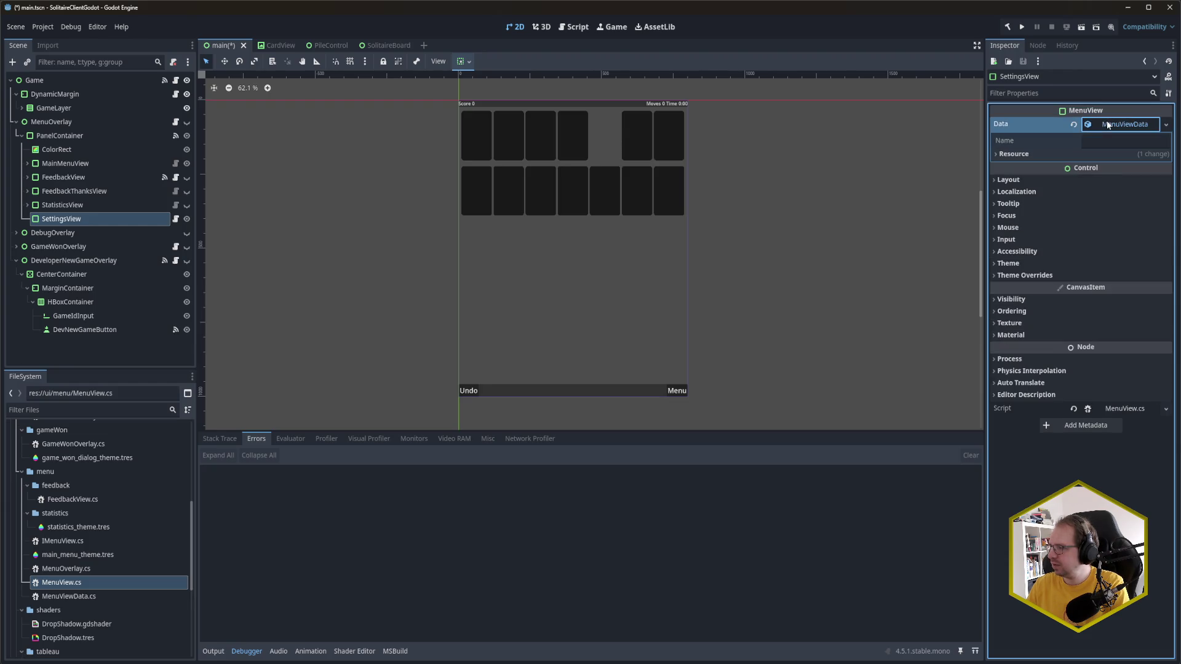
left_click(1108, 142)
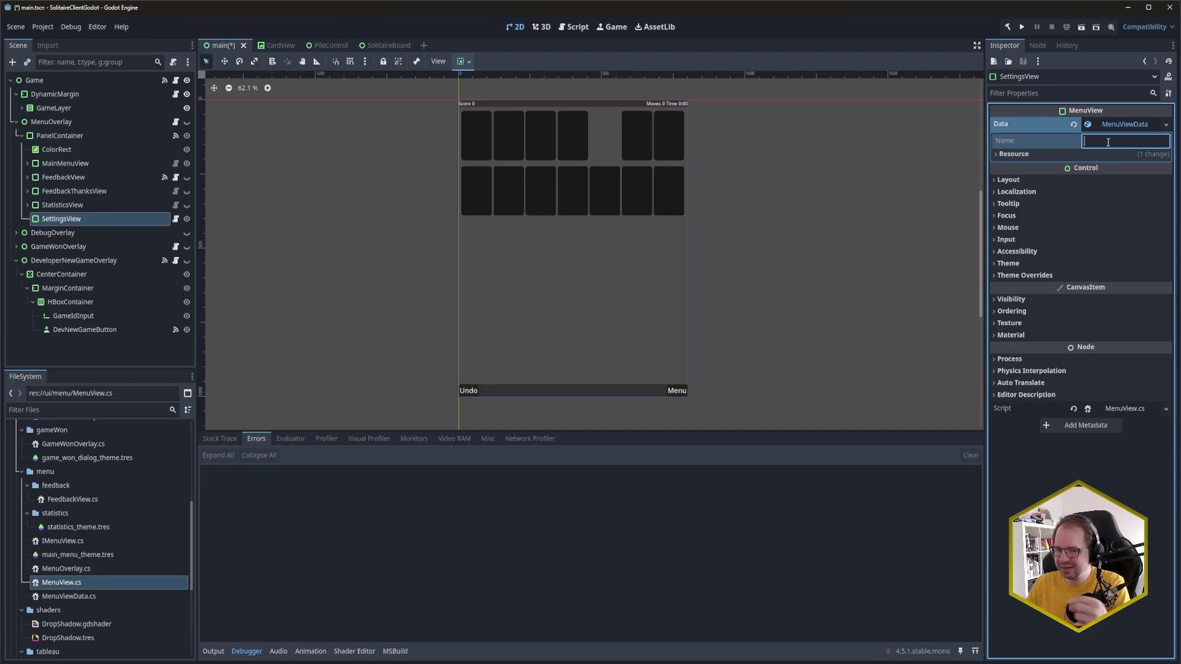
type("settings")
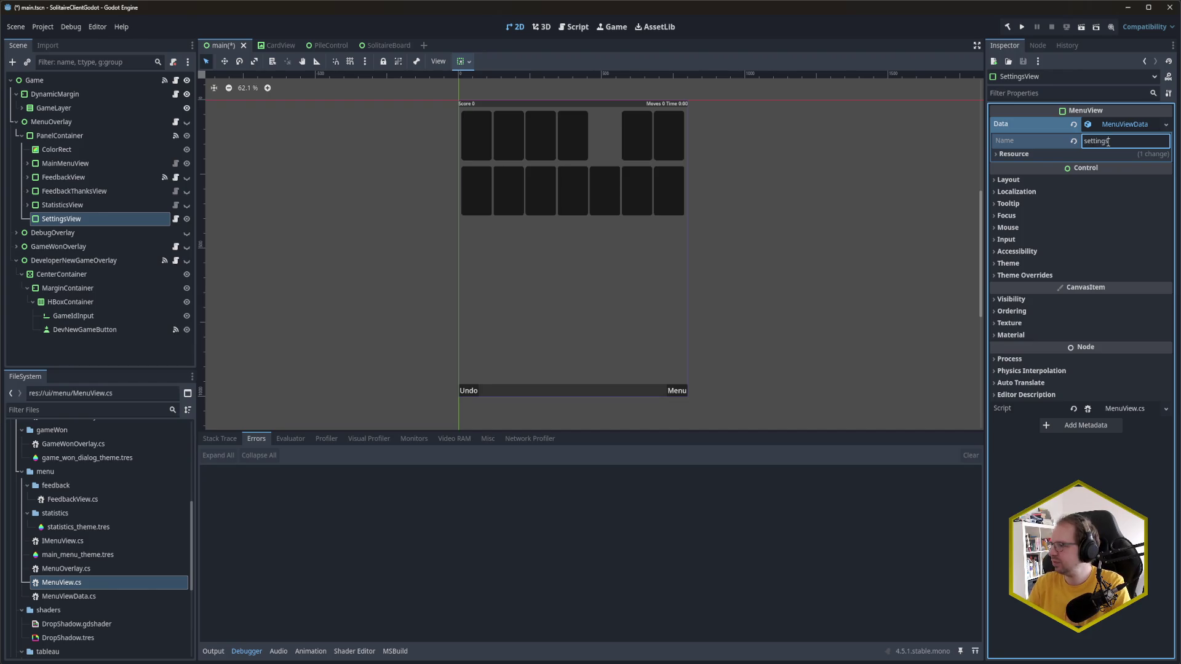
key("ctrl+s")
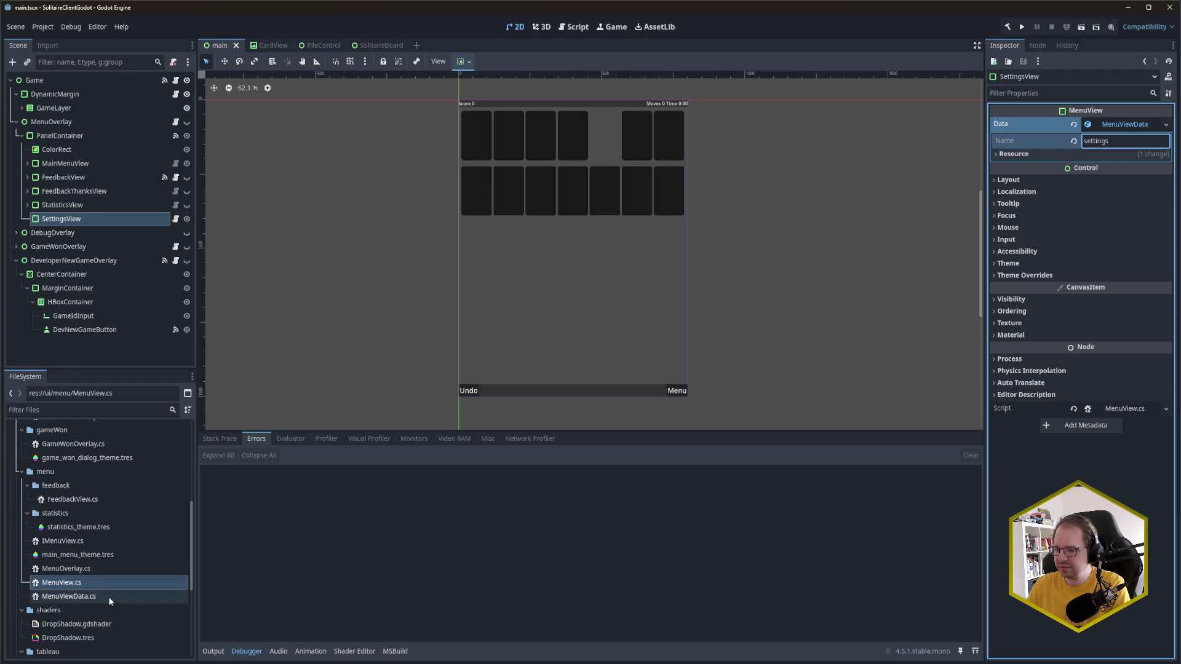
Step: Return to the solitaire project, close the JSON split pane and show the Solution view
mouse_move(65, 663)
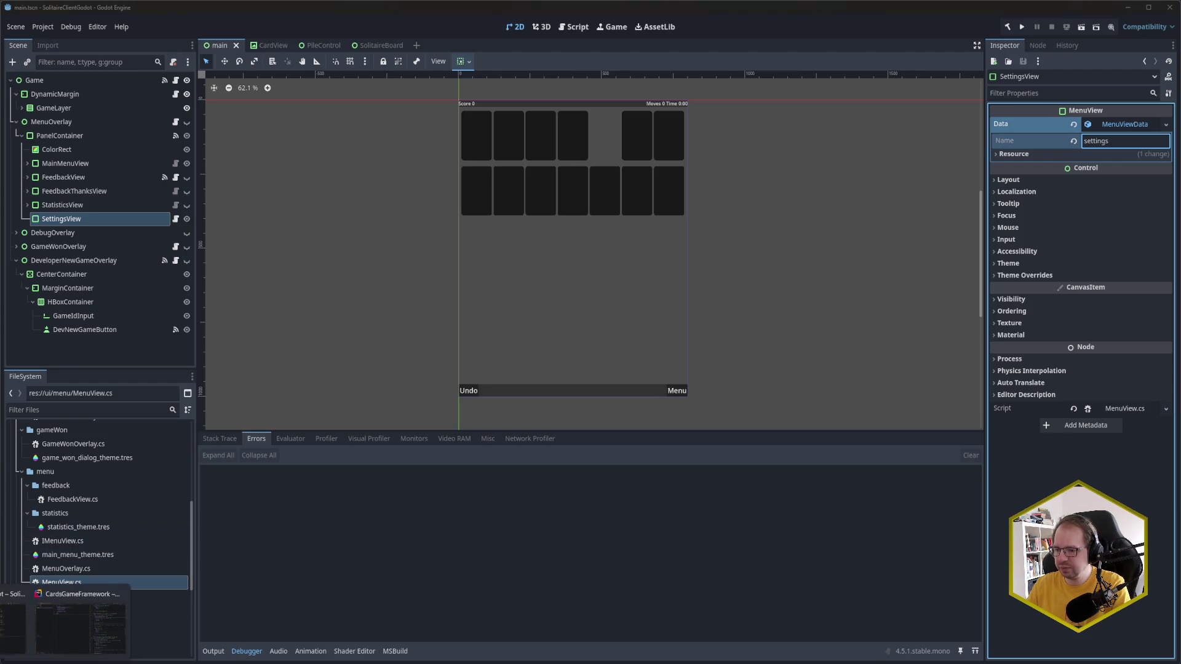
left_click(13, 622)
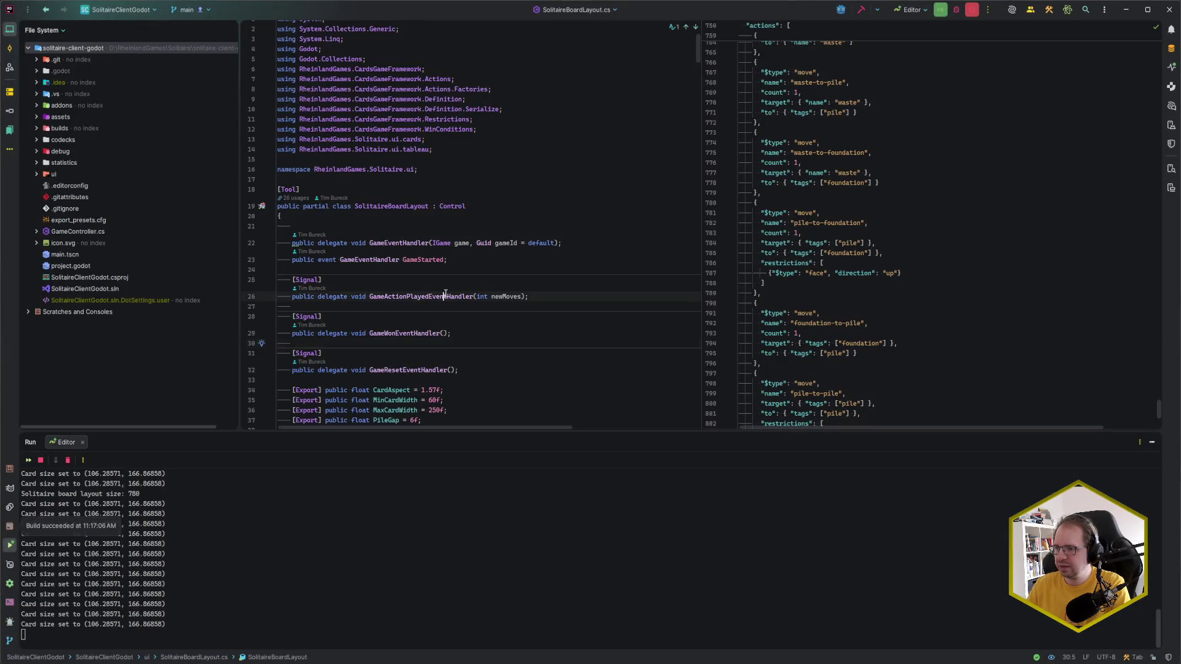
key("ctrl+F4")
left_click(625, 340)
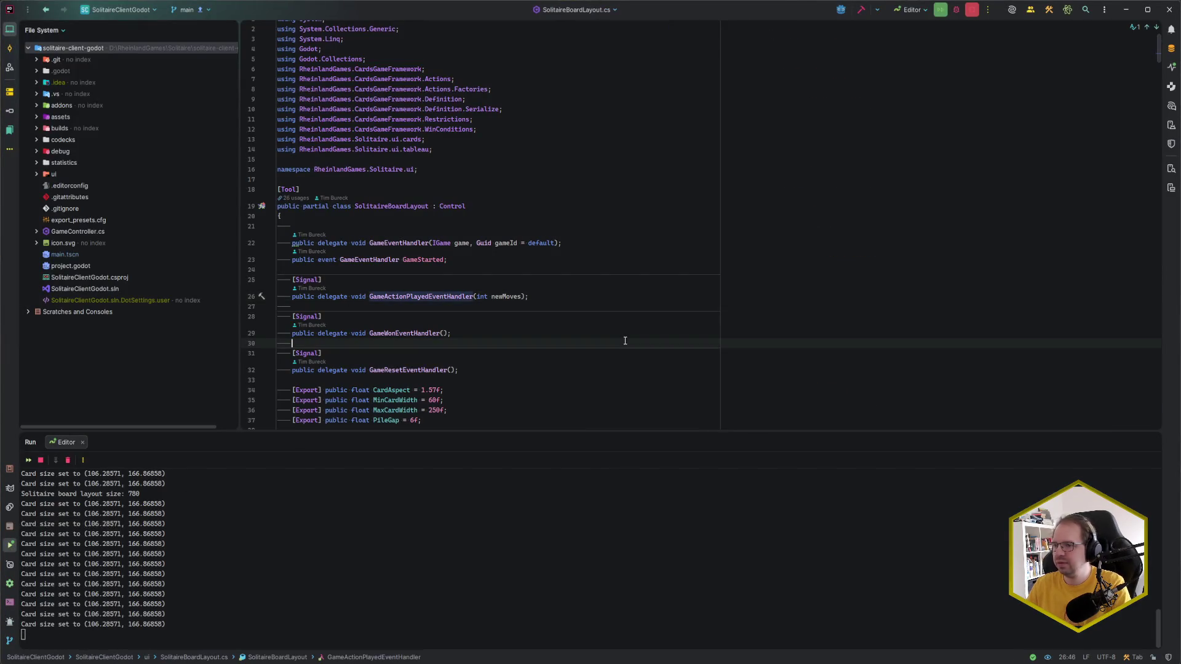
key("alt+1")
key("alt+1")
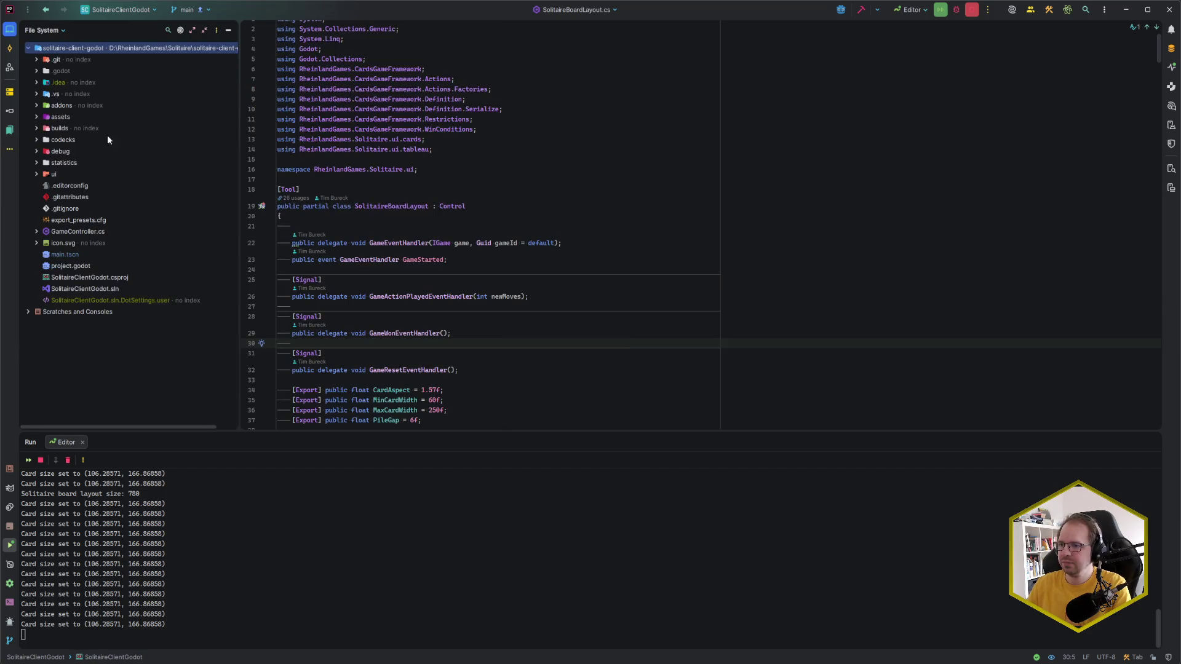
left_click(42, 29)
left_click(38, 49)
left_click(404, 207)
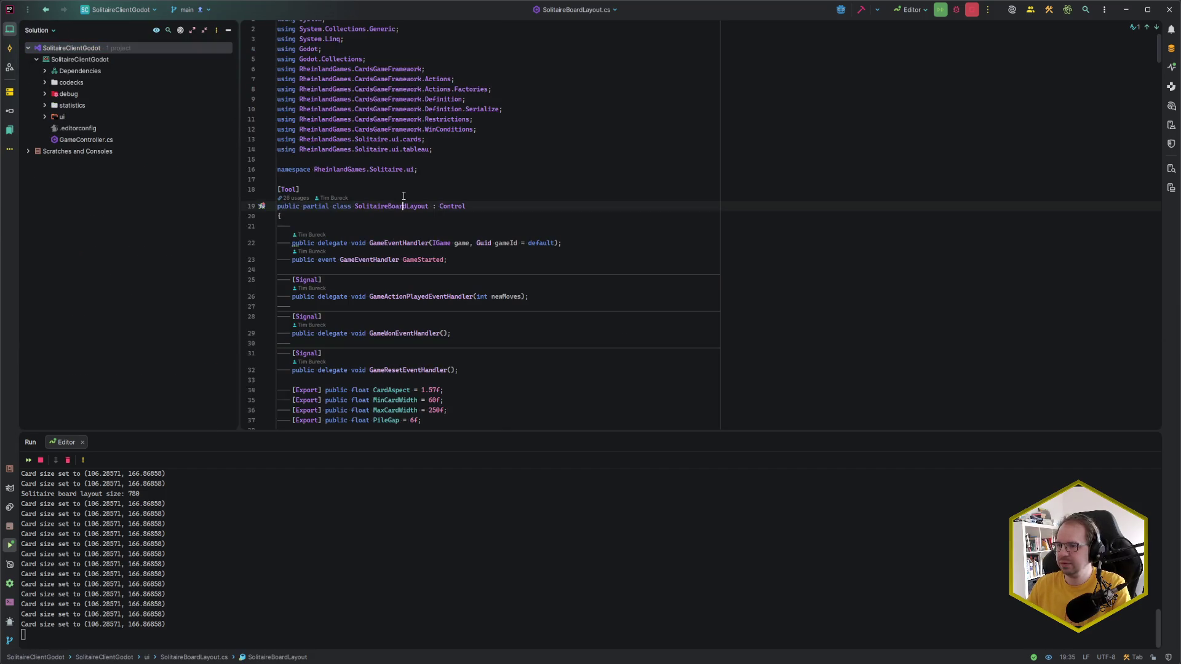
key("alt+1")
Step: Open MenuOverlay.cs and make a blank line below OnStatisticsBackButtonClicked
key("ctrl+n")
type("menuo")
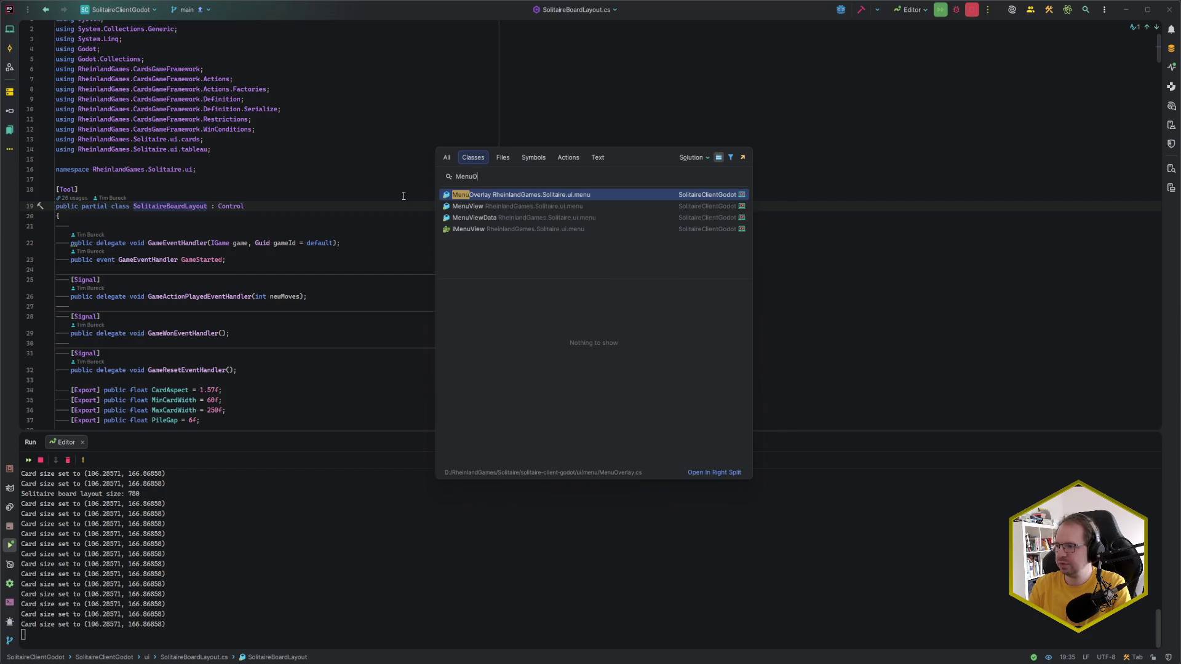
key("Return")
left_click(340, 265)
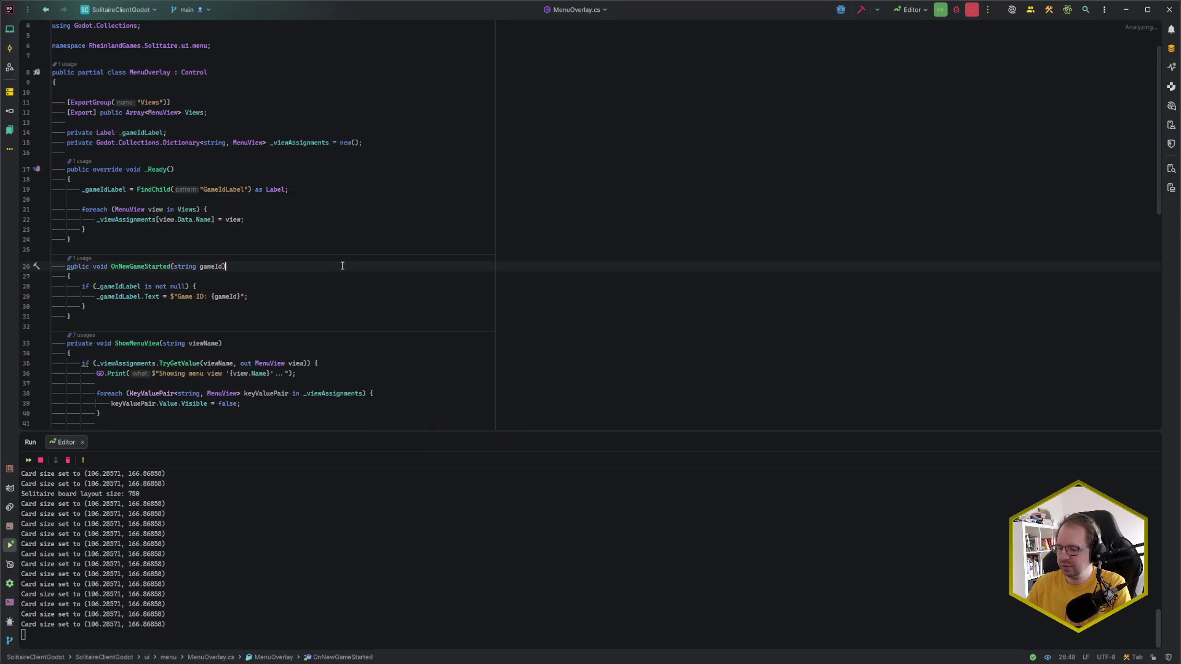
key("ctrl+End")
scroll(150, 311, "up", 1)
left_click(150, 311)
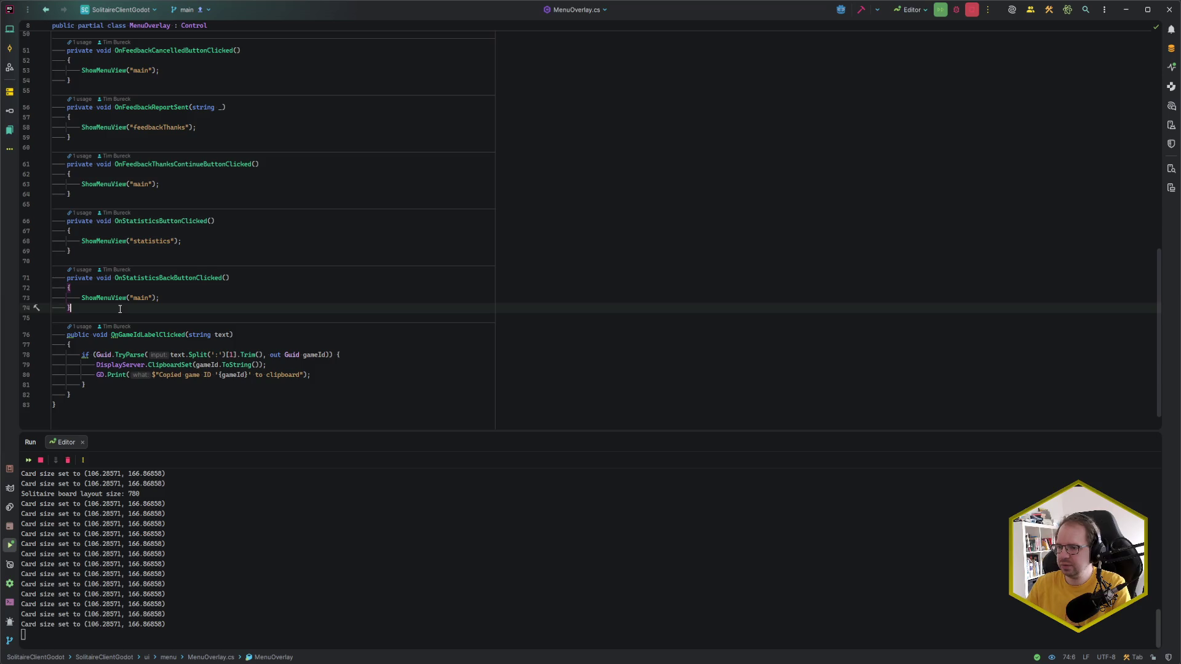
key("Down")
key("Return")
Step: Add OnSettingsButtonClicked and OnSettingsBackButtonClicked, the latter calling ShowMenuView("main")
type("private void OnSettin")
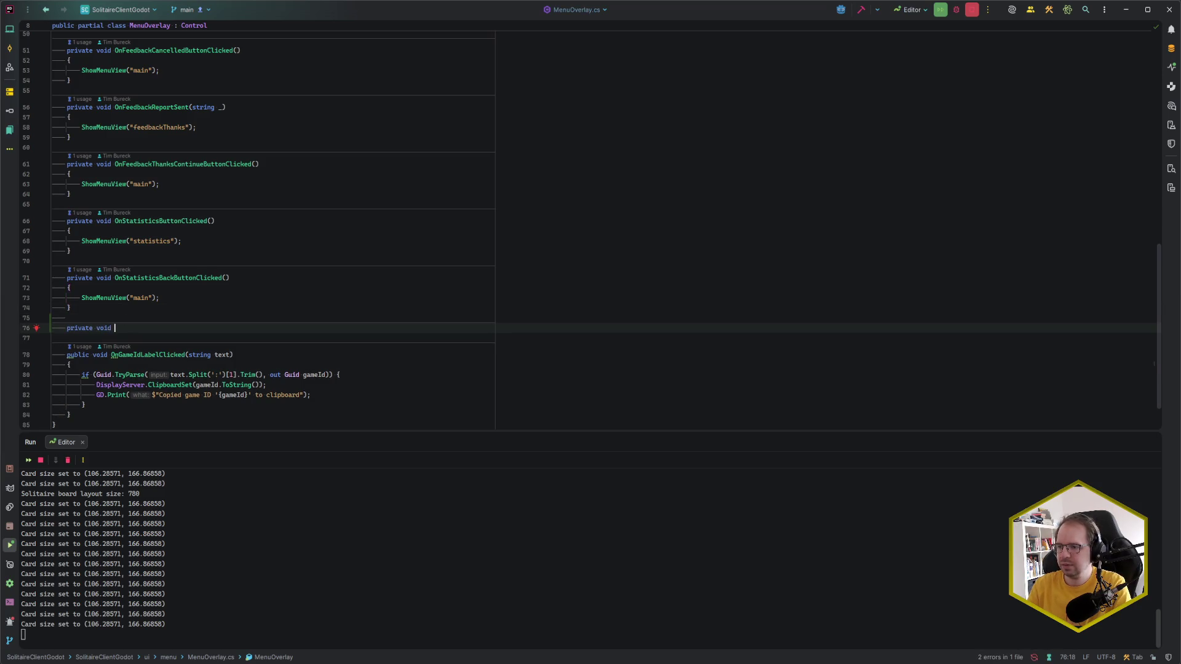
type("gsButton")
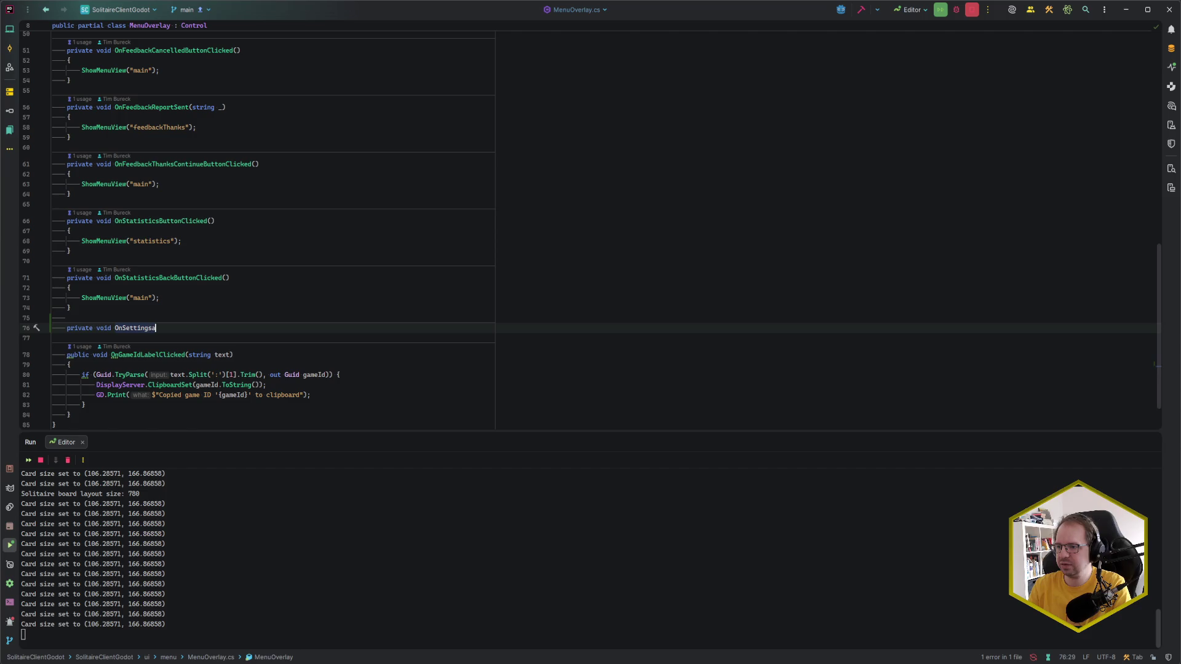
key("Tab")
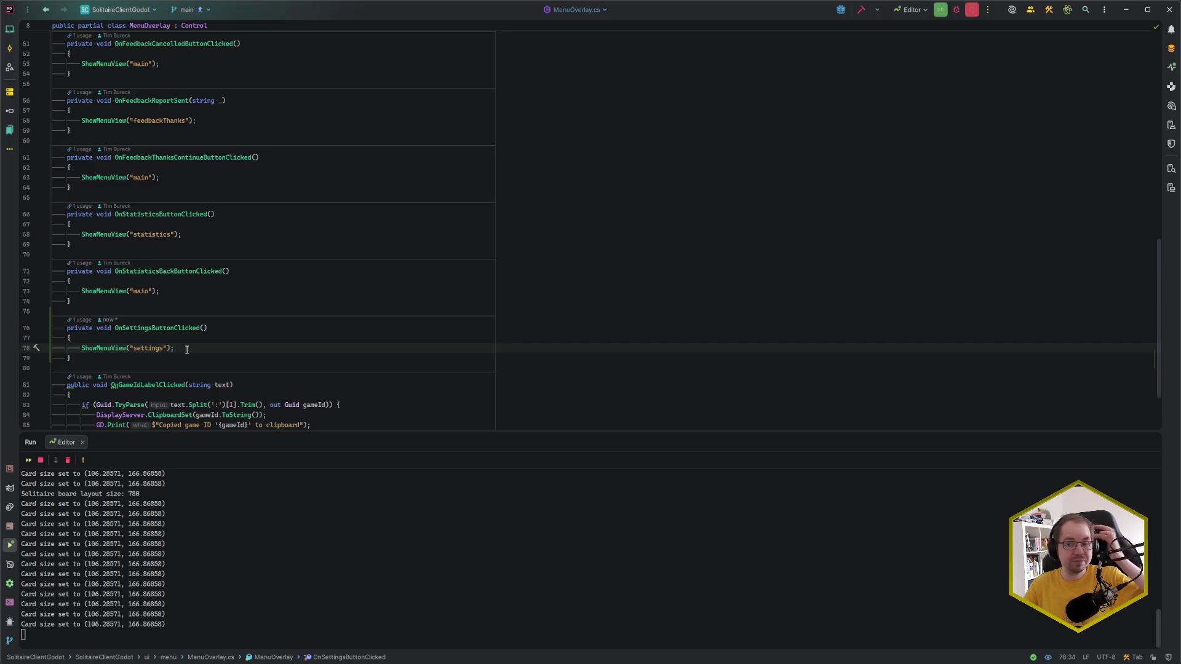
key("Down")
key("Return")
key("Return")
type("pr")
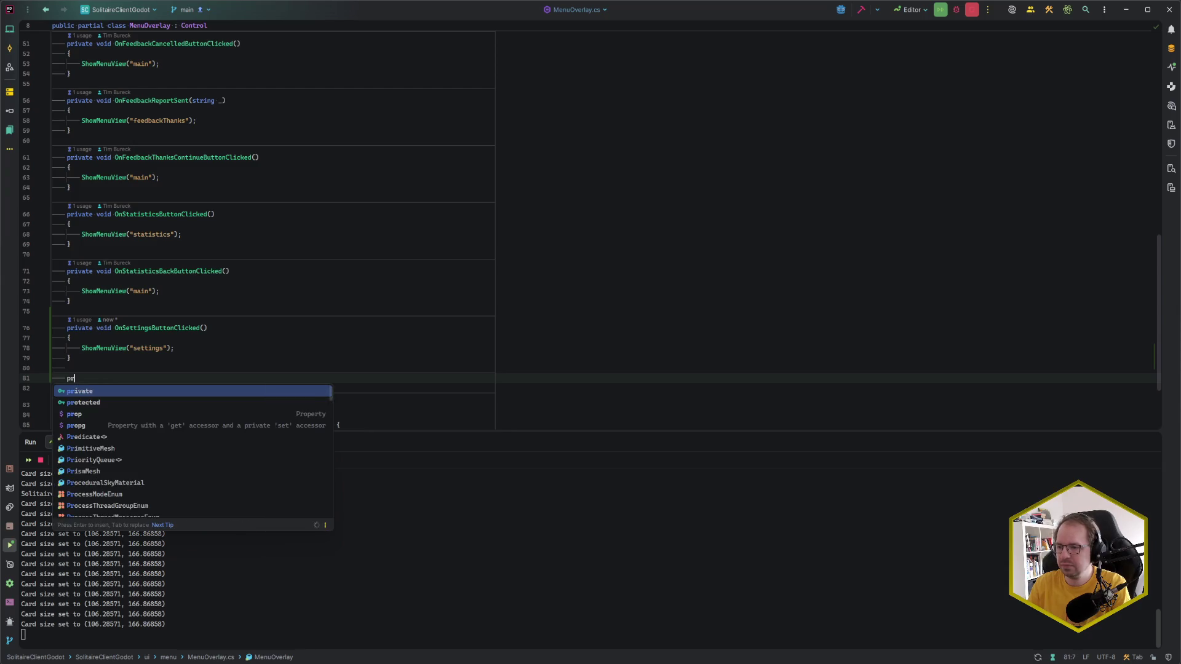
type("ivate void On")
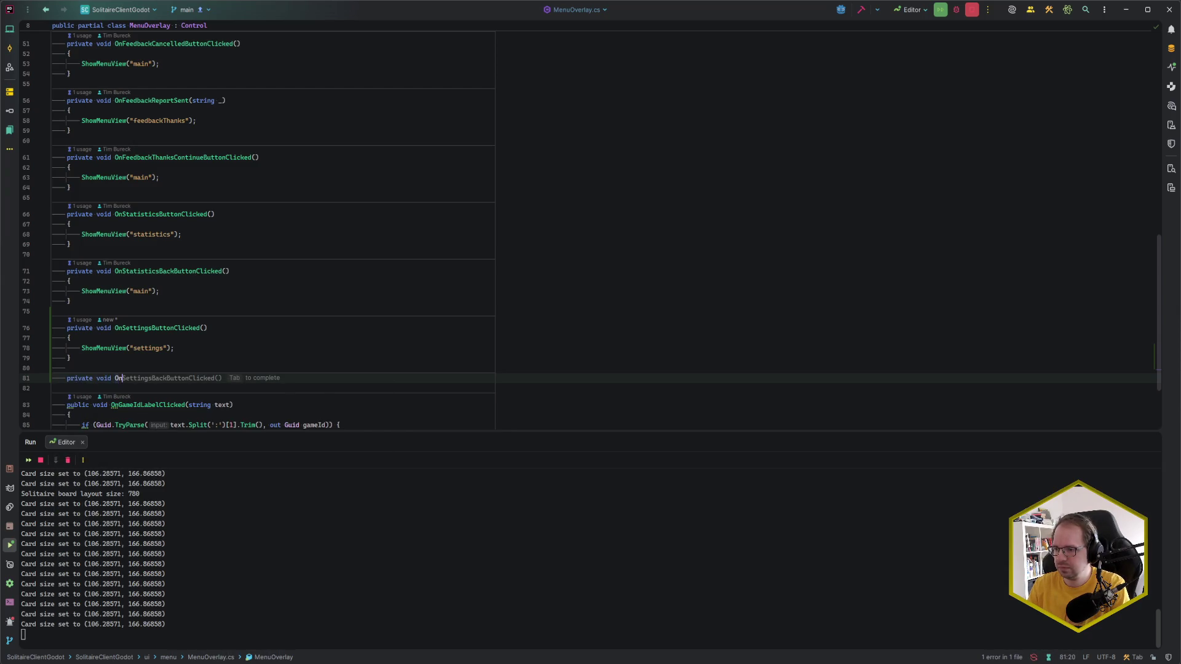
type("Settings")
key("Tab")
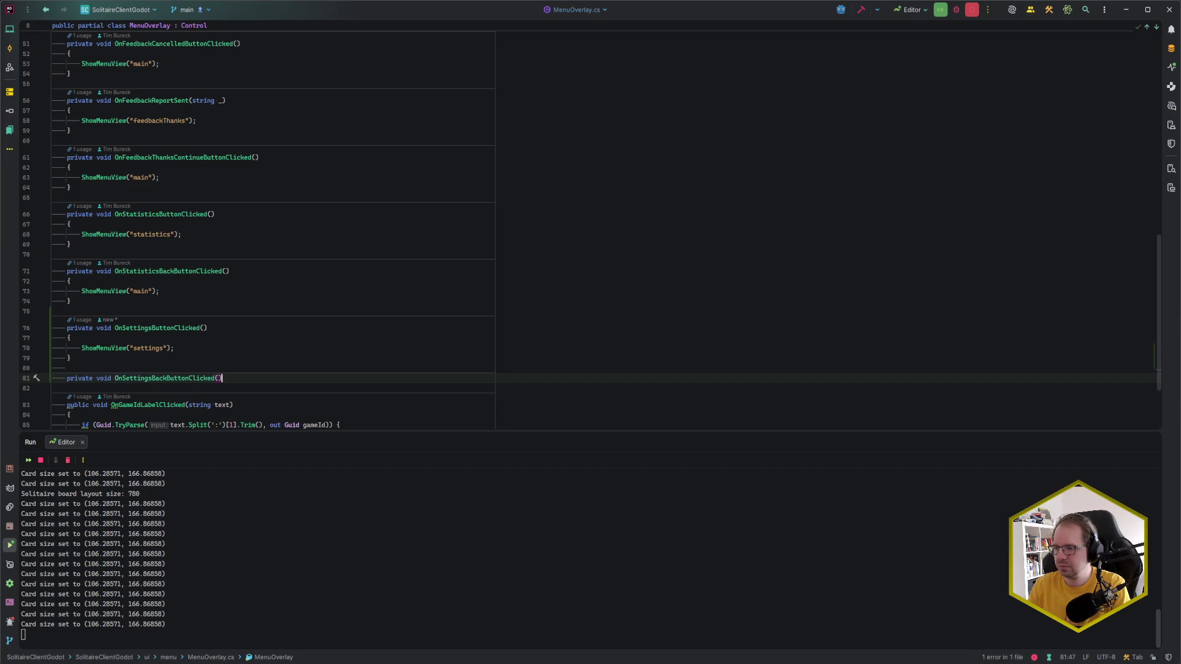
type("{")
key("Return")
type("ShowMenuView(\"main\");")
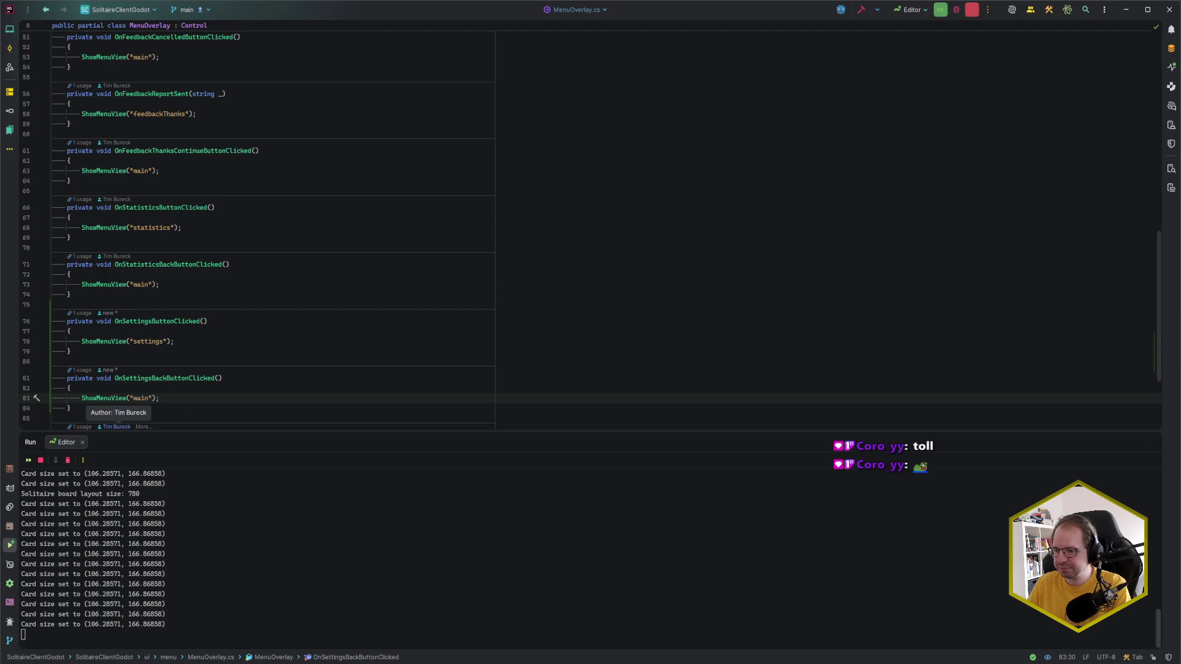
left_click(112, 663)
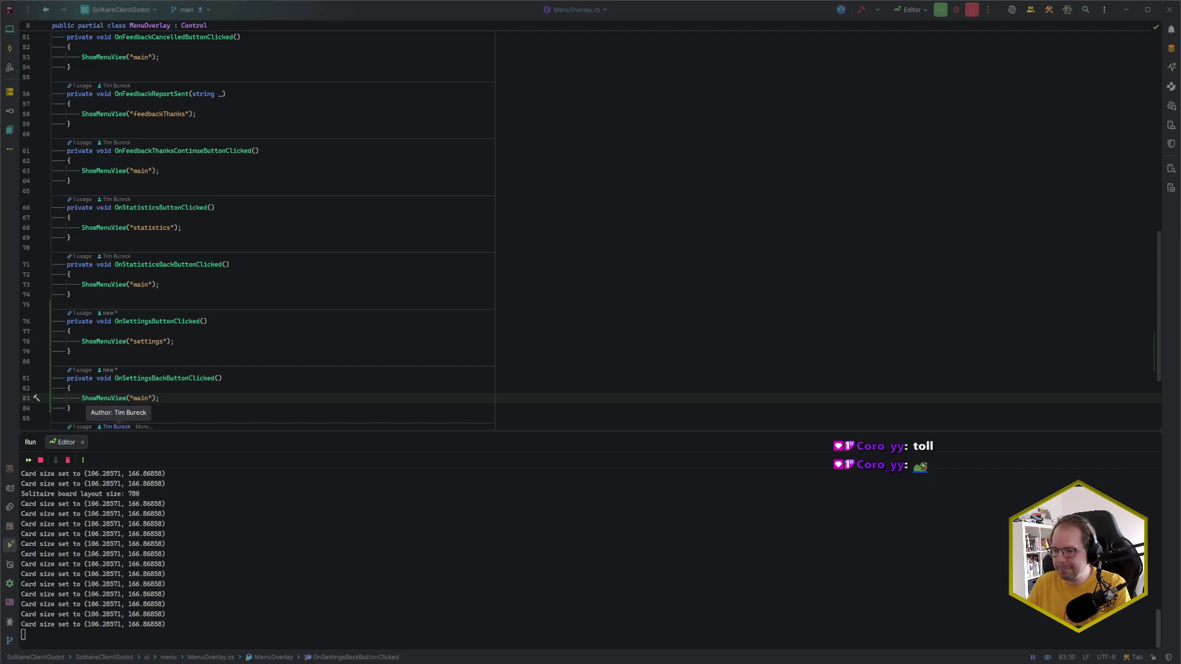
Step: Append SettingsView as element 4 of MenuOverlay's Views array and save main.tscn
mouse_move(111, 663)
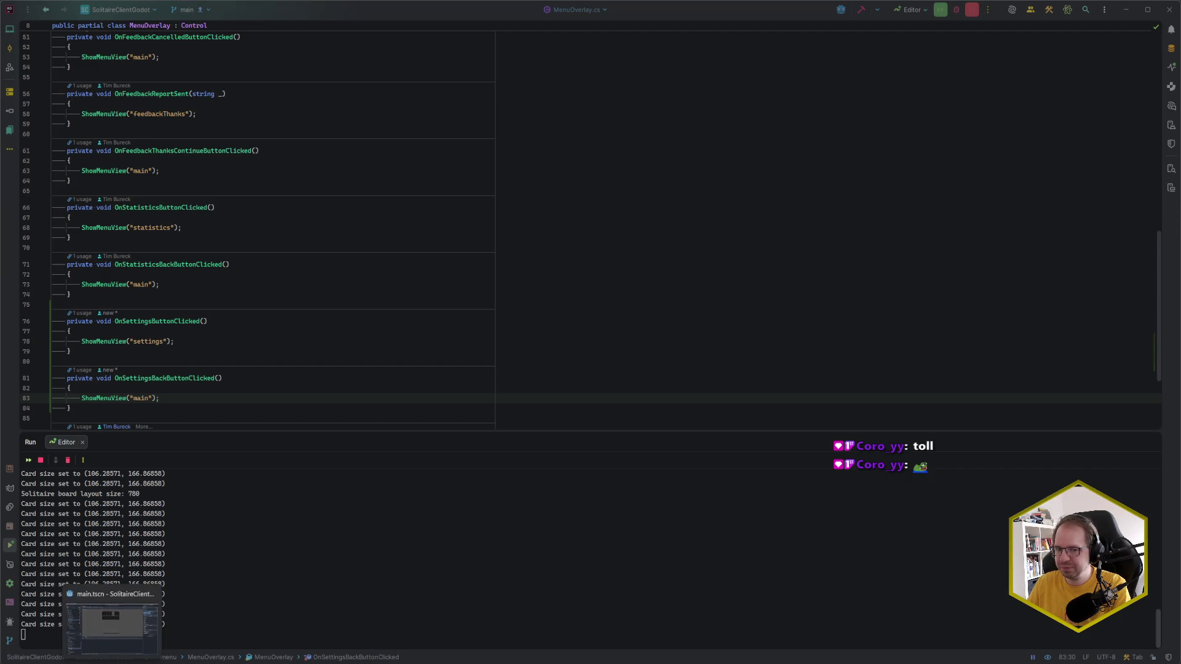
left_click(111, 621)
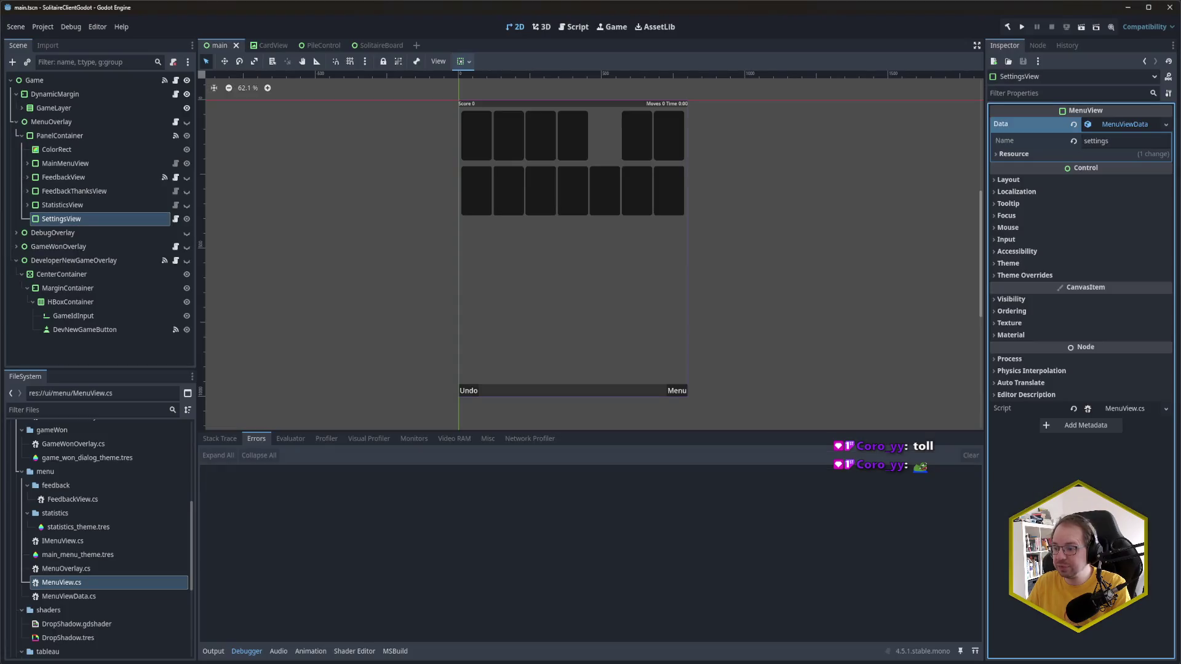
left_click(73, 122)
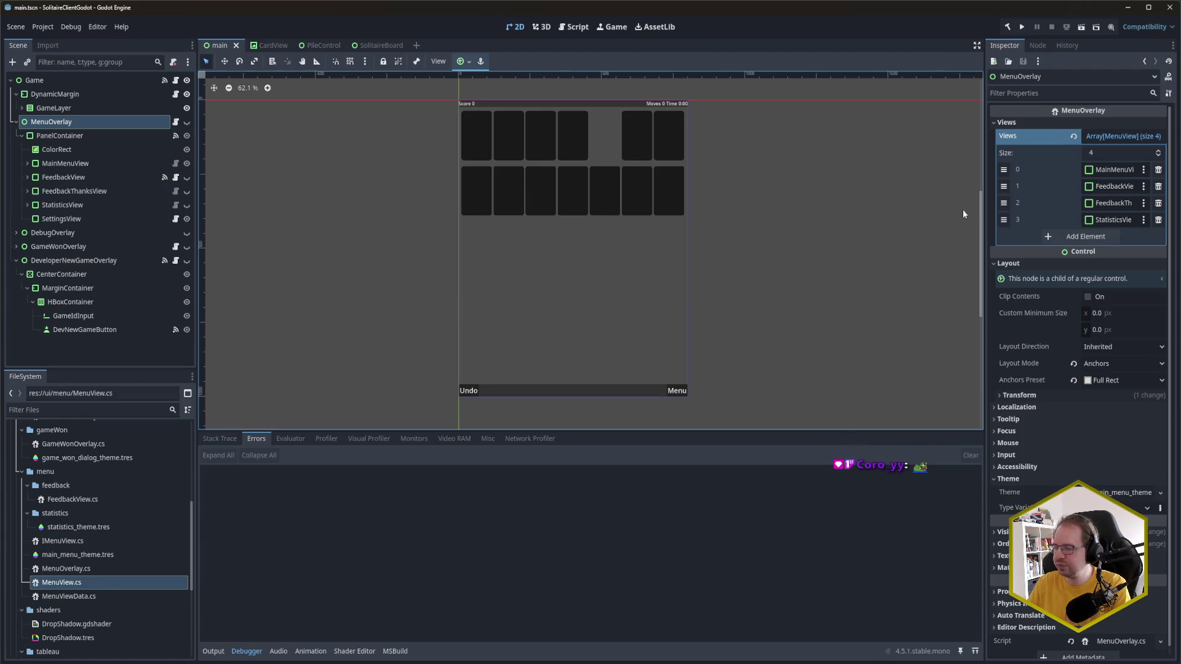
left_click(1083, 237)
left_click_drag(61, 220, 1120, 242)
key("ctrl+s")
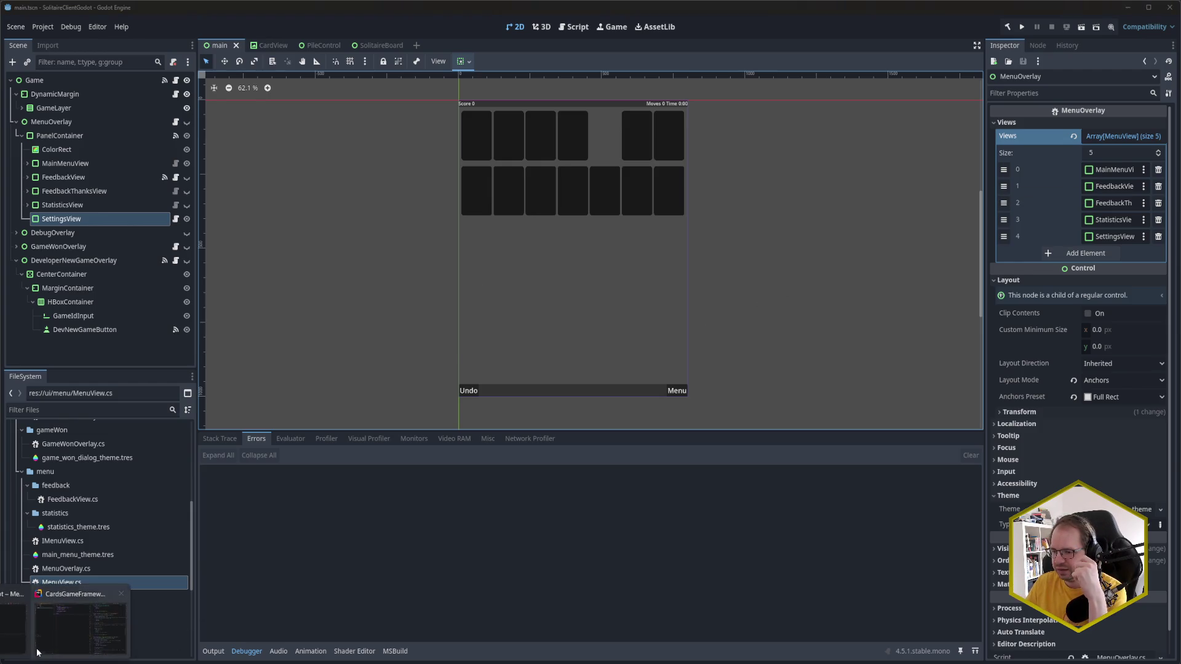
key("alt+Tab")
Step: Verify the "settings" view name on line 78, then return to Godot
left_click(160, 341)
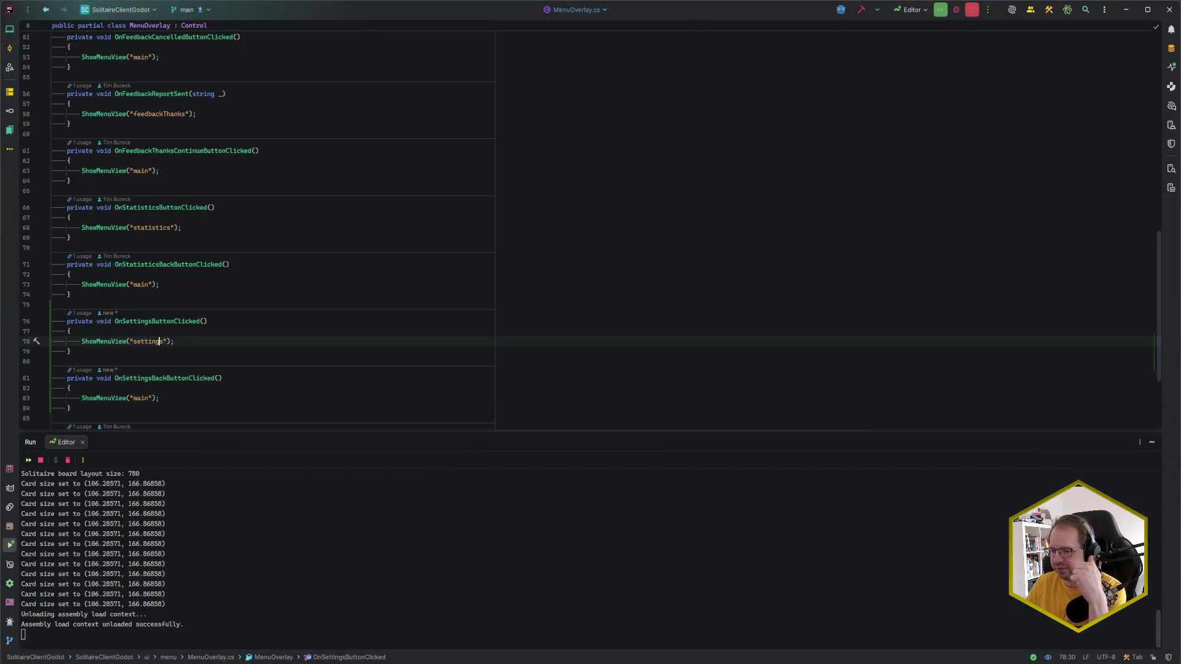
key("alt+Tab")
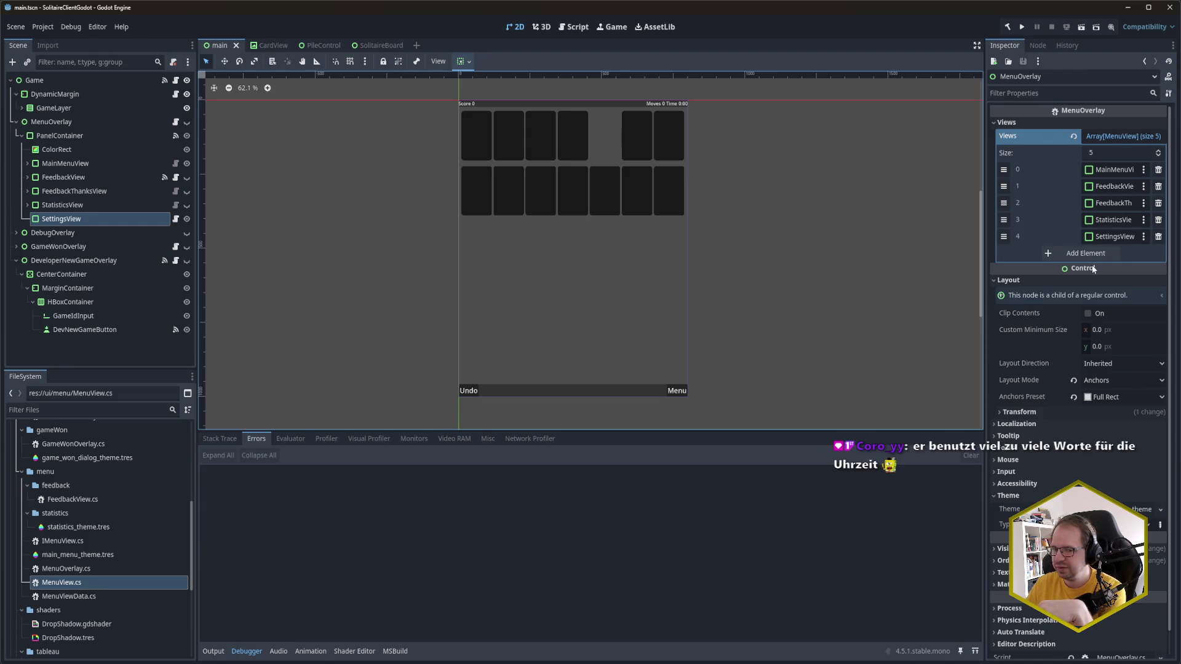
Step: Expand StatisticsView to reveal its SafeMargin, MarginContainer and VBoxContainer children
mouse_move(1093, 269)
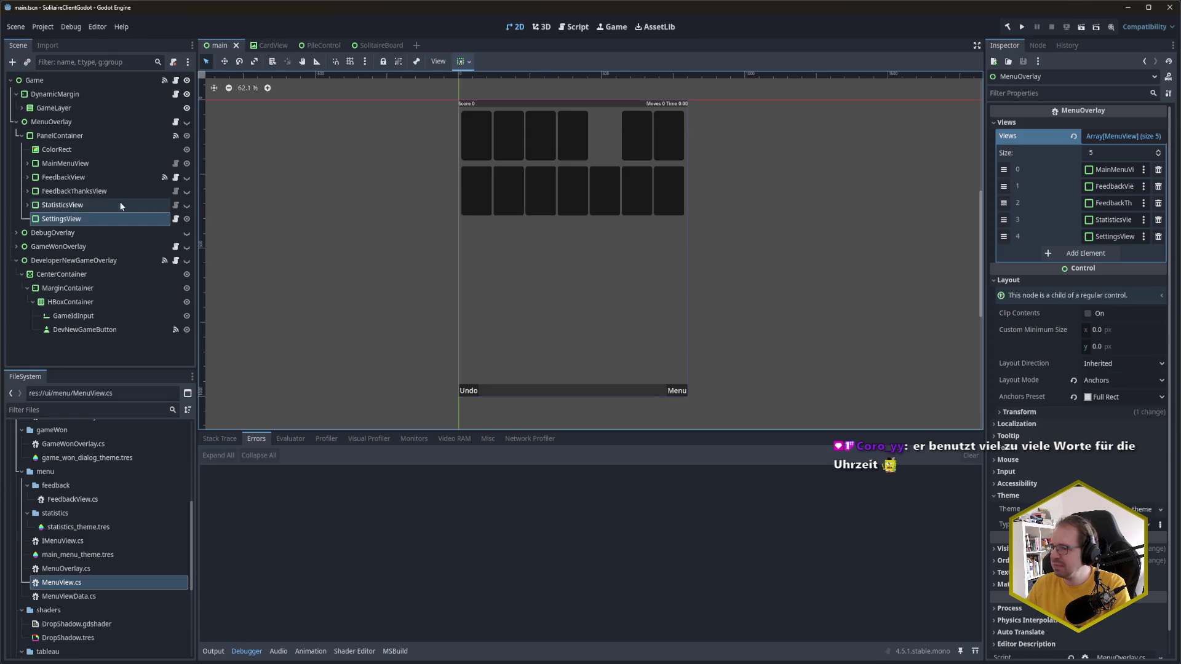
left_click(28, 206)
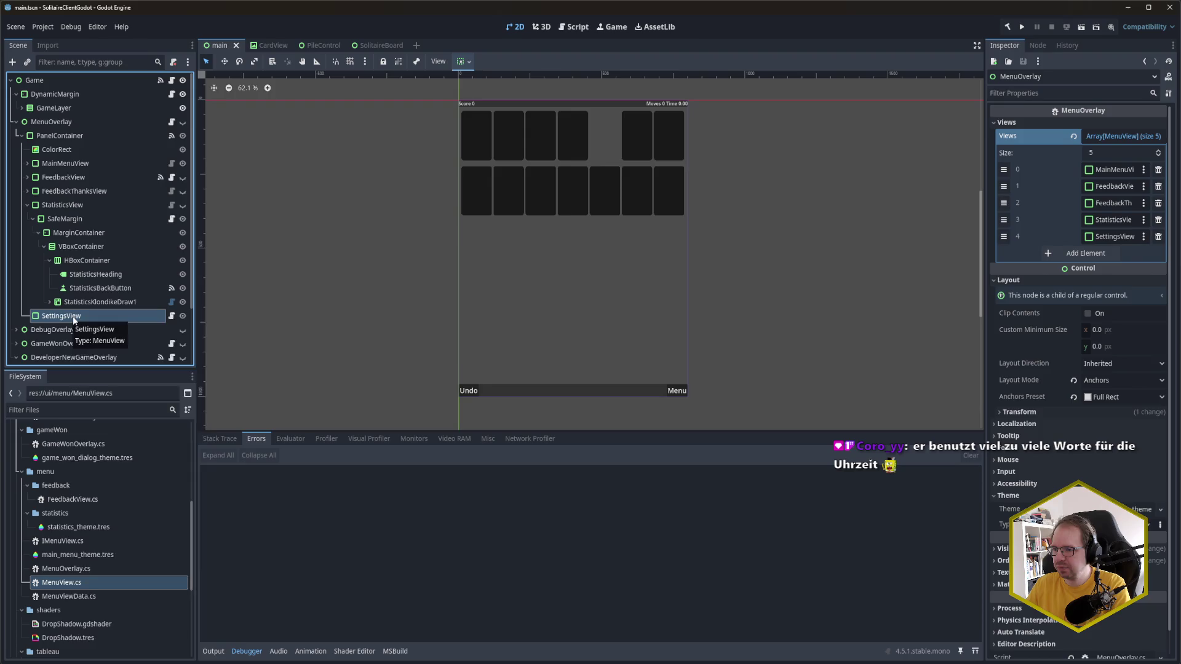
Step: Add a MarginContainer child named SafeMargin under SettingsView
right_click(70, 318)
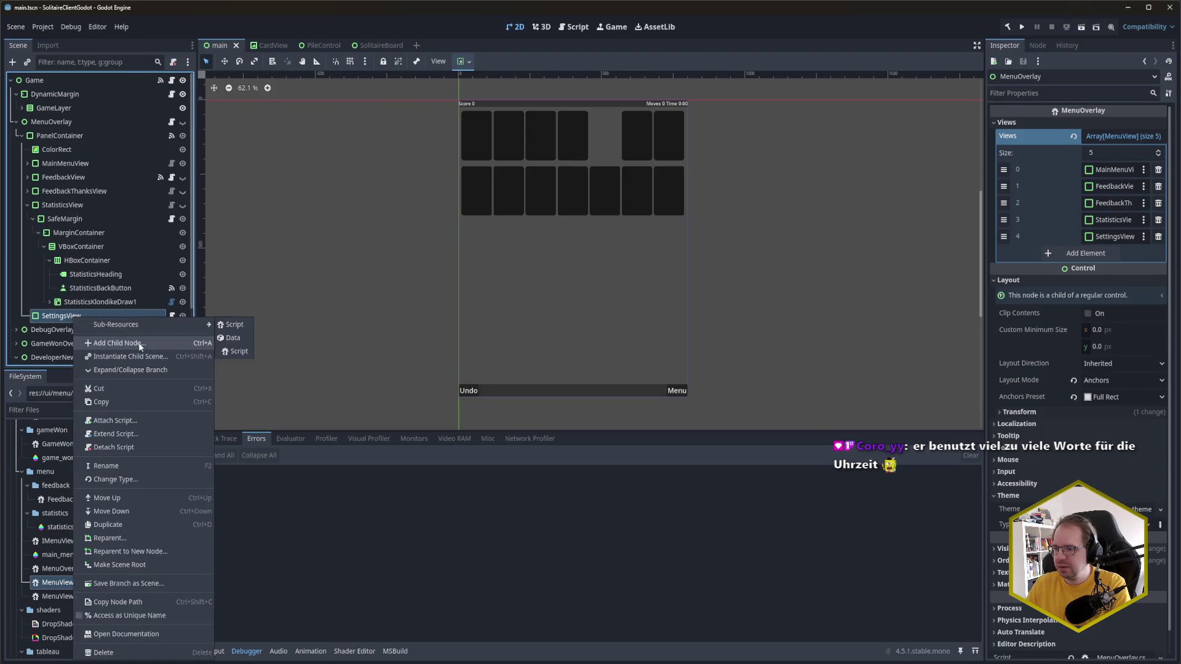
left_click(119, 344)
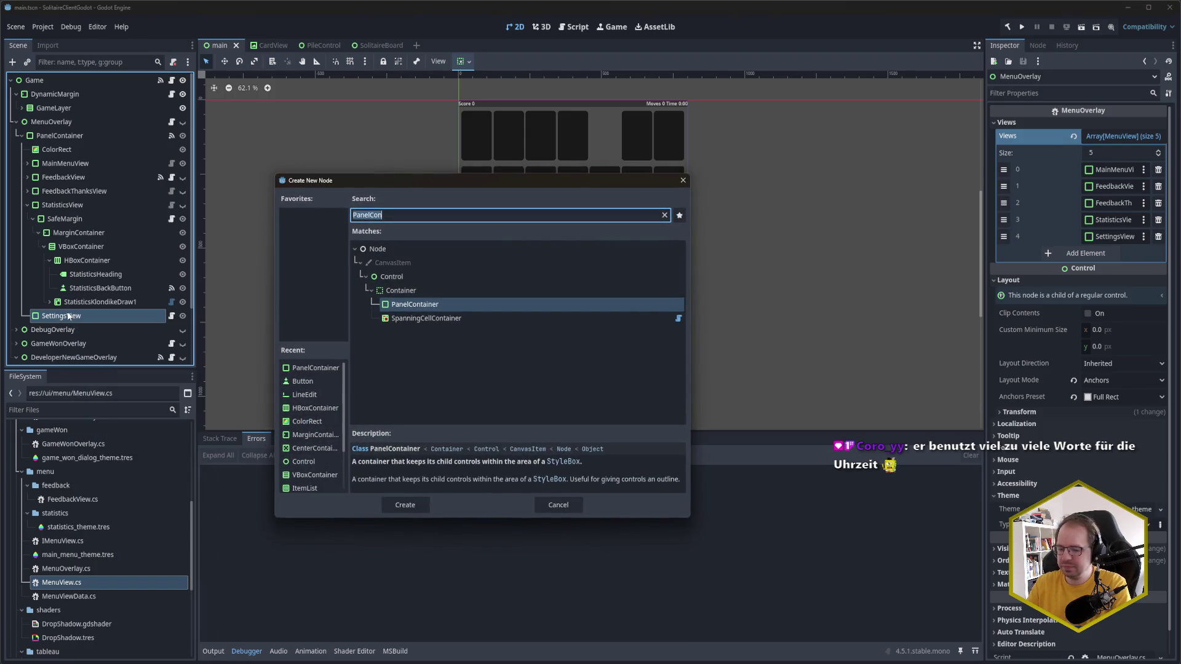
type("MarginCon")
key("Return")
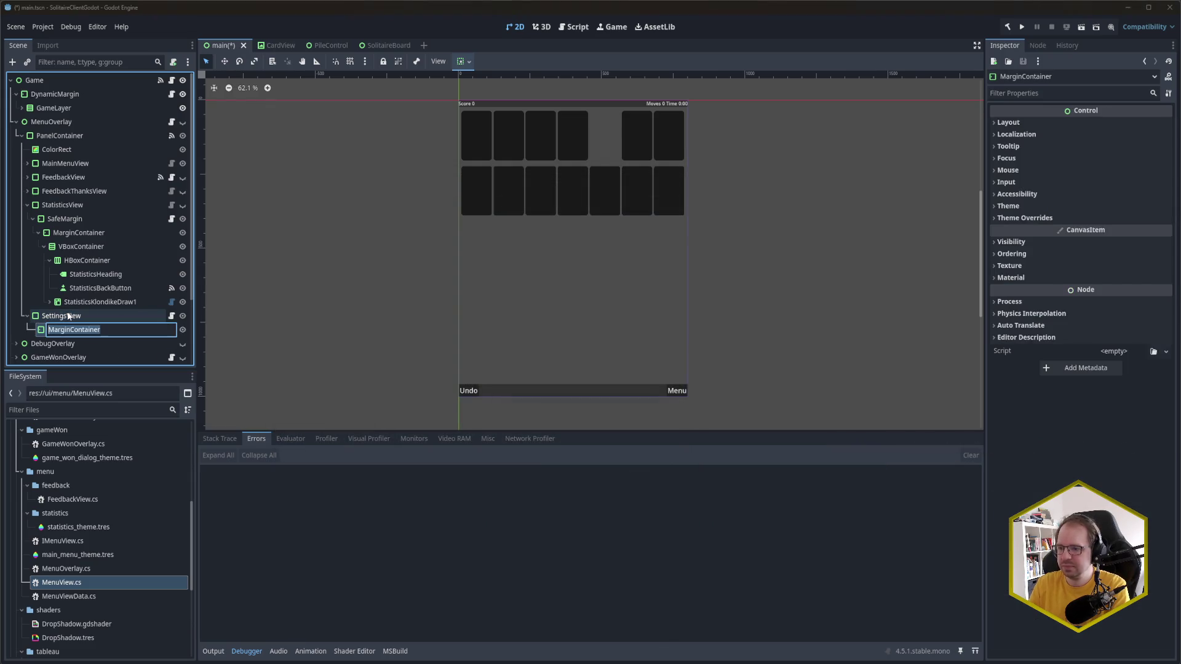
type("SafeMargin")
key("Return")
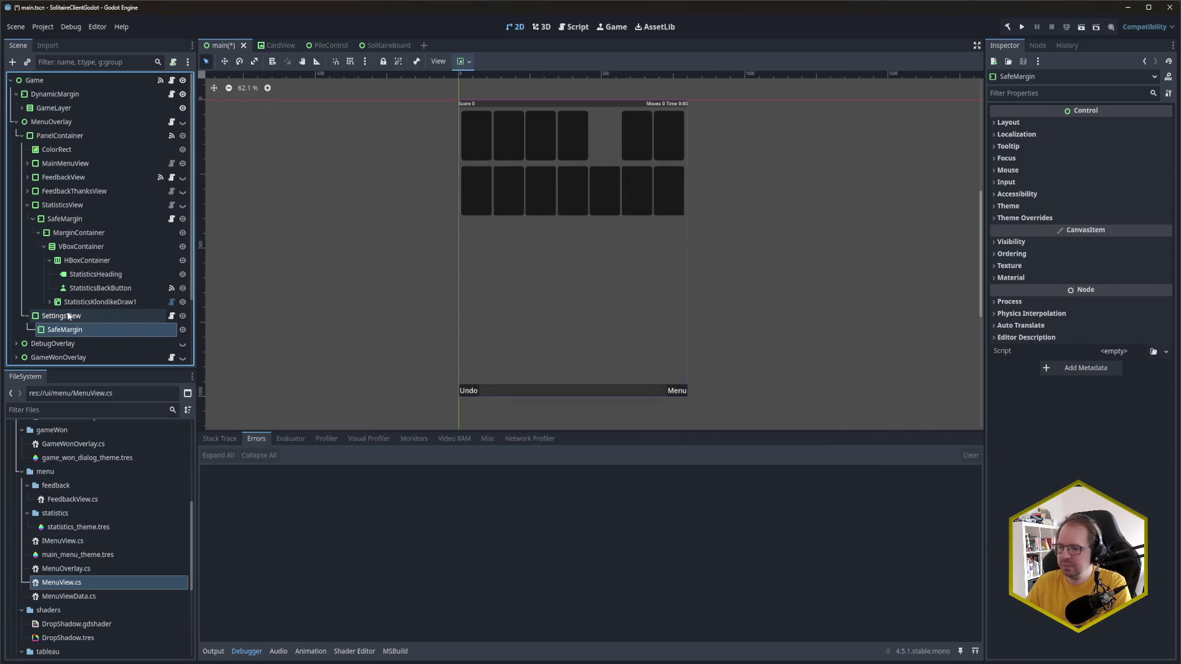
Step: Attach DynamicMarginContainer.cs to SafeMargin, giving it a margin of 60
scroll(117, 267, "down", 2)
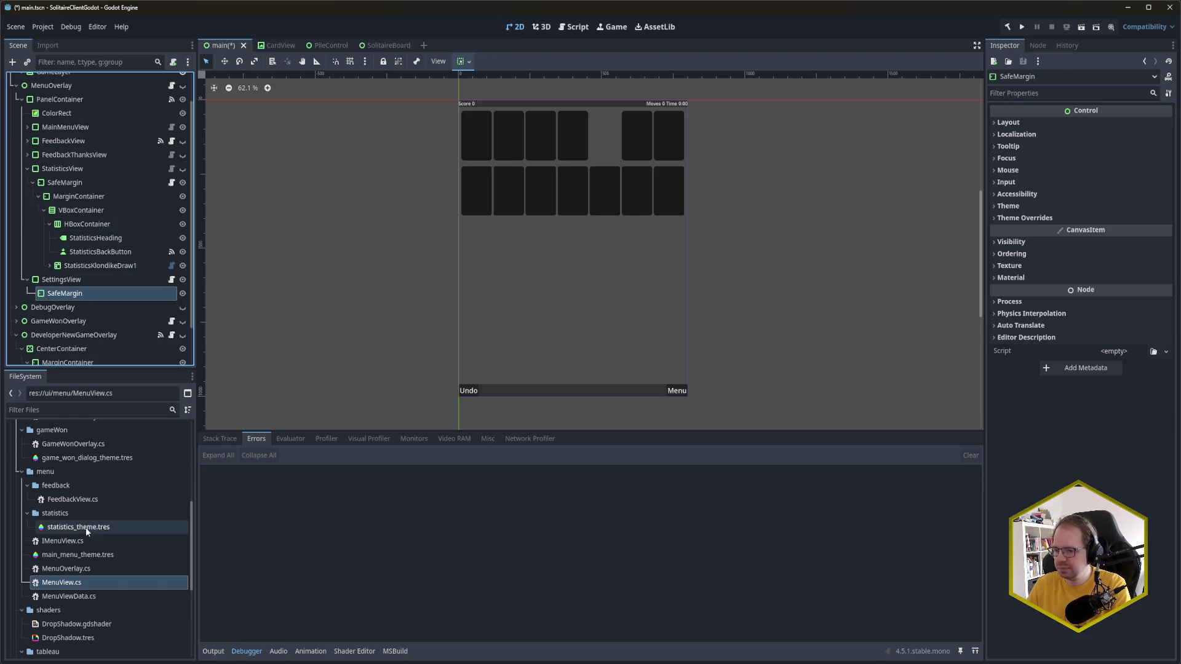
scroll(87, 553, "down", 4)
left_click_drag(83, 604, 1109, 358)
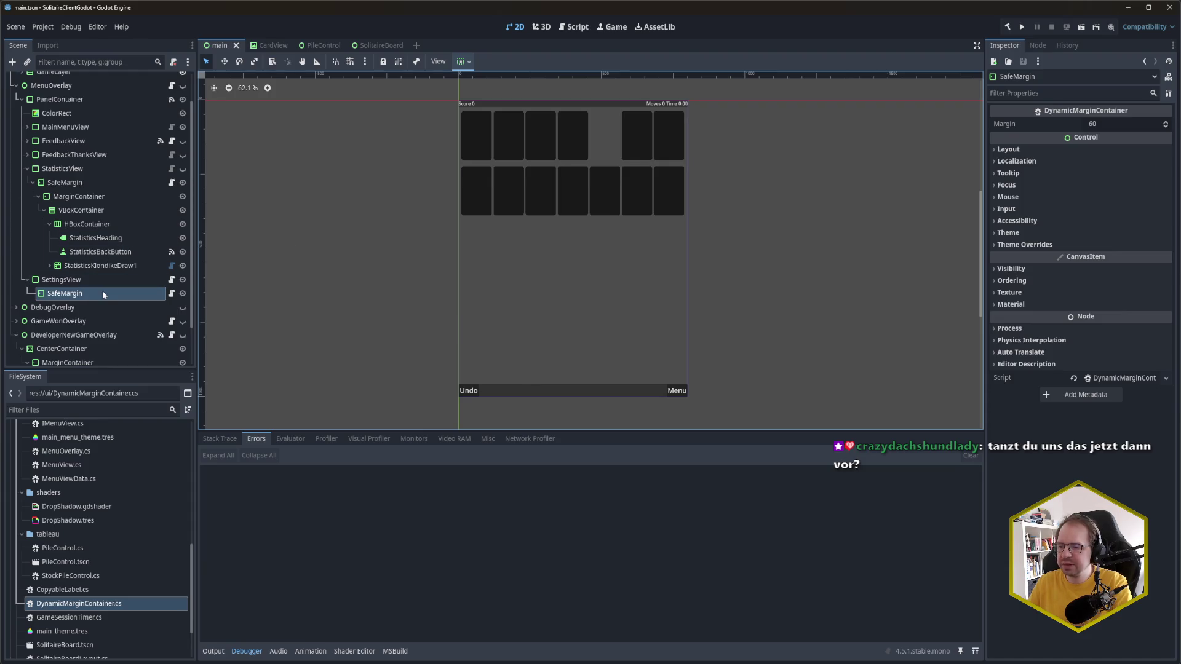
Step: Add a MarginContainer named OuterMargin under the settings SafeMargin and save
left_click(66, 296)
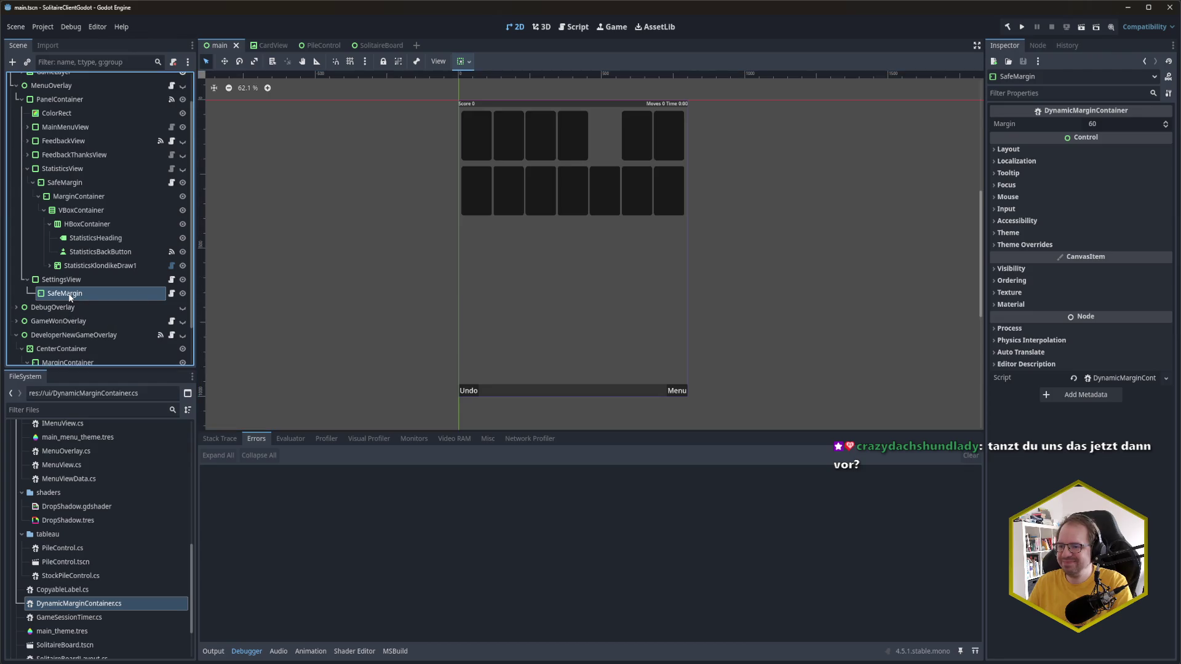
key("ctrl+a")
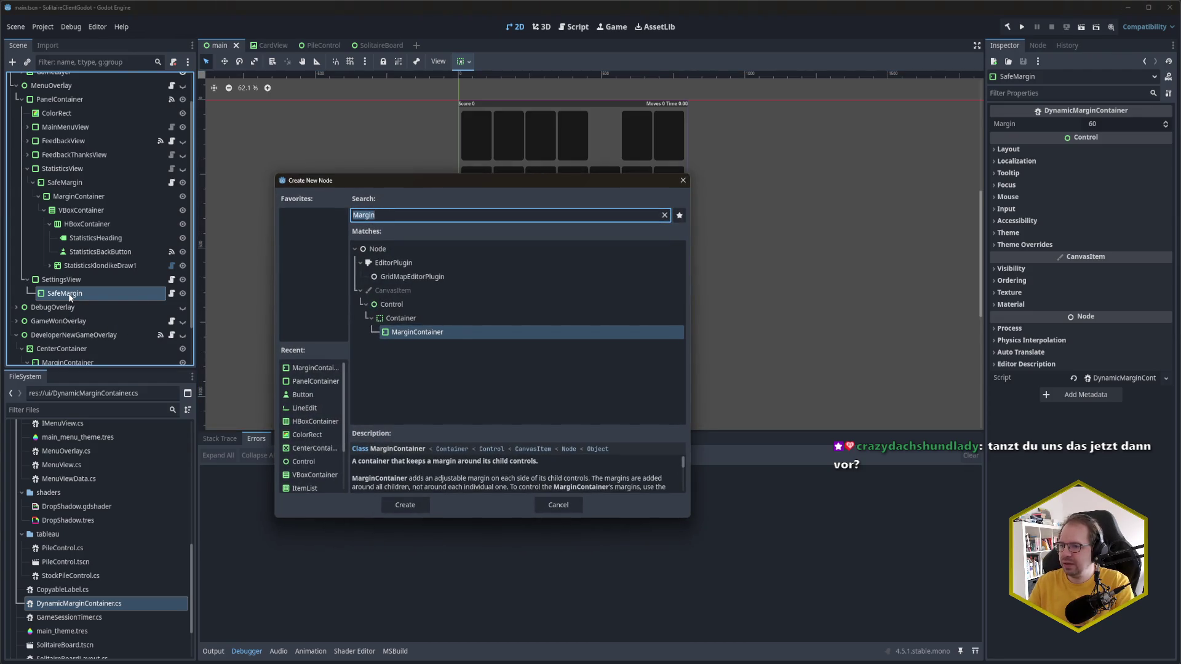
key("Return")
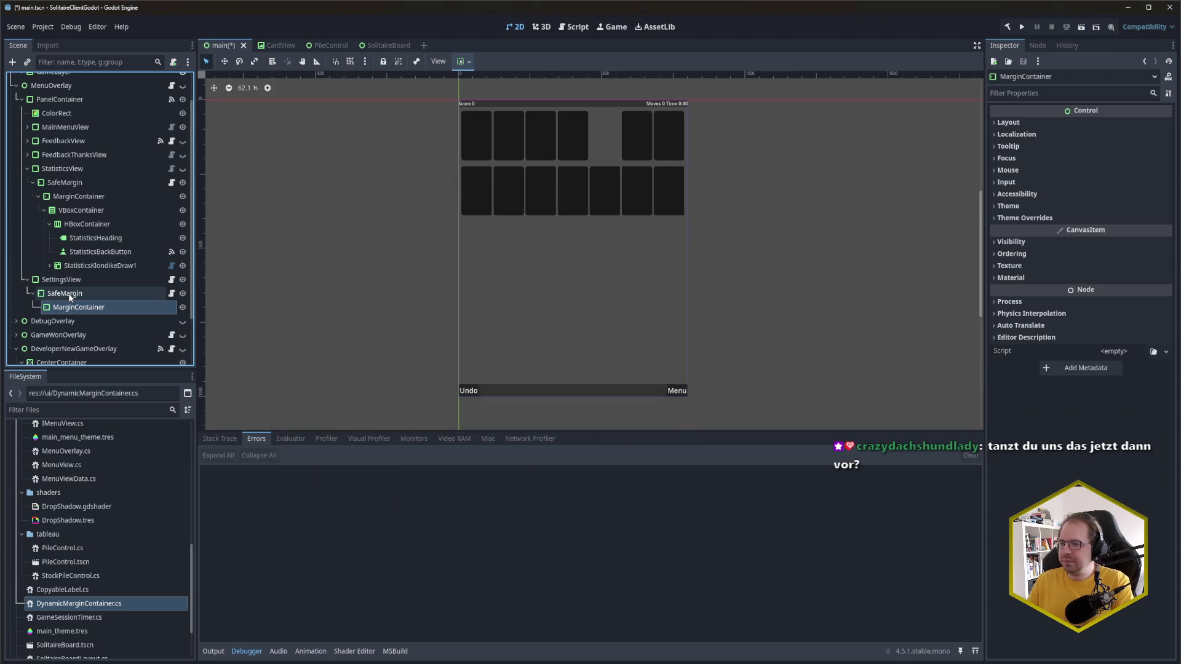
key("F2")
type("OuterMargin")
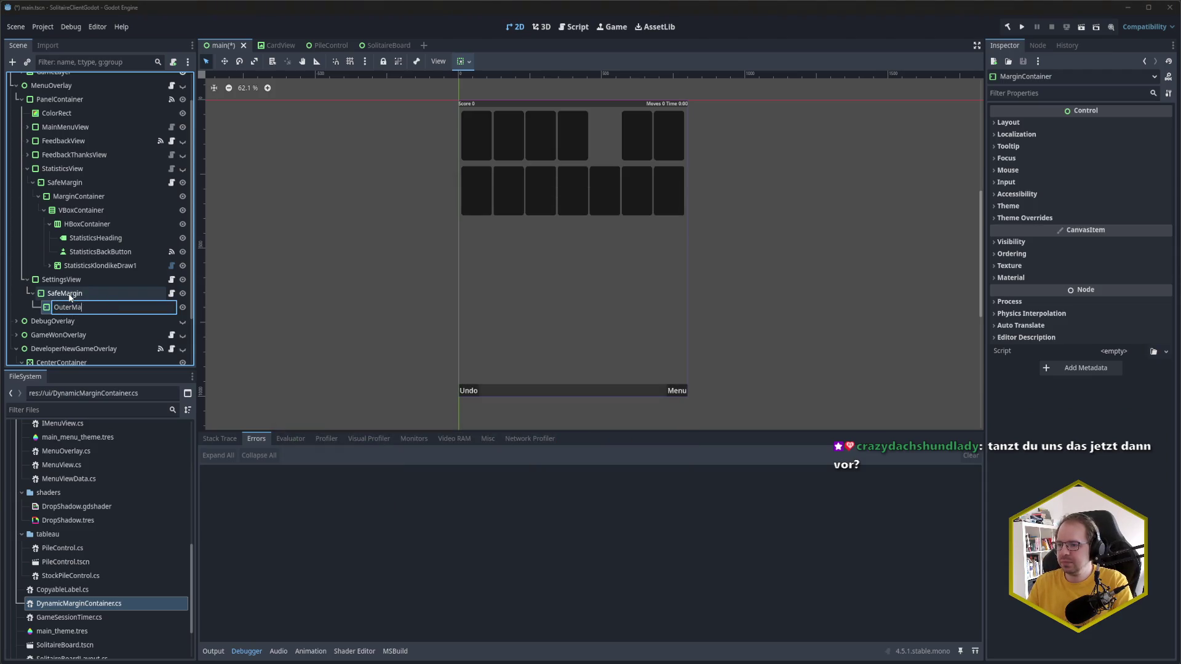
key("Return")
key("ctrl+s")
Step: Rename StatisticsView's MarginContainer to OuterMargin
left_click(95, 200)
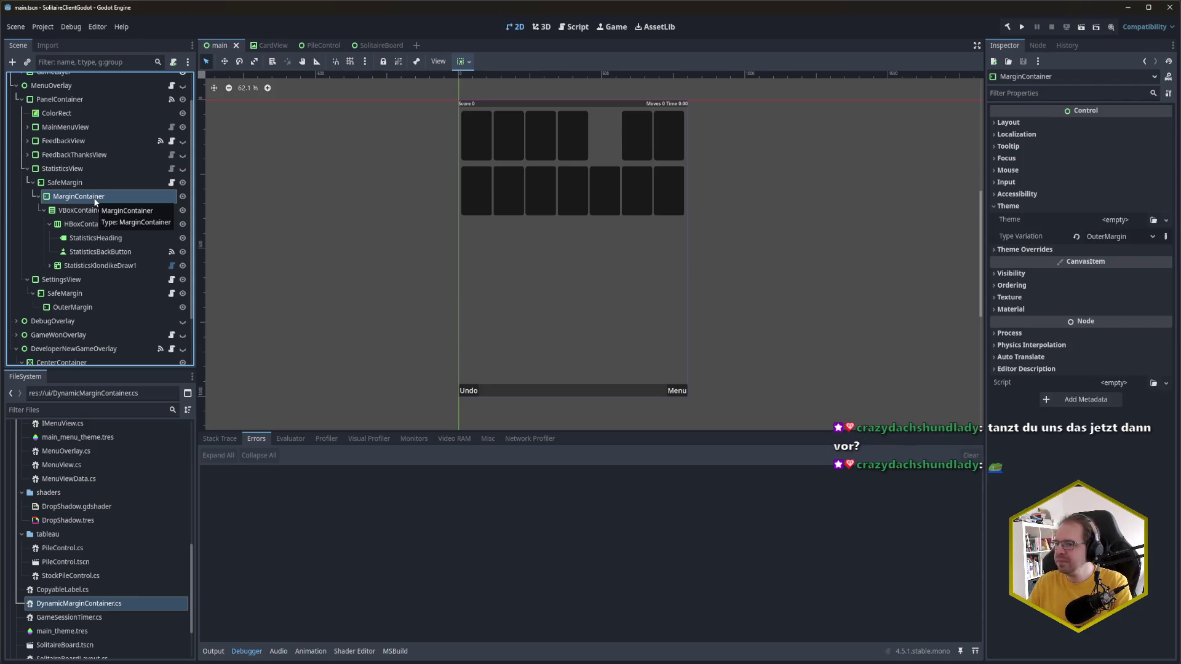
left_click(96, 201)
type("OuterMargi")
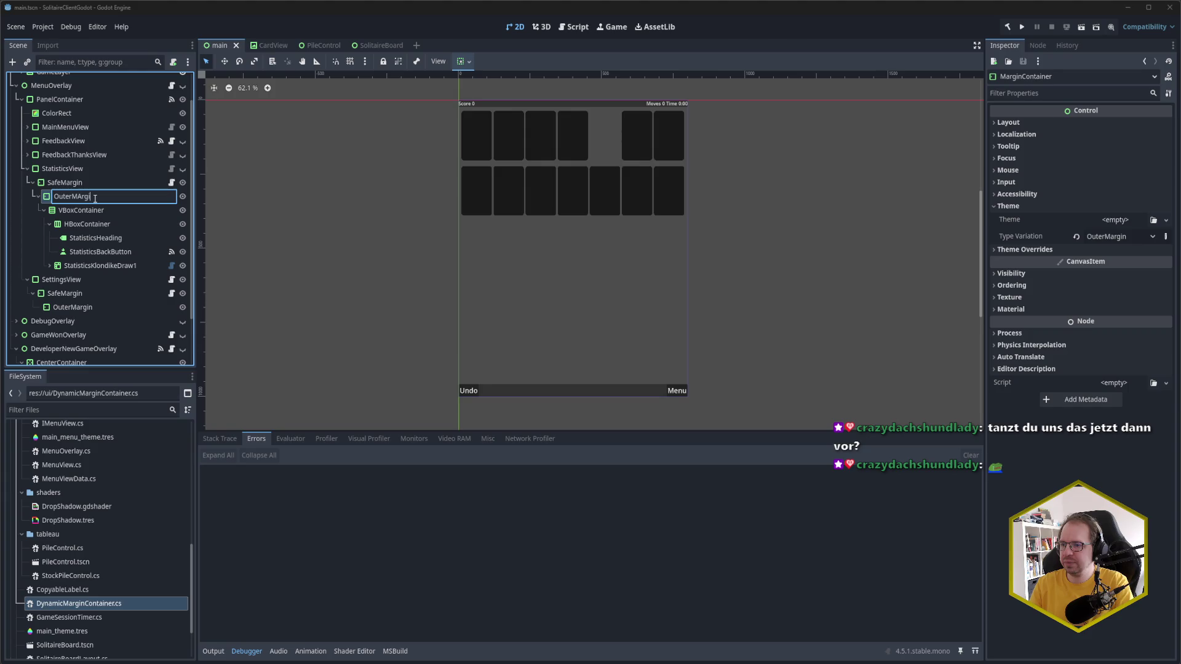
key("BackSpace")
key("BackSpace")
key("BackSpace")
type("ar")
key("BackSpace")
type("rgin")
key("Return")
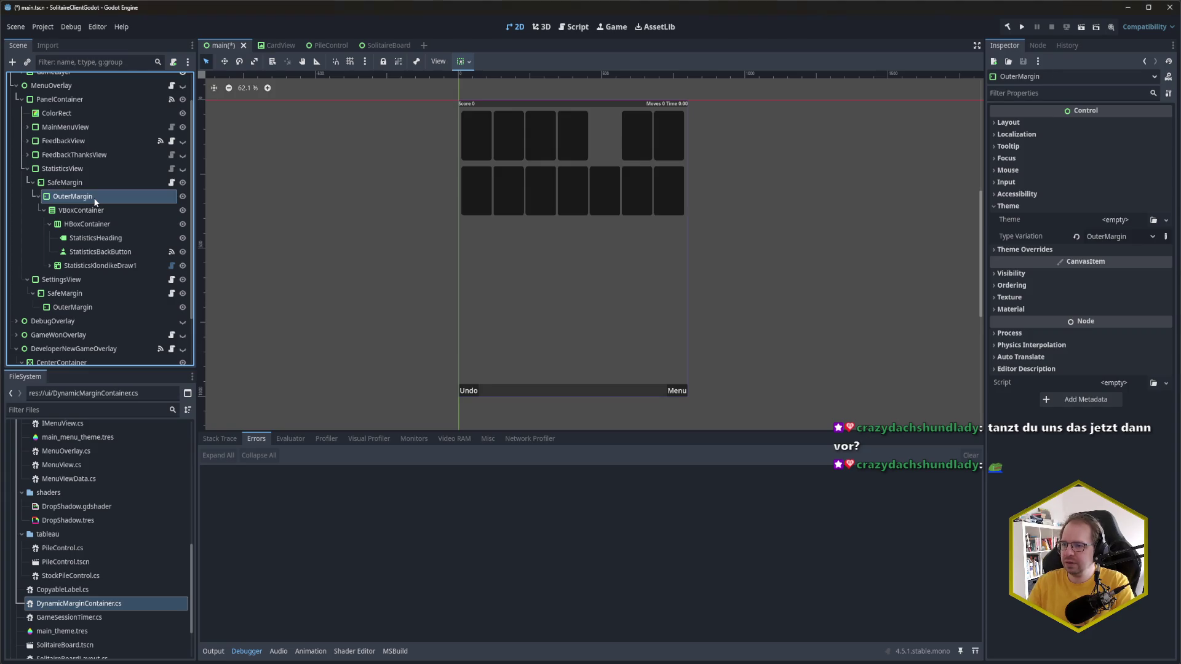
Step: Open the Theme type variation choices for the settings OuterMargin
left_click(76, 306)
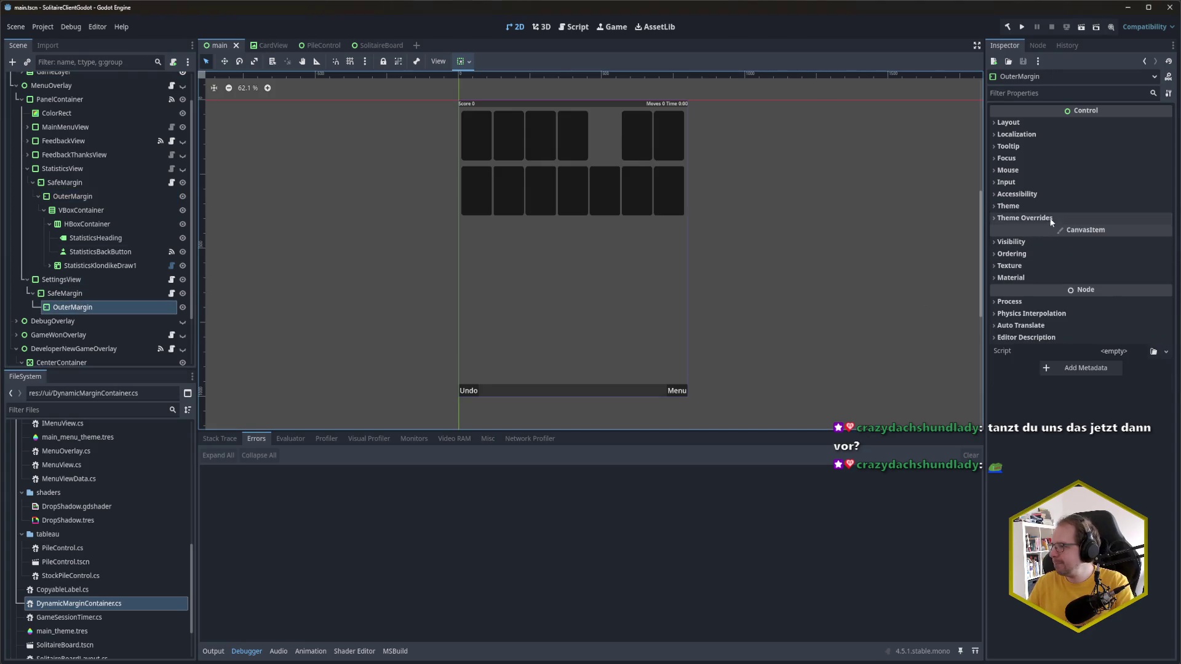
left_click(1076, 236)
left_click(1134, 236)
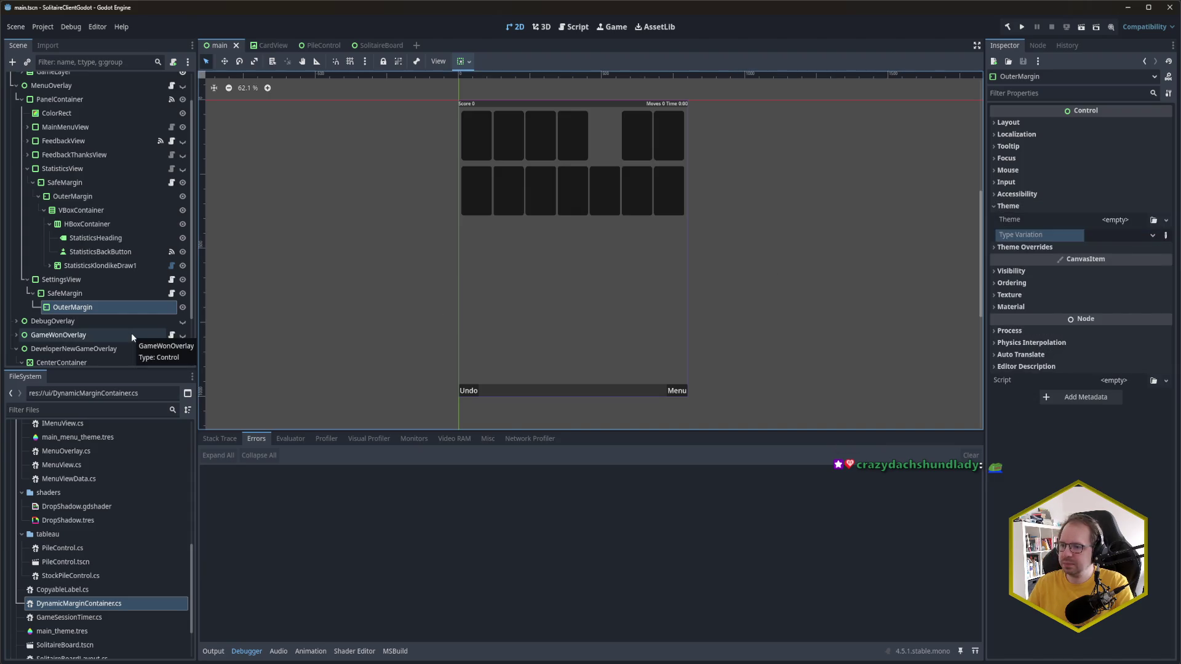
Step: Create a 'settings' folder inside the menu folder in the FileSystem dock
scroll(95, 545, "up", 3)
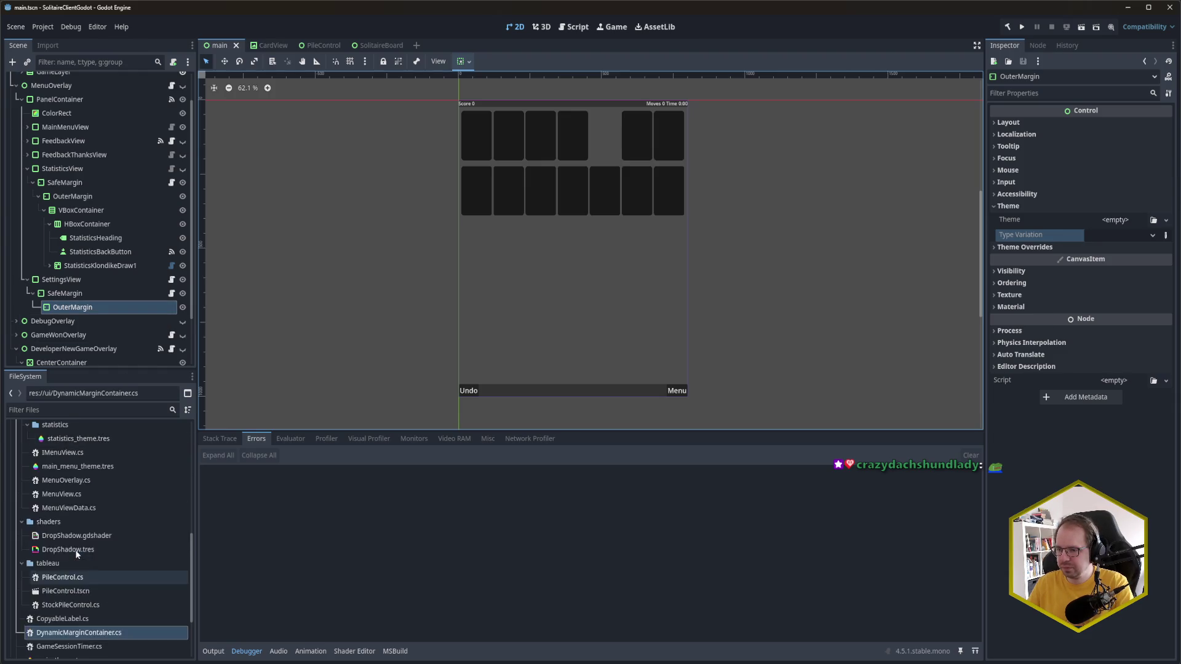
right_click(62, 442)
mouse_move(111, 449)
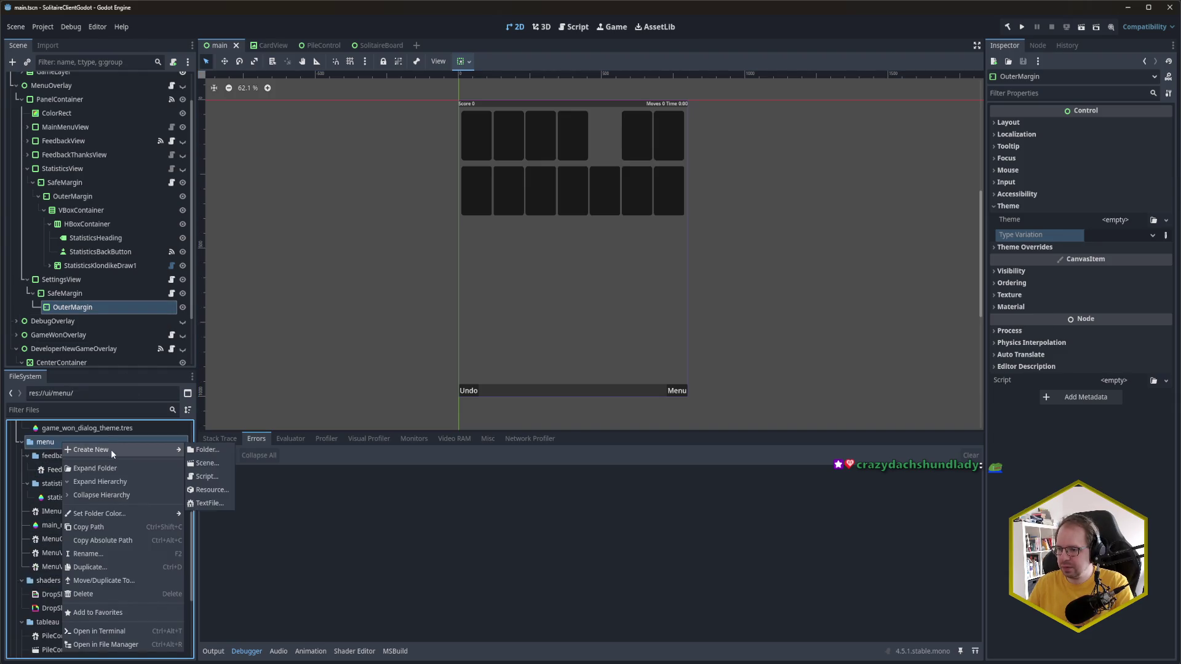
left_click(219, 451)
type("settings")
key("Return")
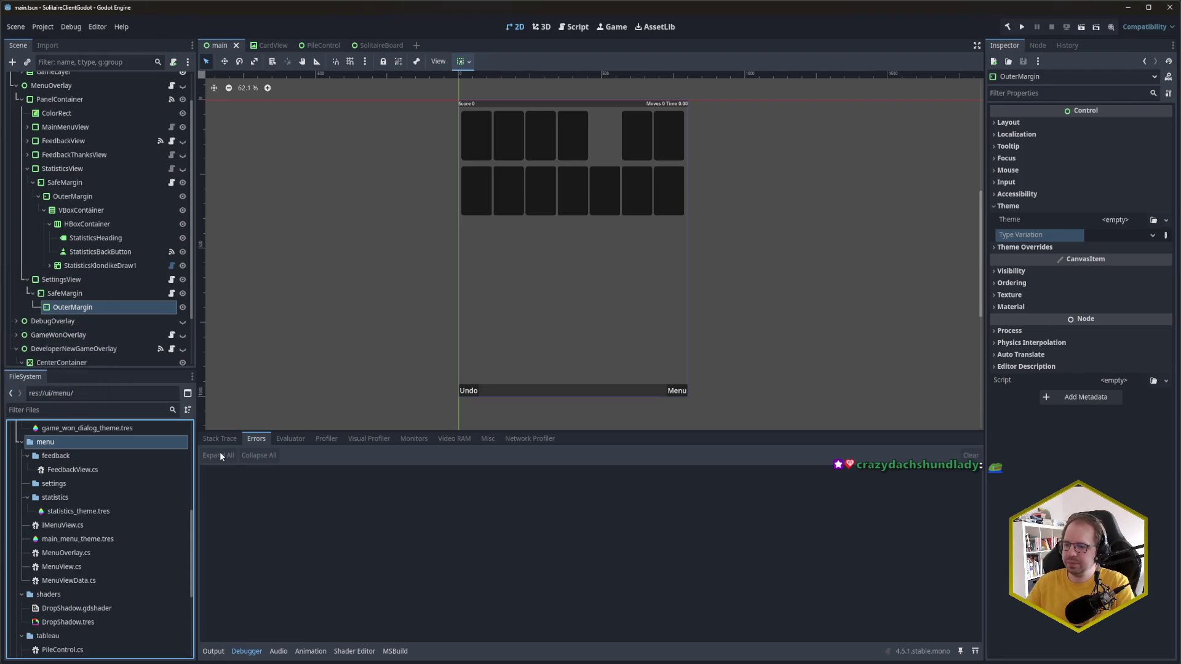
left_click(73, 481)
left_click(93, 515)
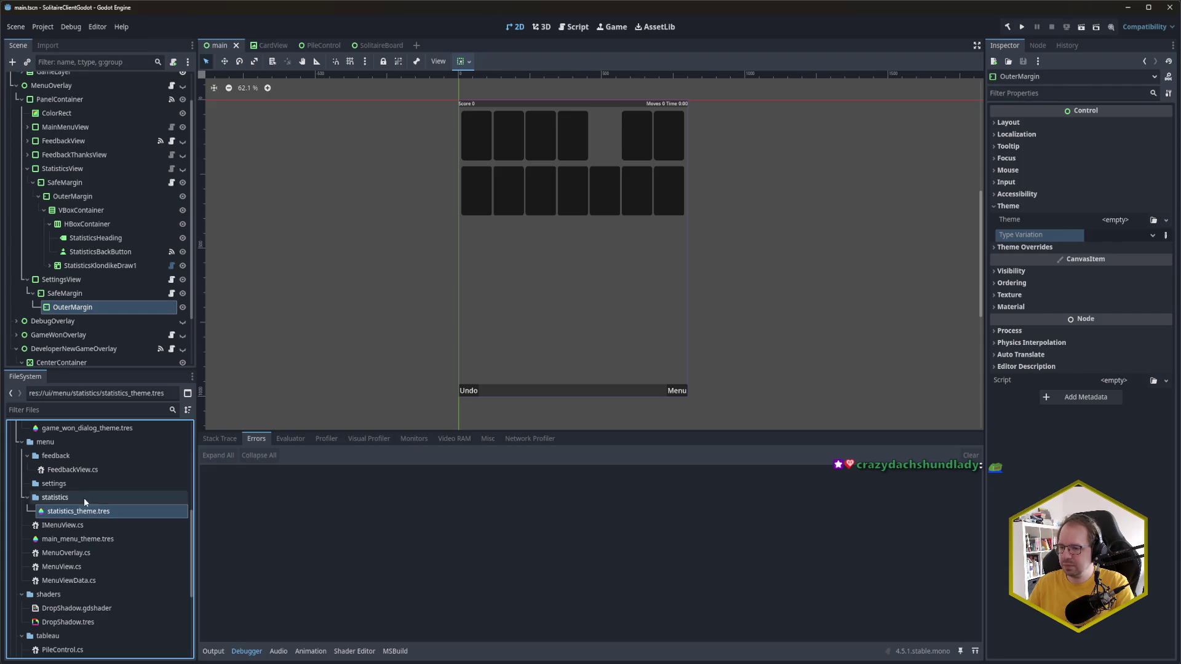
left_click(80, 484)
key("ctrl+v")
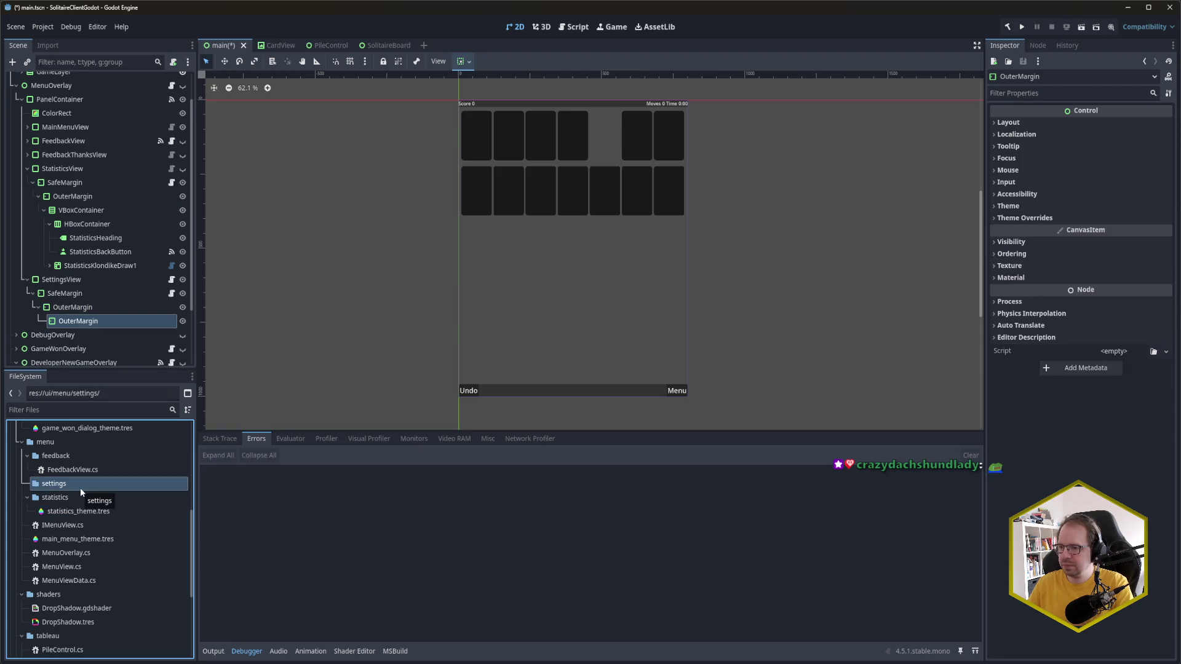
Step: Delete the accidentally pasted duplicate OuterMargin node
left_click(94, 321)
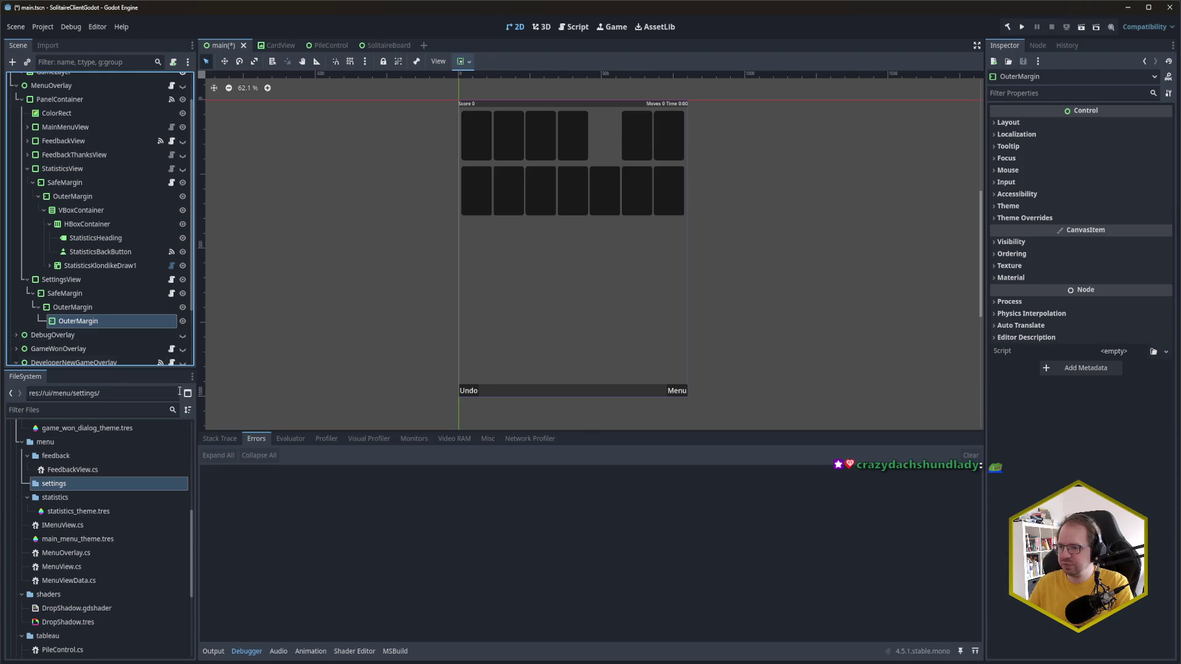
key("Delete")
key("Return")
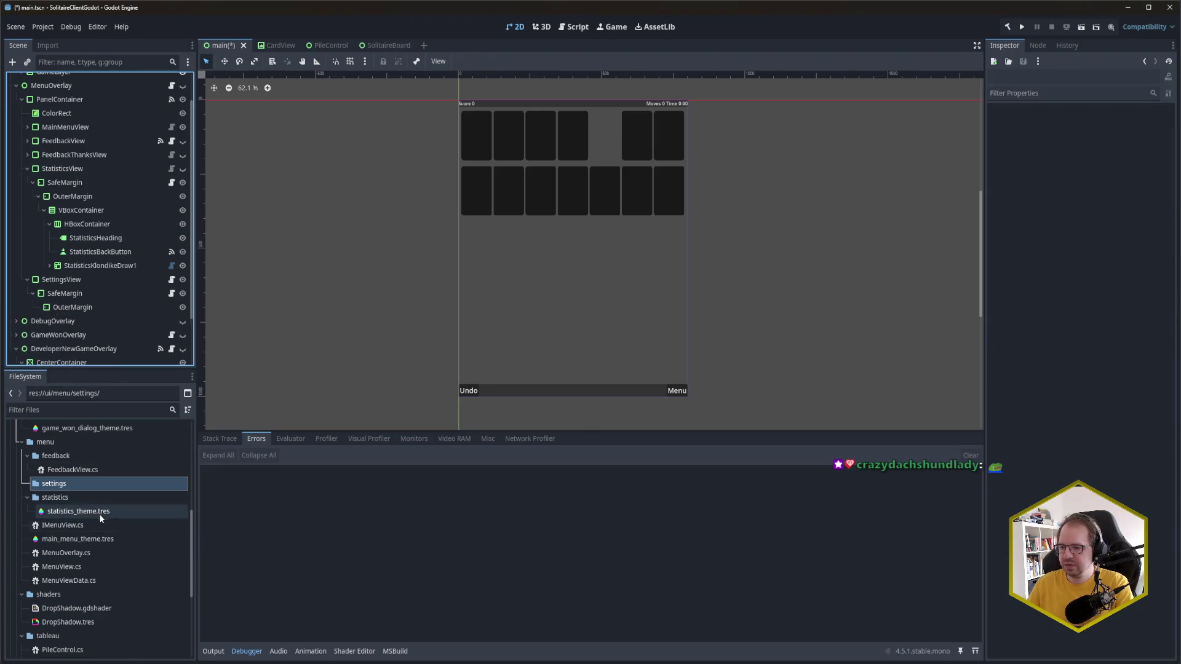
Step: Duplicate statistics_theme.tres as settings_theme.tres and move it into the settings folder
left_click(100, 517)
key("ctrl+d")
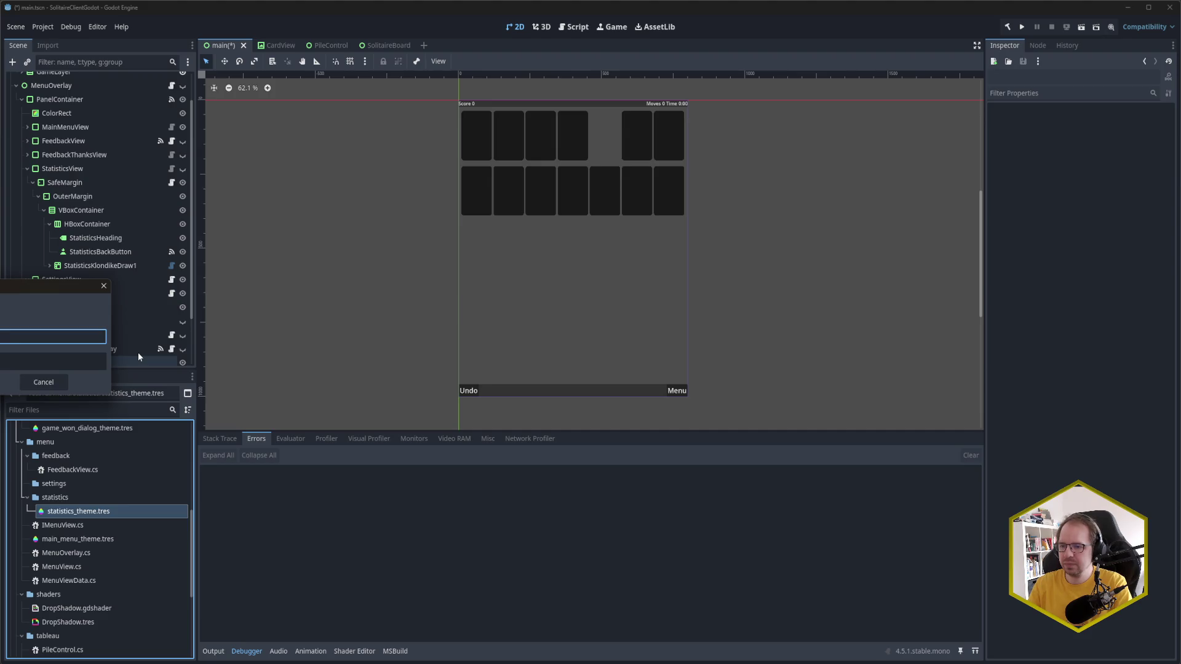
key("Return")
left_click_drag(71, 514, 80, 486)
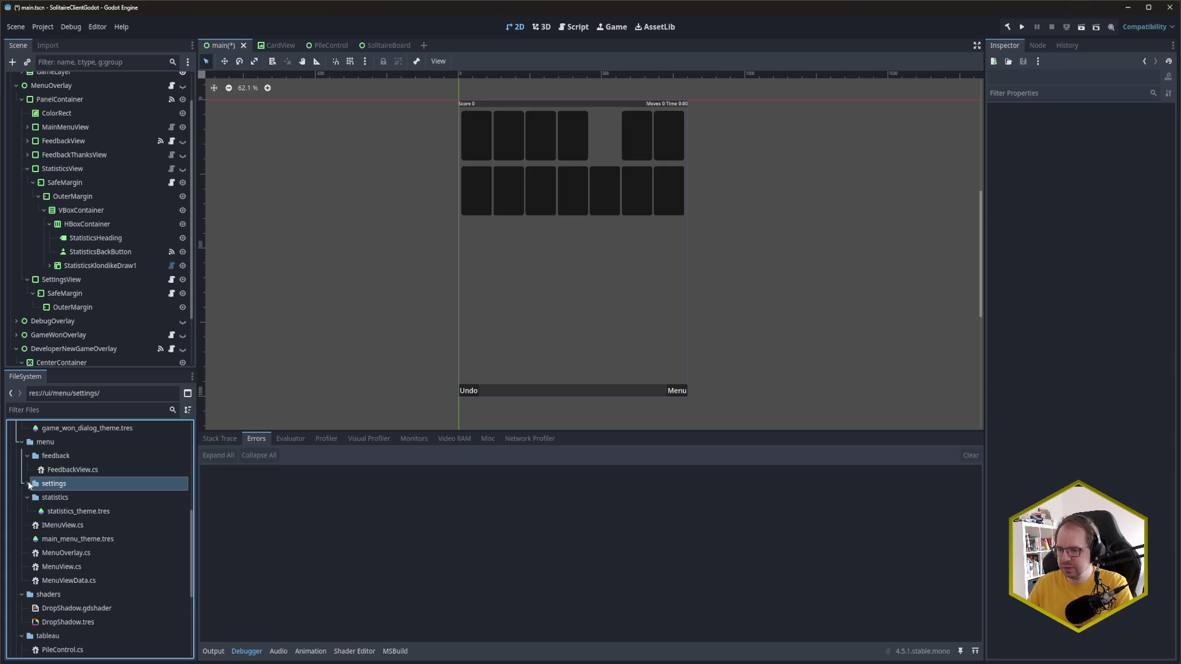
left_click(28, 482)
left_click(58, 499)
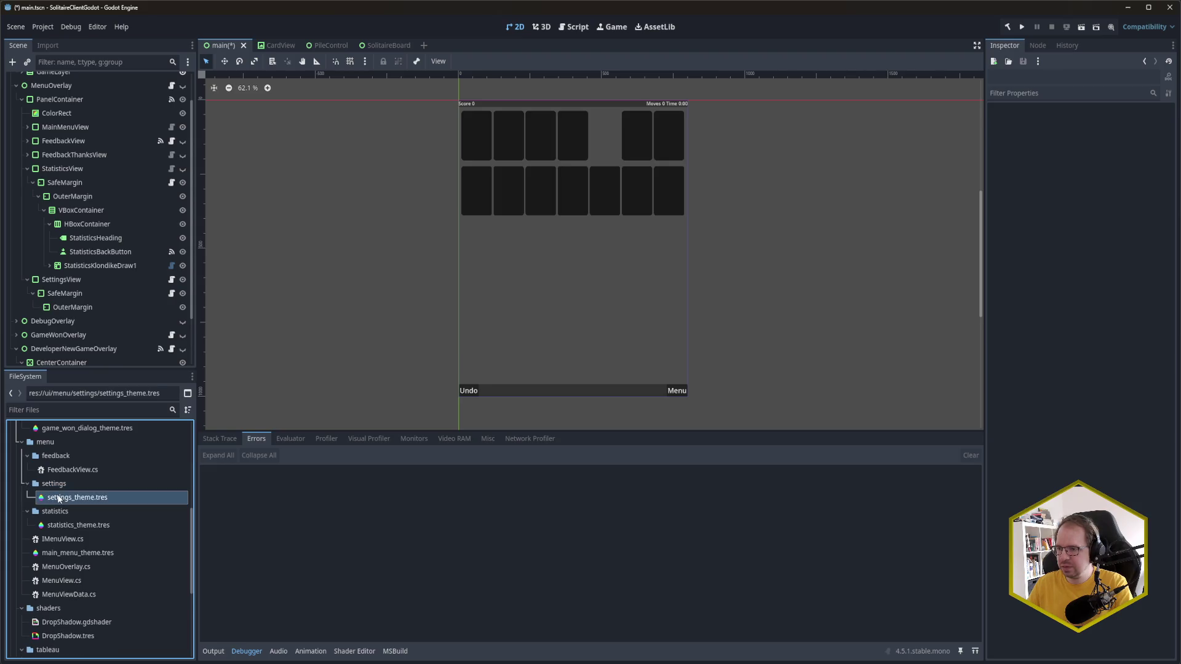
Step: Assign settings_theme.tres as SettingsView's Theme and save the scene
left_click(82, 280)
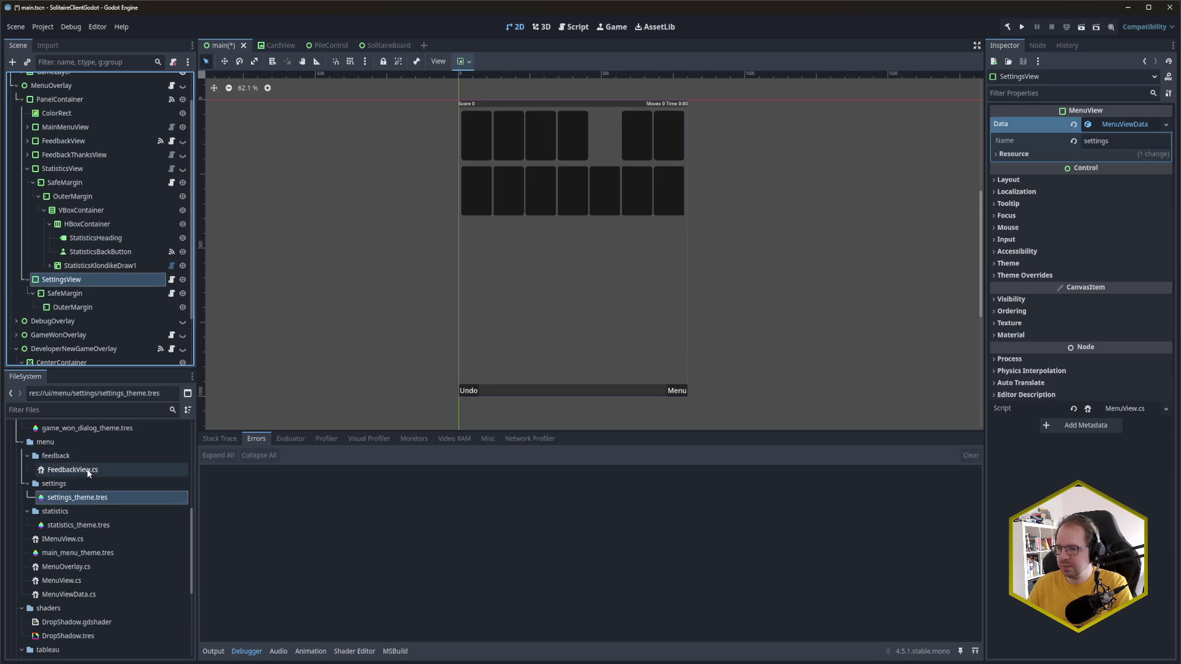
left_click(1025, 262)
mouse_move(90, 491)
left_mouse_down()
mouse_move(163, 498)
mouse_move(1126, 277)
left_mouse_up()
key("ctrl+s")
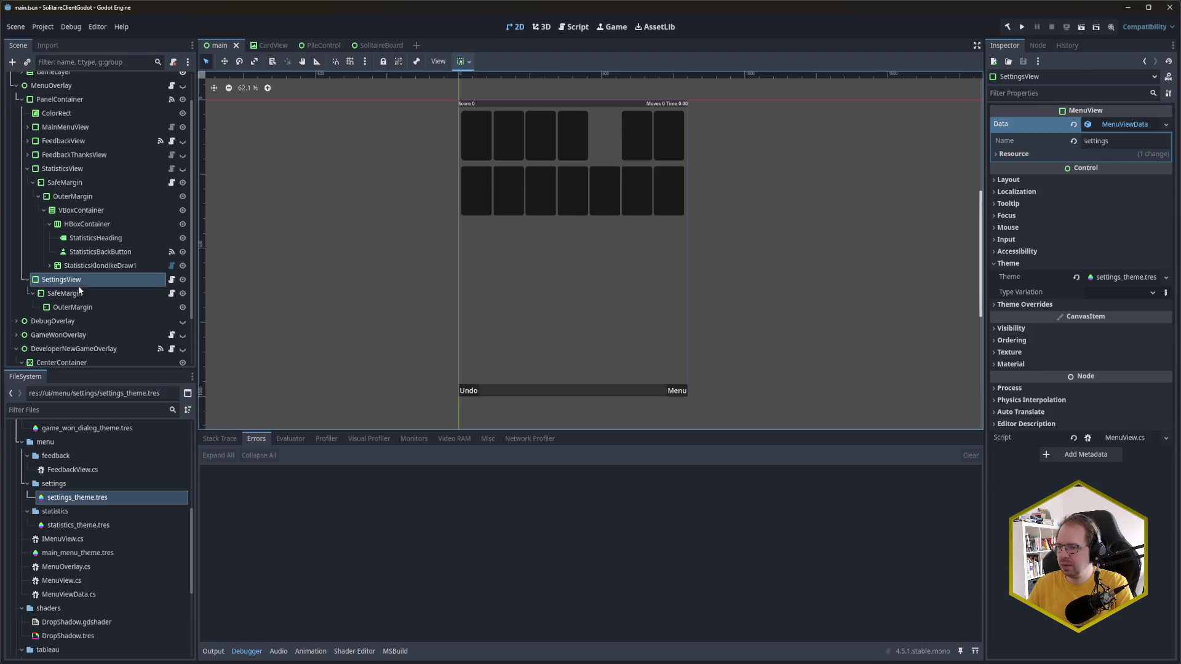
Step: Apply the OuterMargin type variation to the settings OuterMargin
left_click(74, 306)
left_click(1149, 237)
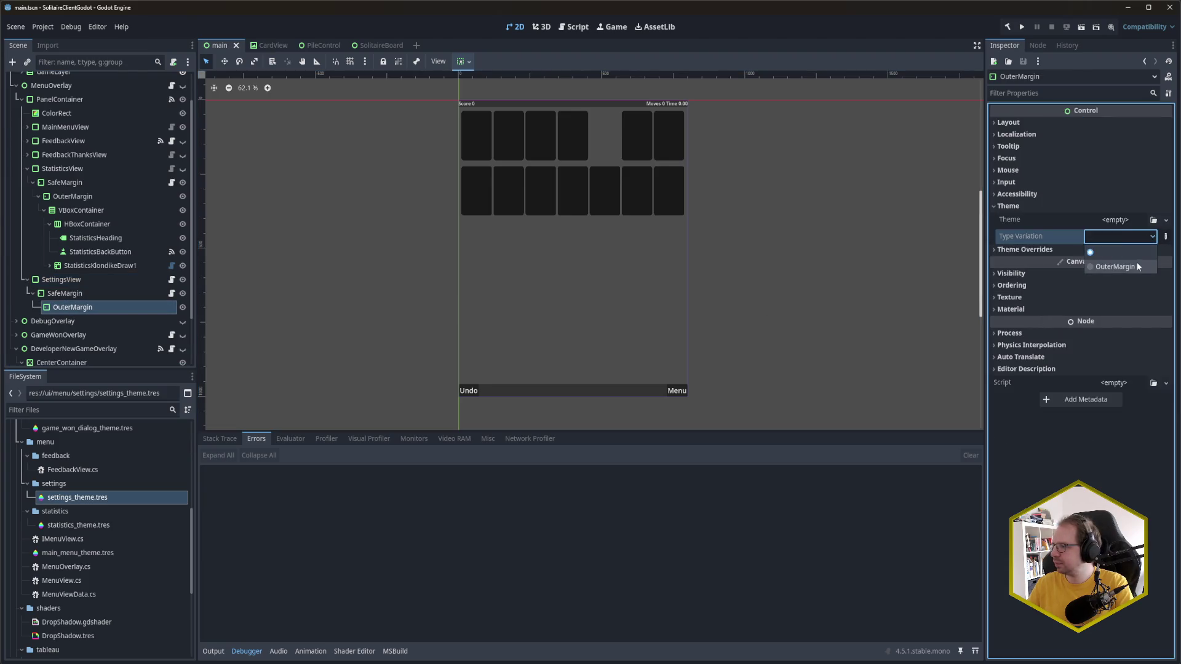
left_click(1139, 267)
left_click(75, 281)
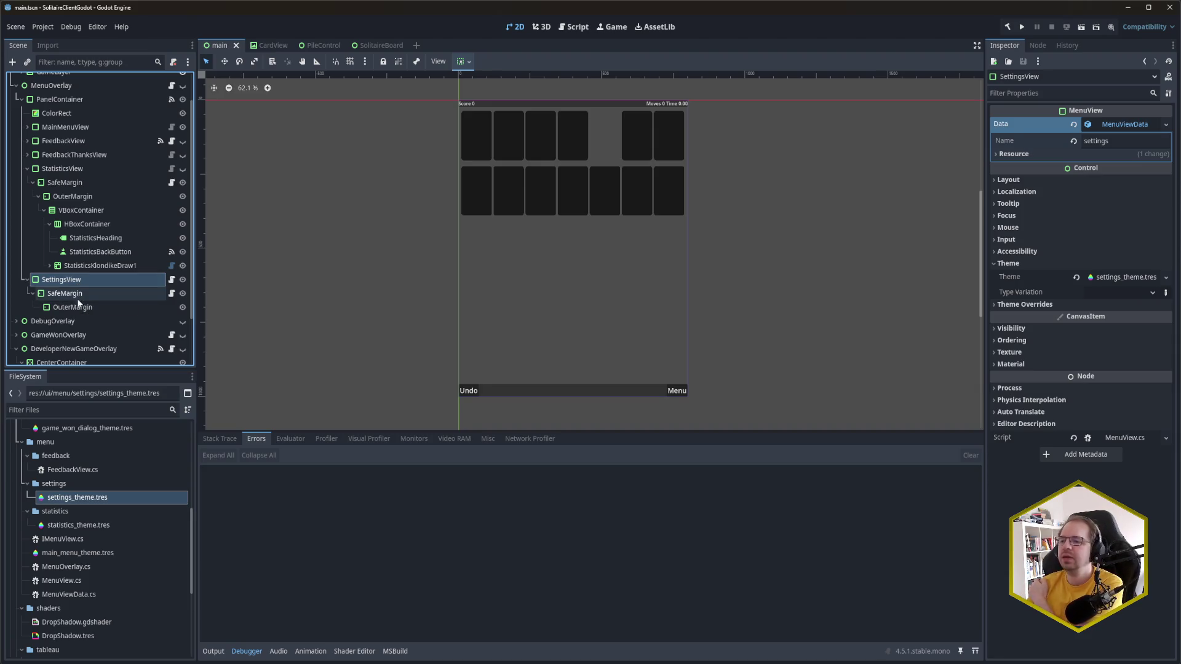
left_click(91, 310)
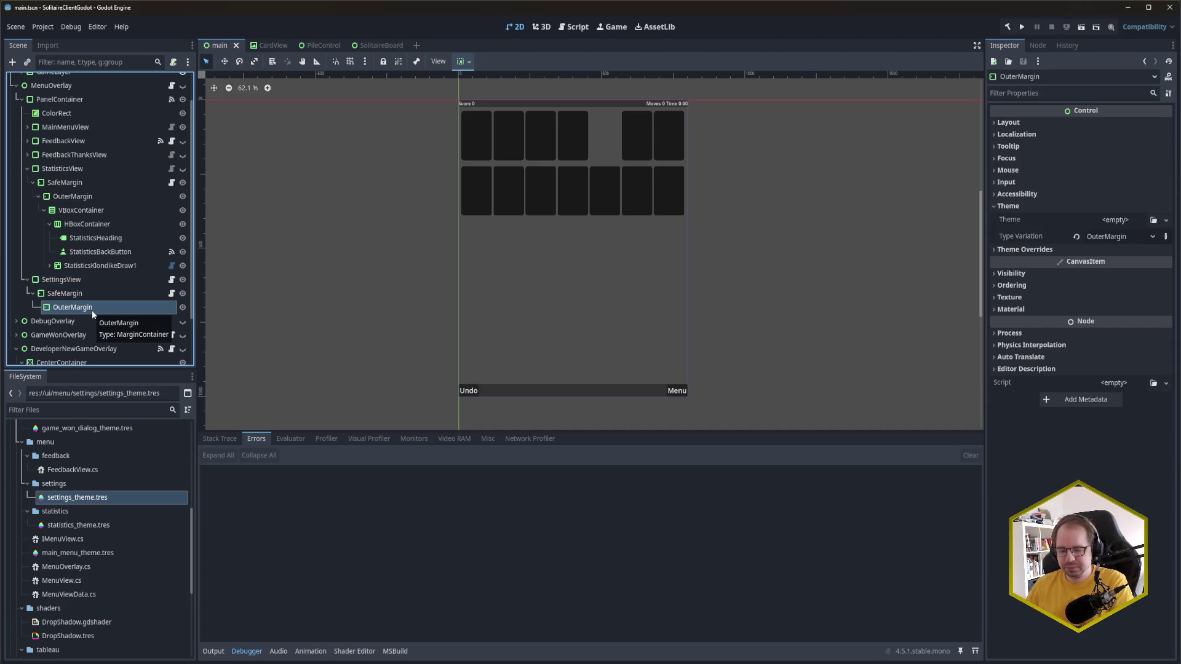
Step: Add a VBoxContainer under OuterMargin with an HBoxContainer inside it
key("ctrl+a")
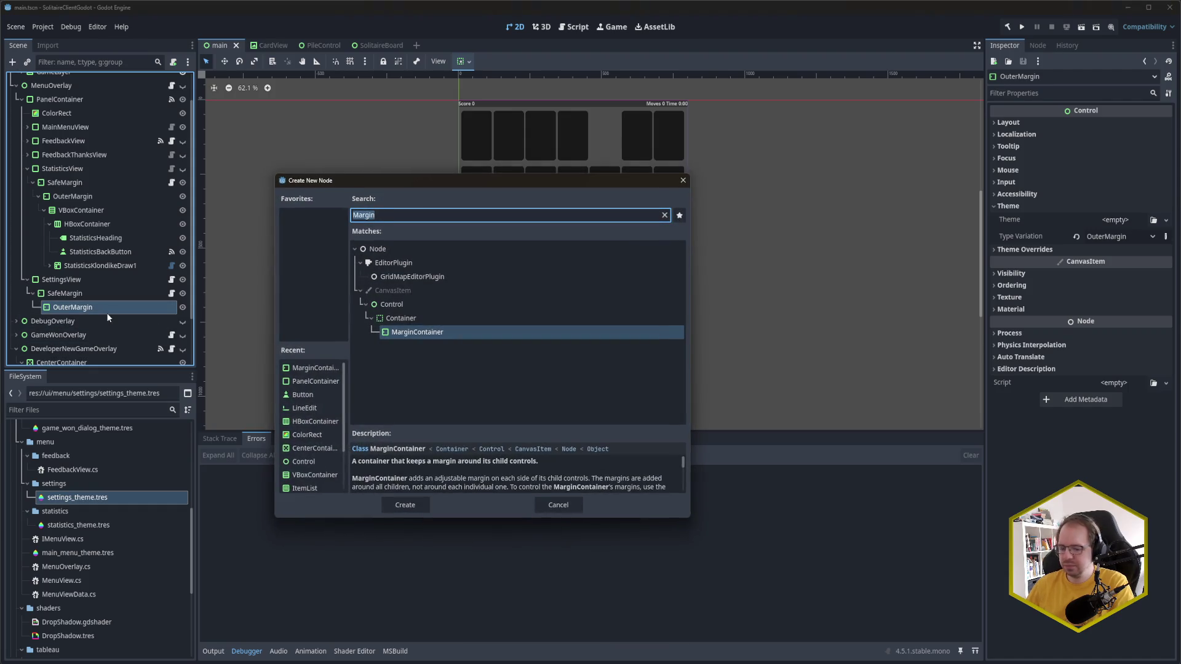
type("VBox")
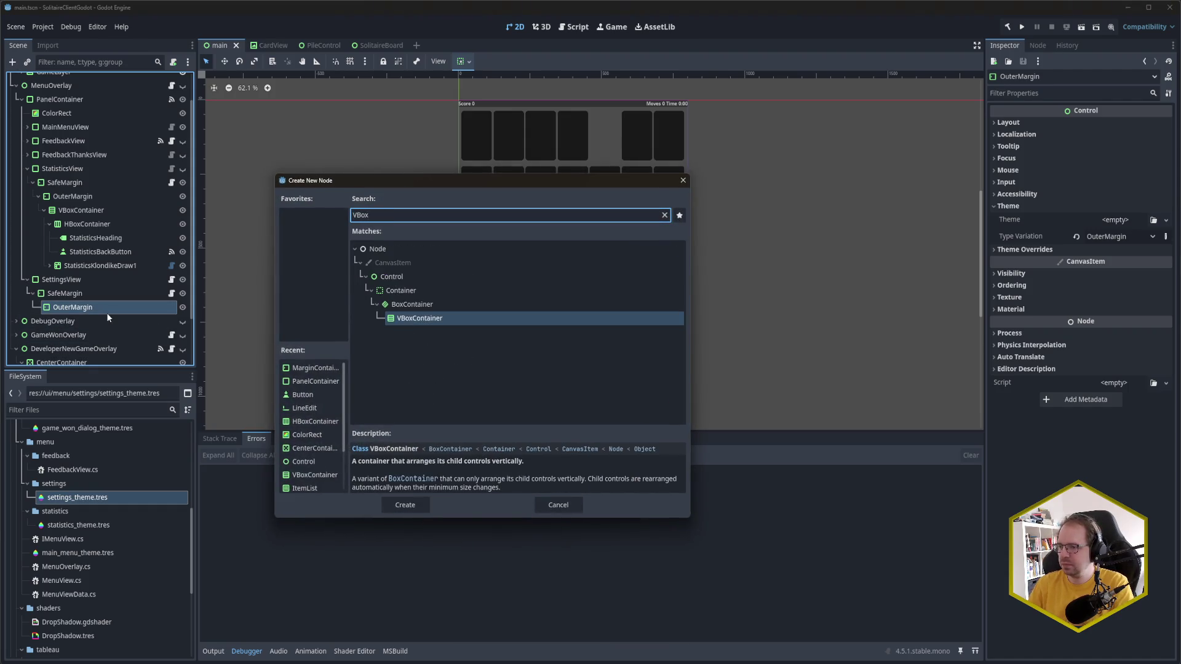
key("Return")
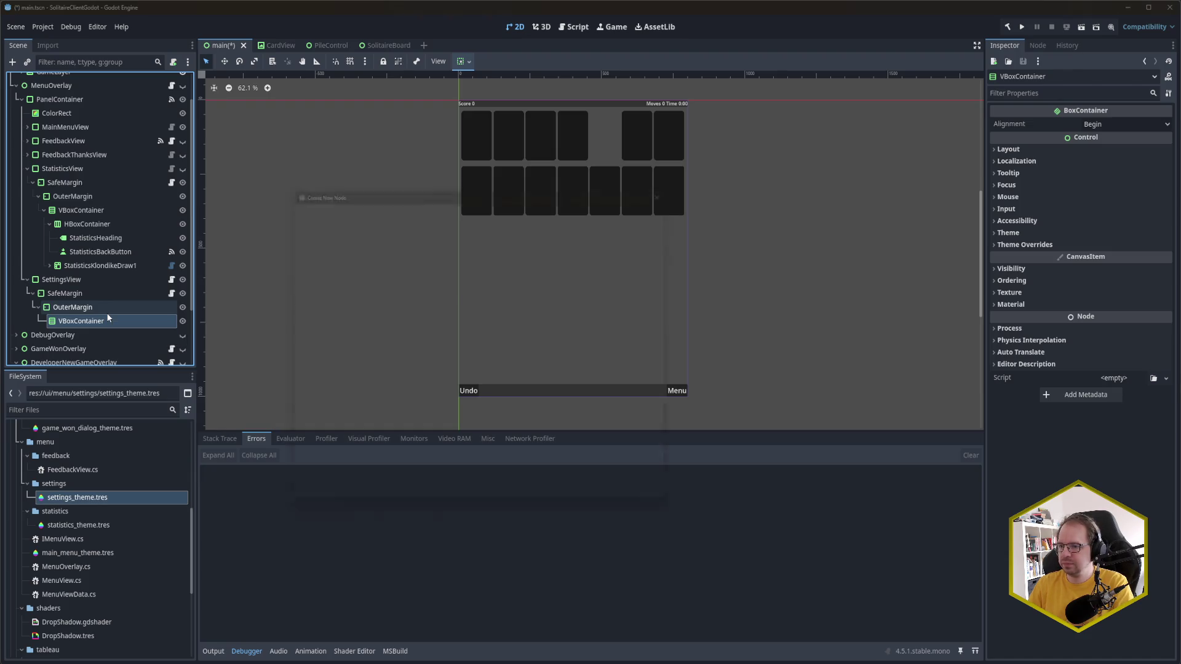
key("ctrl+a")
type("HBox")
key("Return")
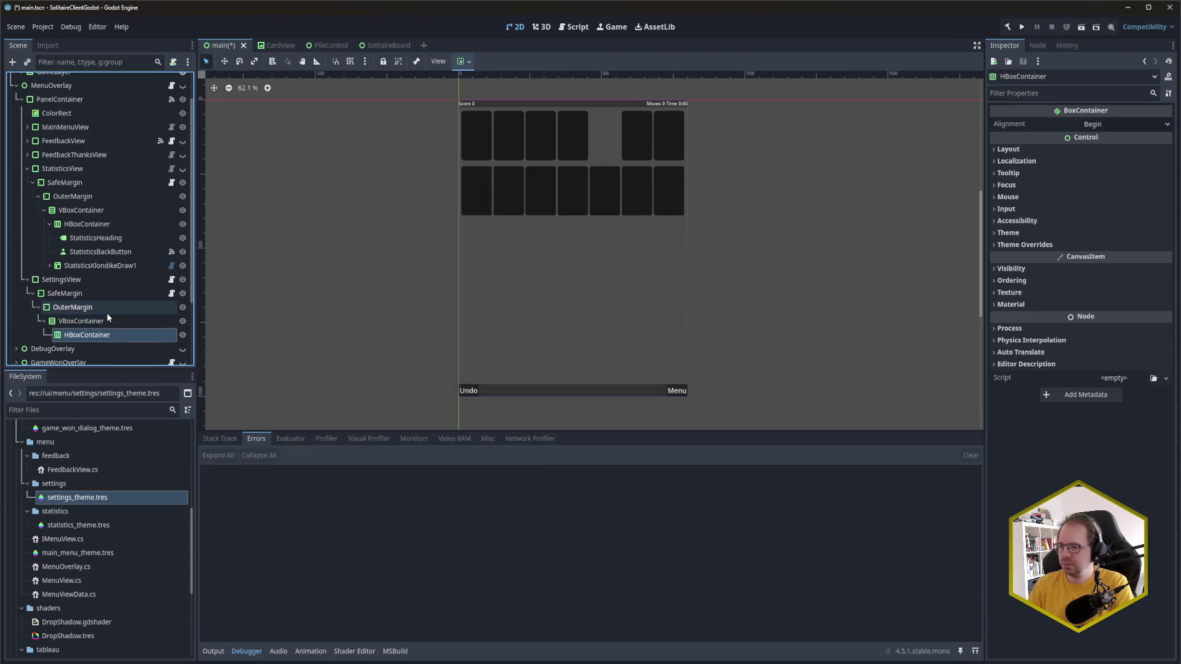
Step: Add a Label named SettingsHeading inside the HBoxContainer
key("ctrl+a")
type("label")
key("Return")
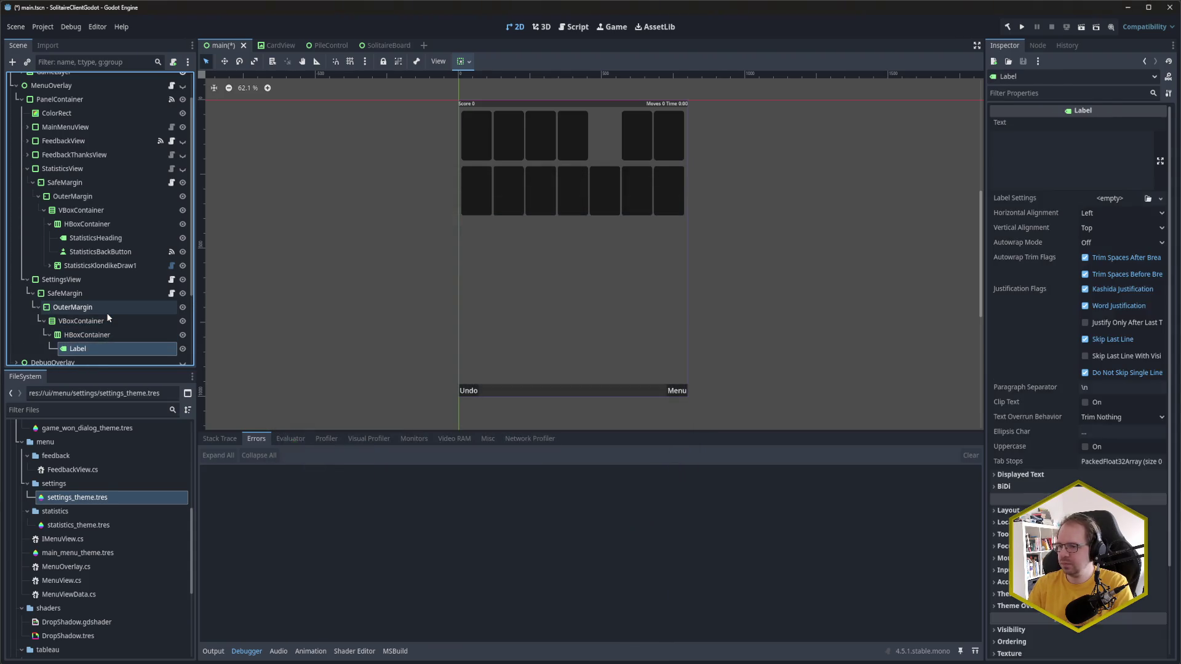
key("F2")
type("SettingsHeading")
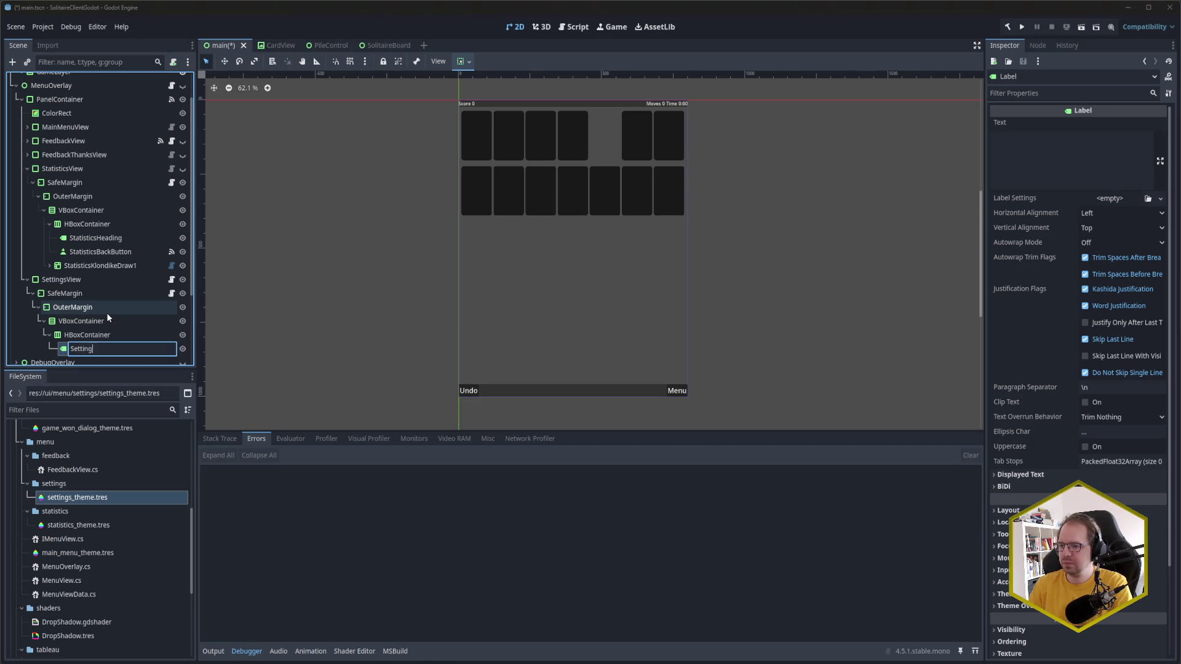
key("Return")
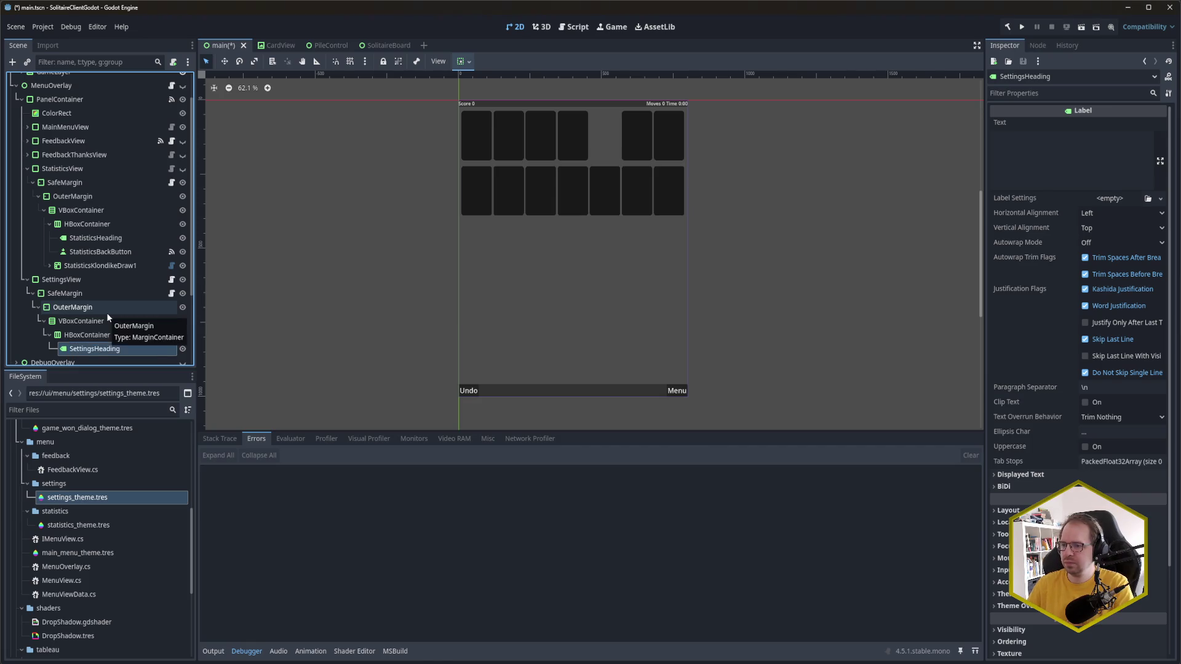
scroll(108, 314, "down", 3)
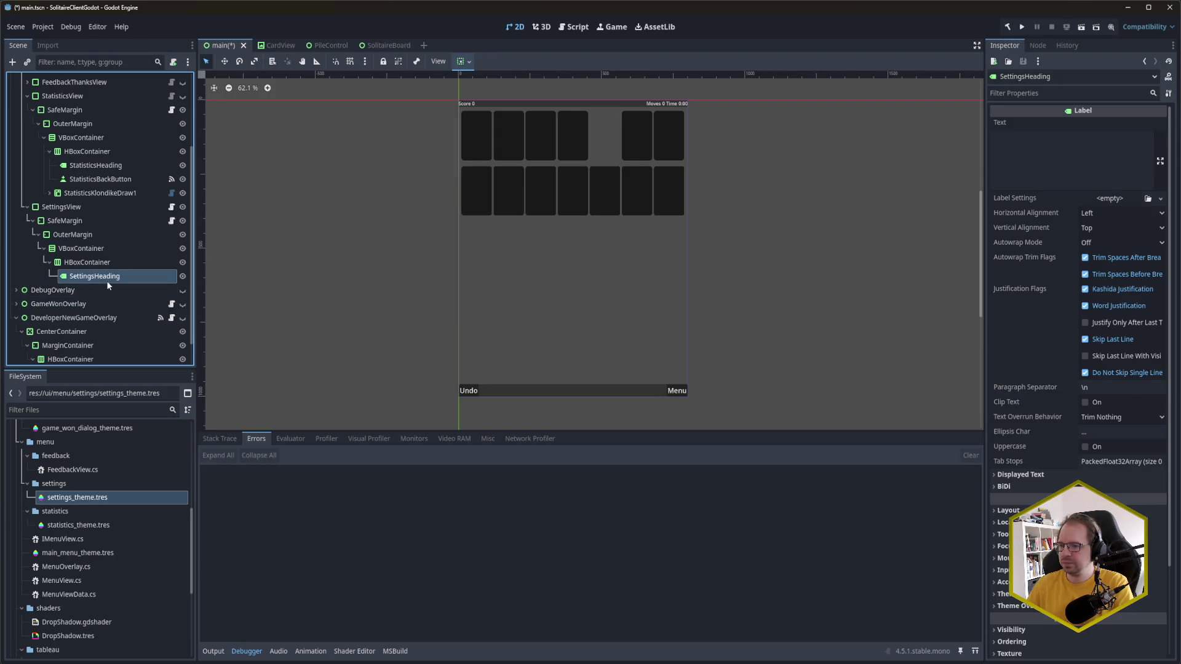
Step: Add a Button named SettingsBackButton under the HBoxContainer and save the scene
left_click(104, 263)
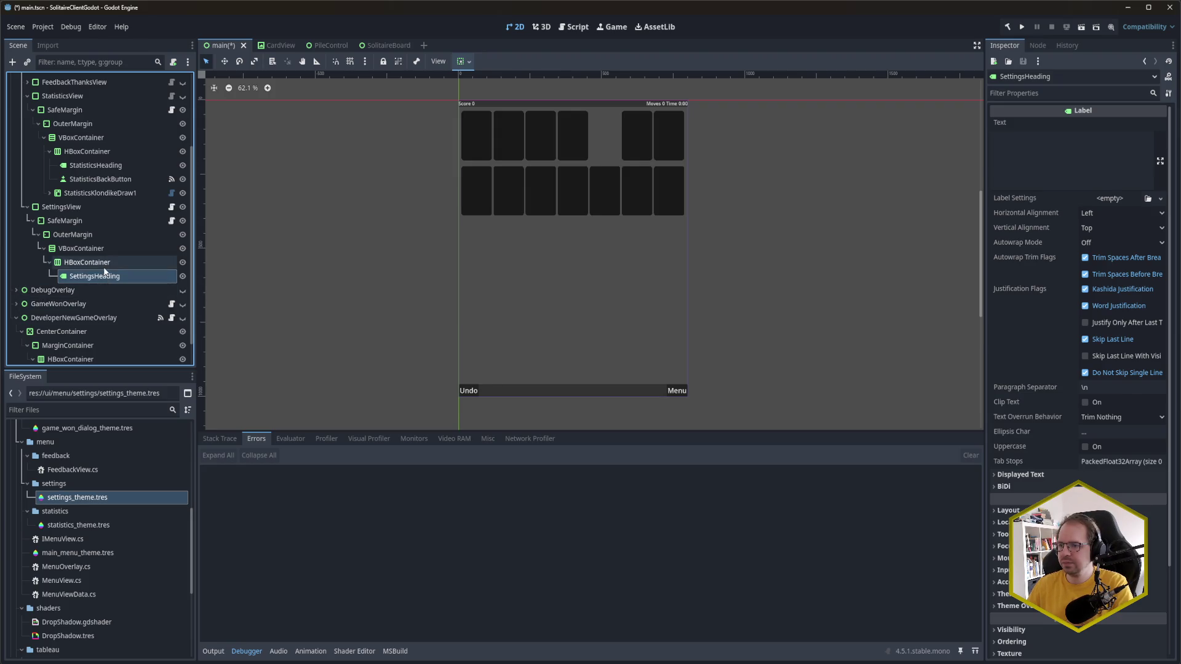
key("ctrl+a")
type("S")
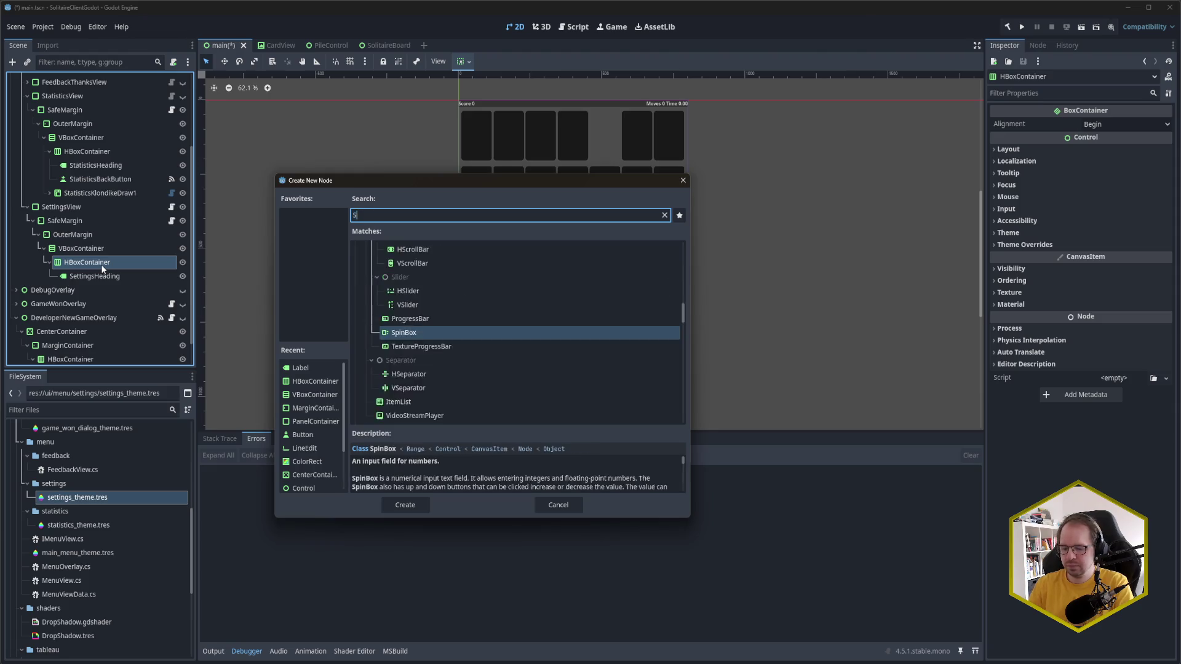
type("ettingsButton")
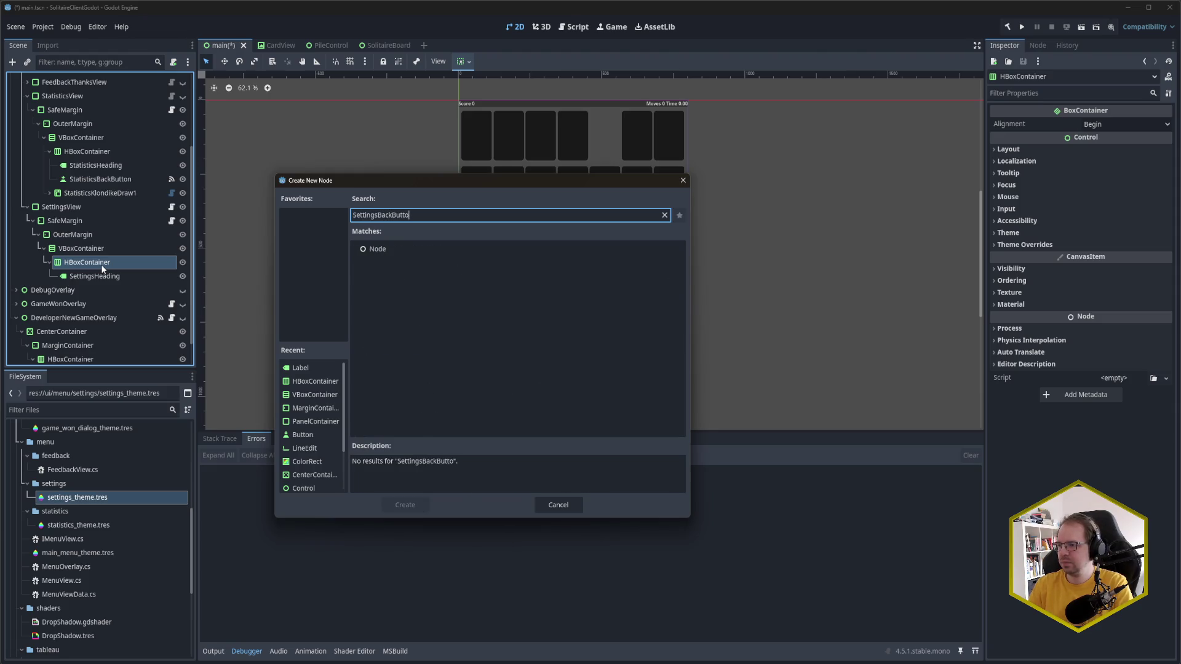
key("ctrl+a")
type("But")
key("Return")
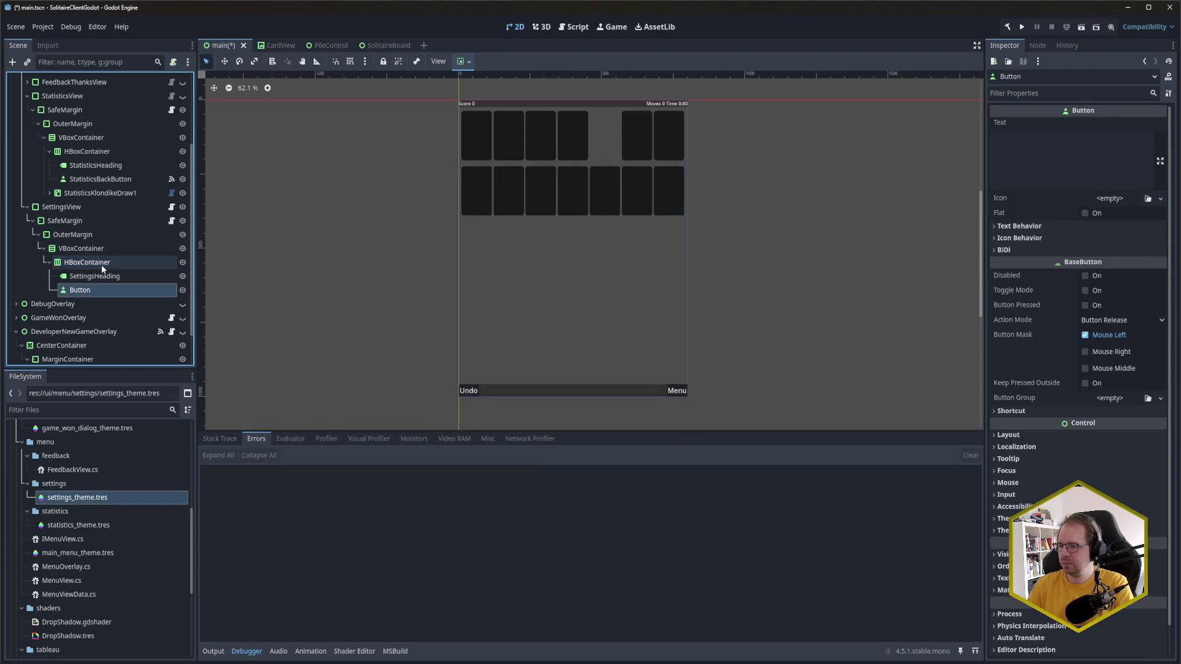
key("F2")
type("SettingsBackButton")
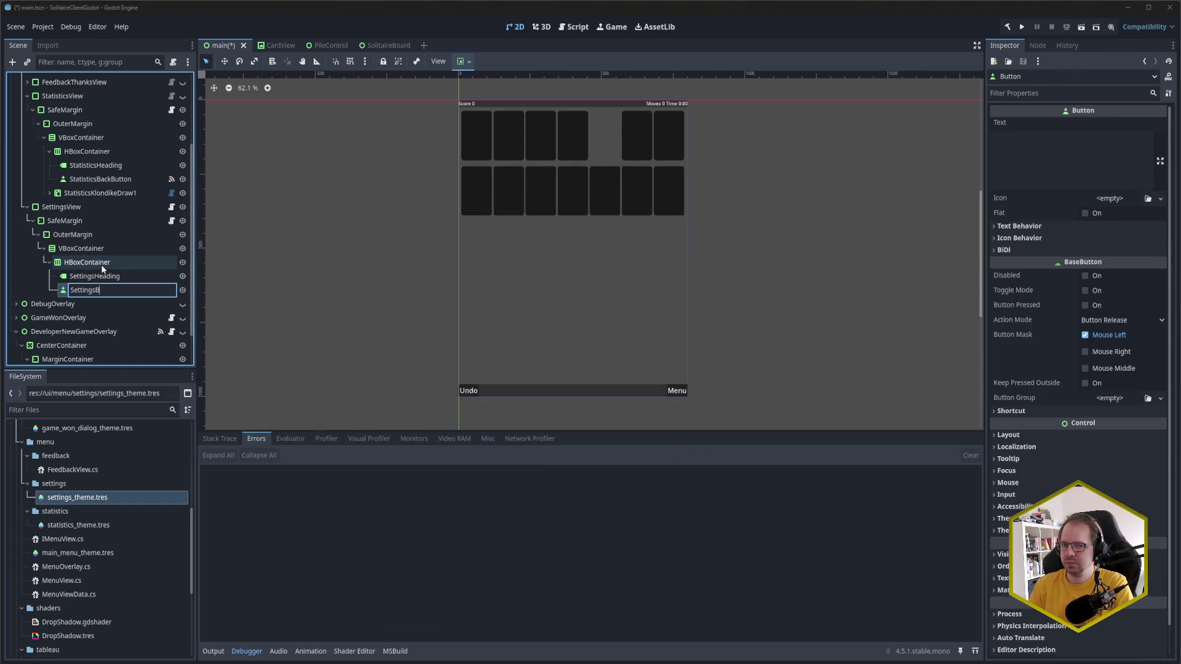
key("Return")
key("ctrl+s")
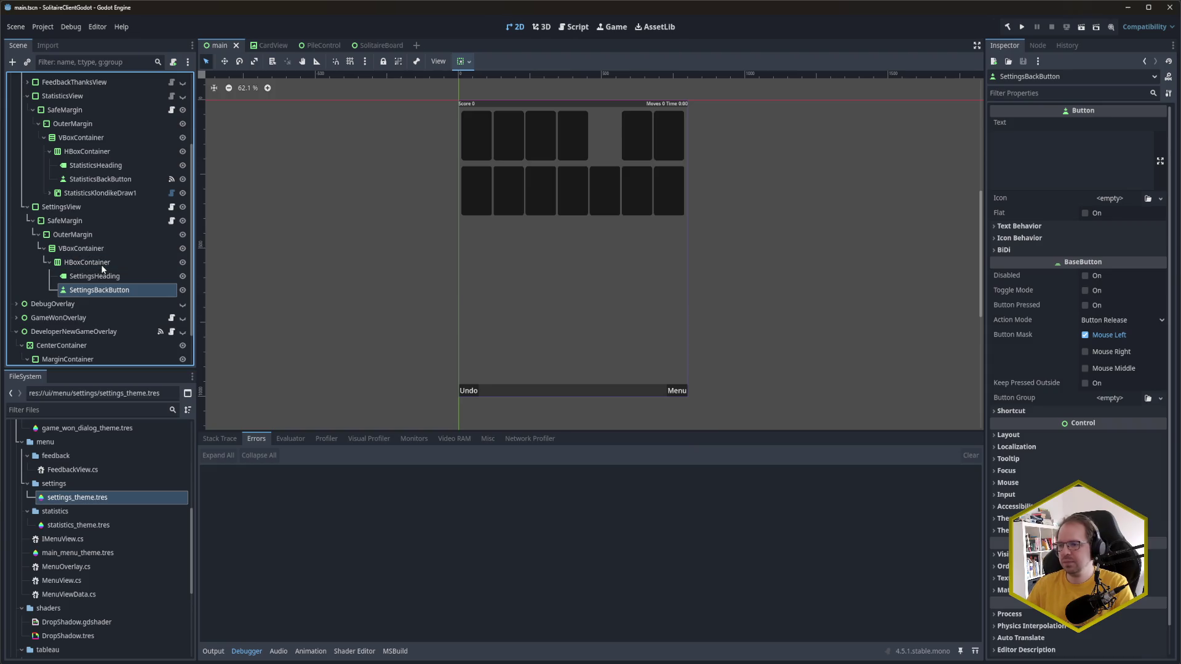
Step: Set SettingsBackButton's text to 'Back'
left_click(1079, 158)
type("Back")
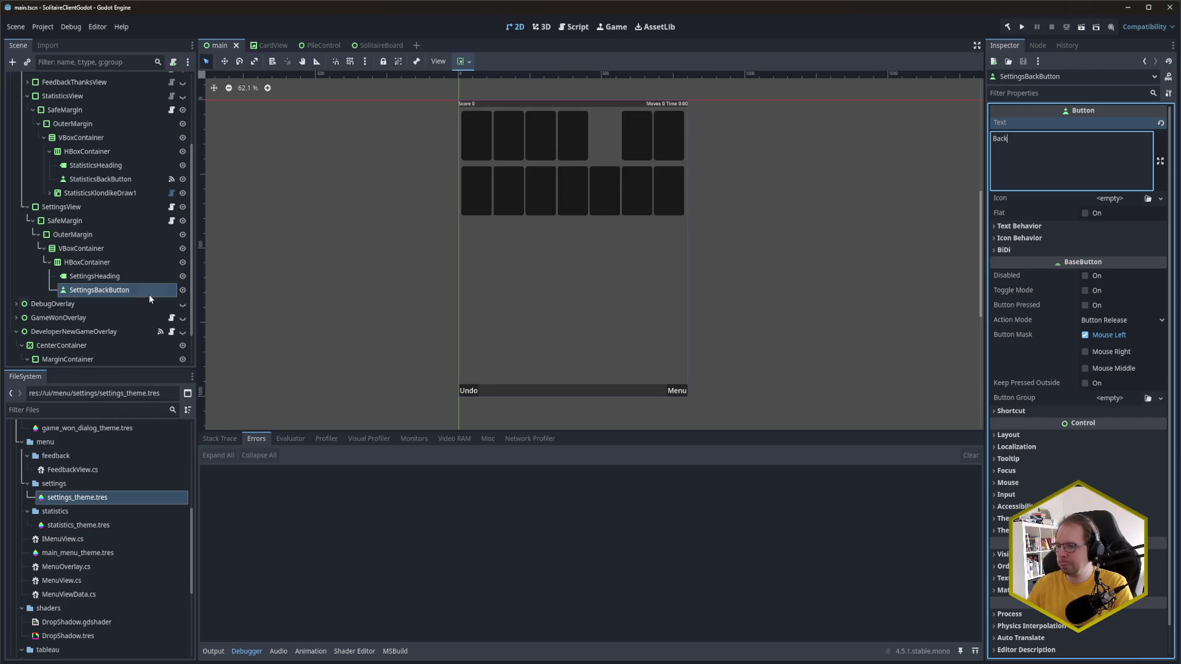
left_click(147, 277)
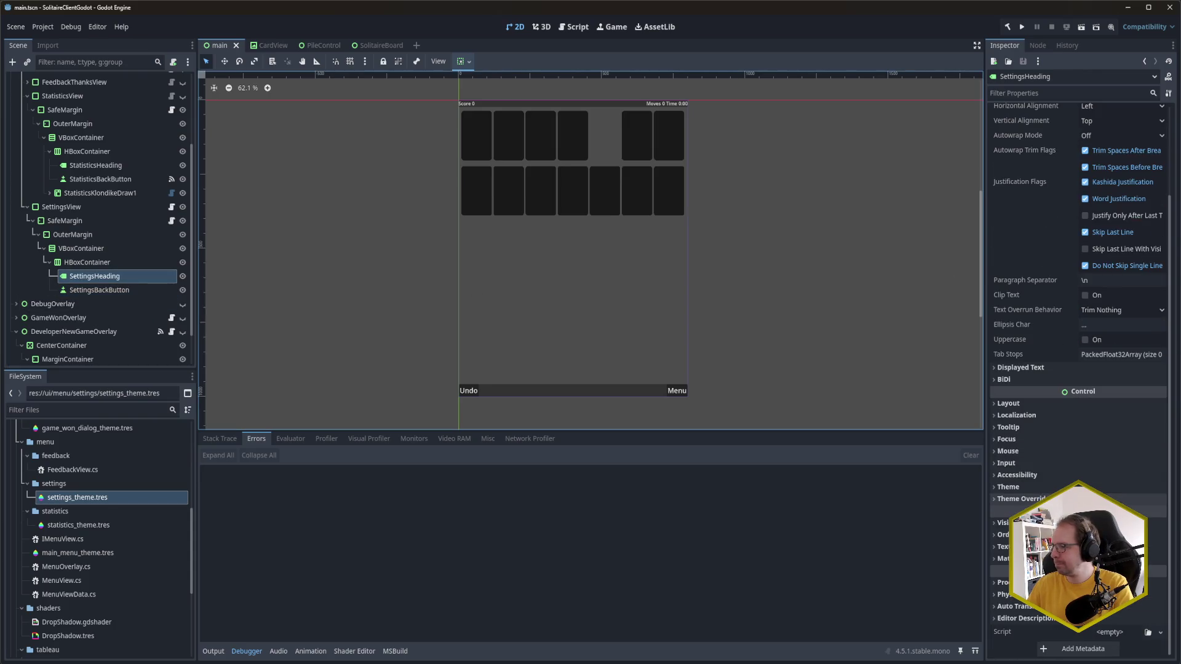
Step: Give SettingsHeading a header type variation and set its text to 'Settings'
left_click(1008, 486)
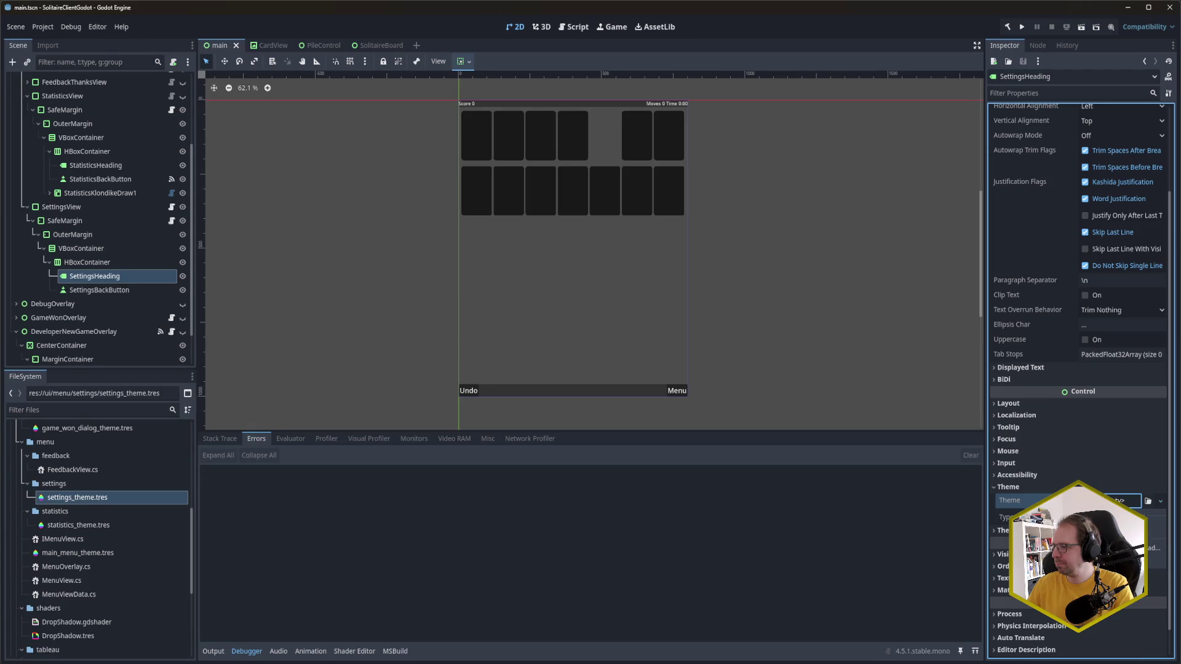
left_click(1147, 517)
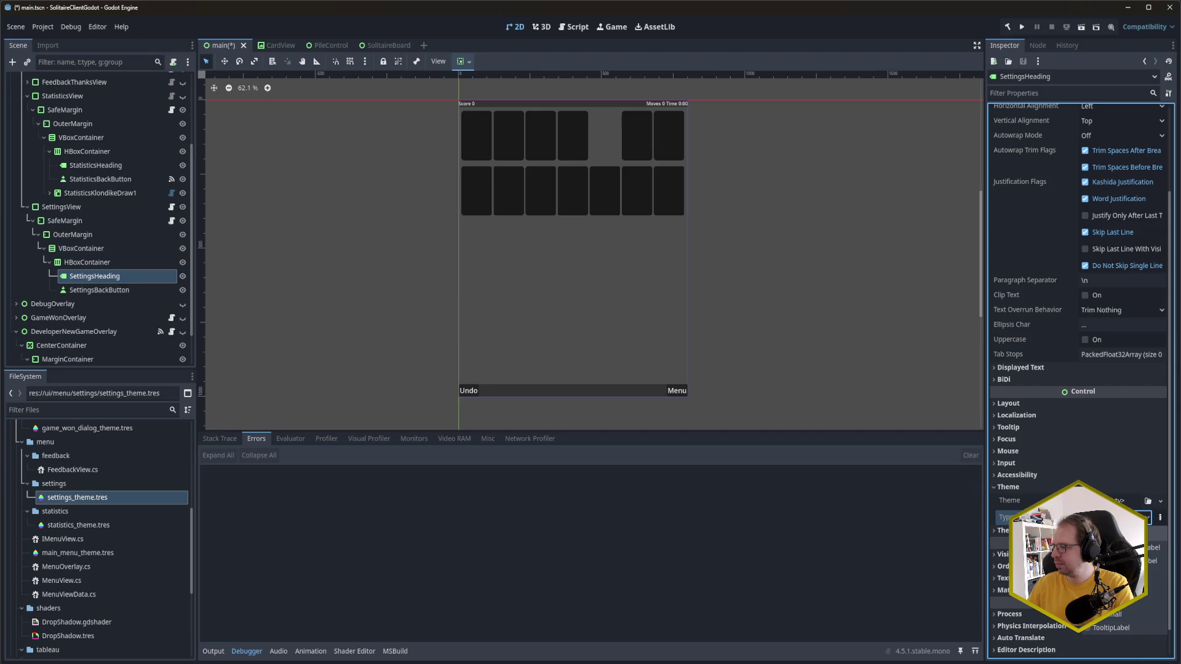
key("ctrl+s")
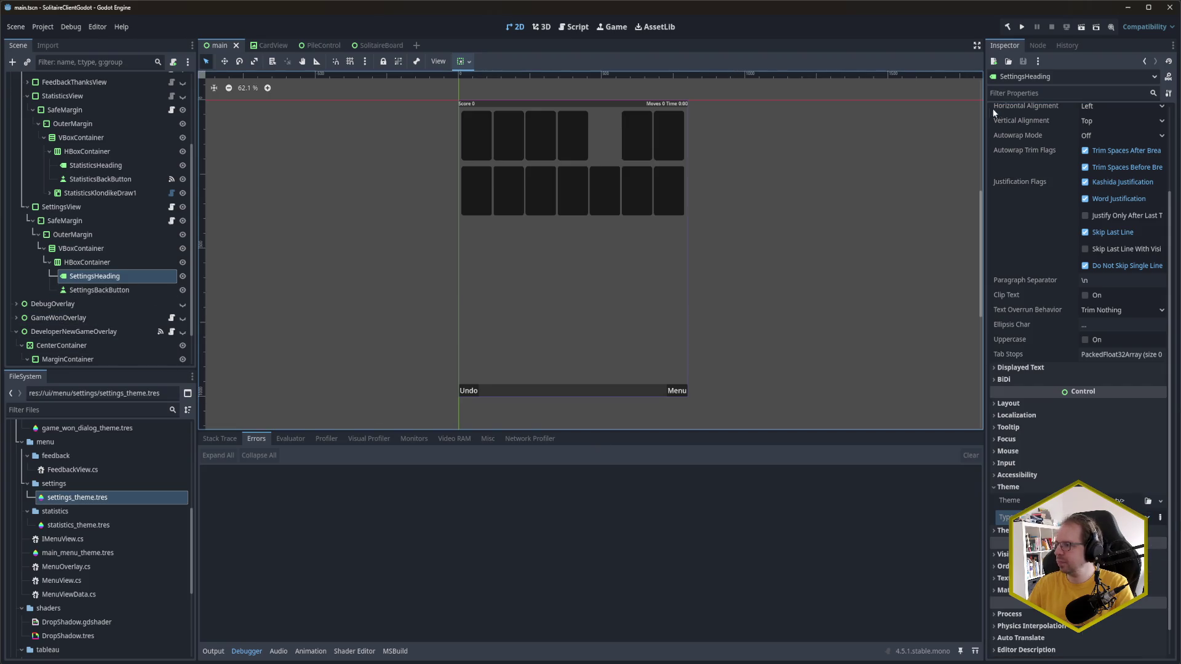
scroll(1114, 199, "up", 3)
left_click(1090, 137)
type("Settings")
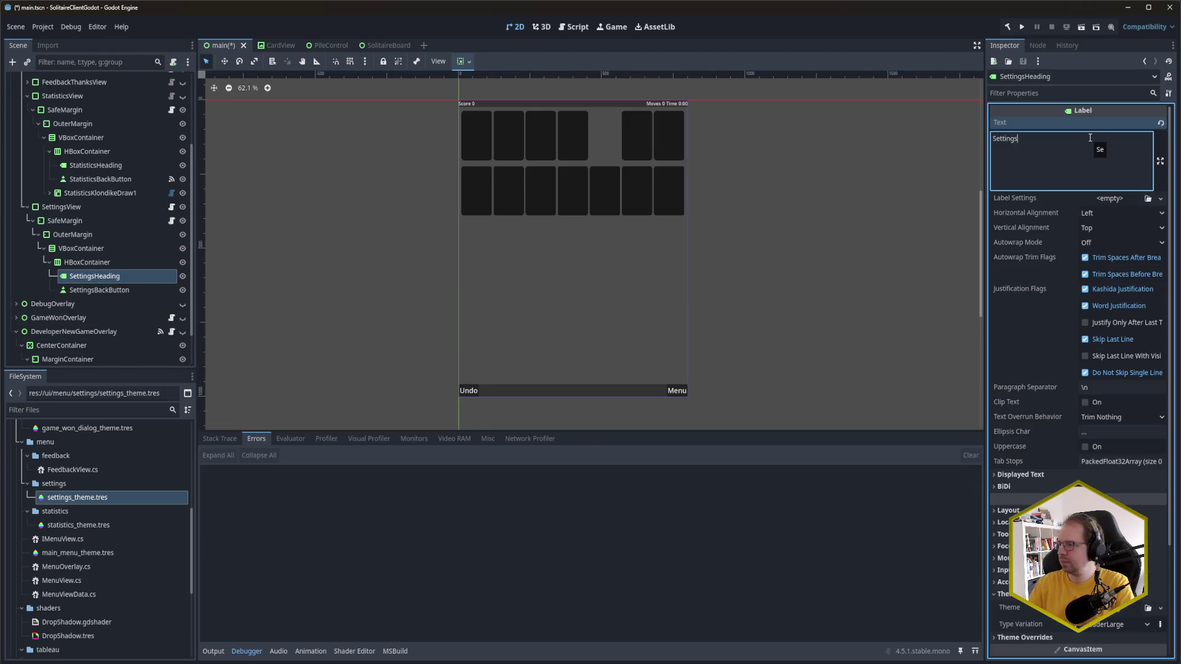
Step: Make MenuOverlay visible on the canvas
left_click(96, 276)
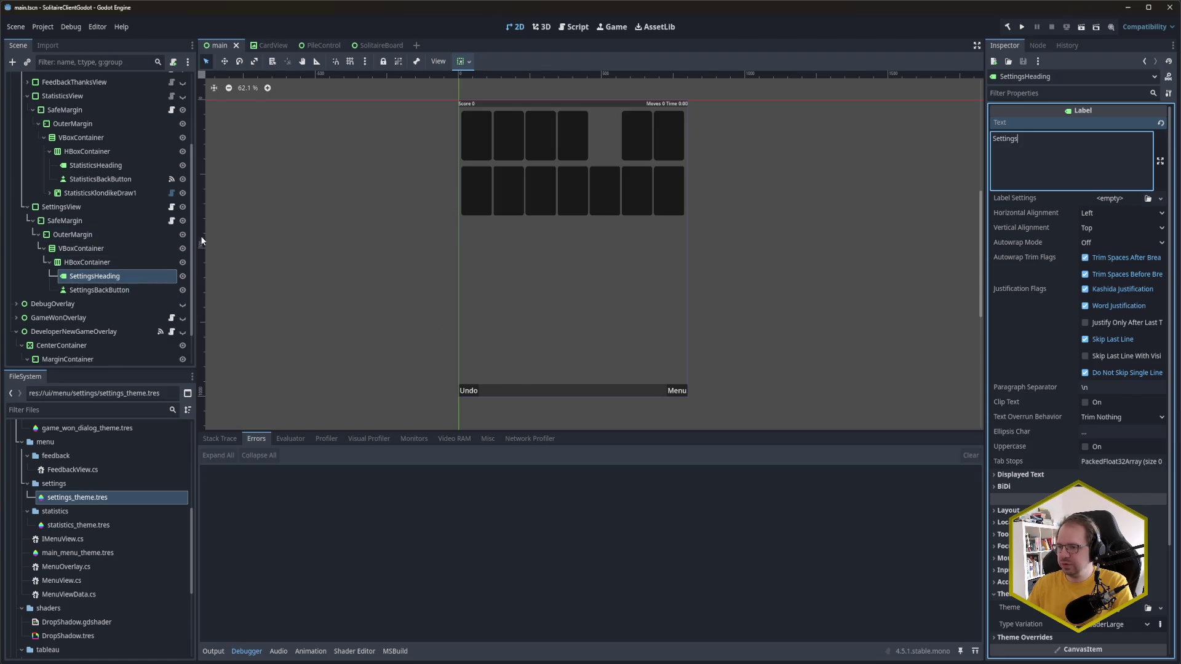
scroll(148, 190, "up", 4)
left_click(183, 122)
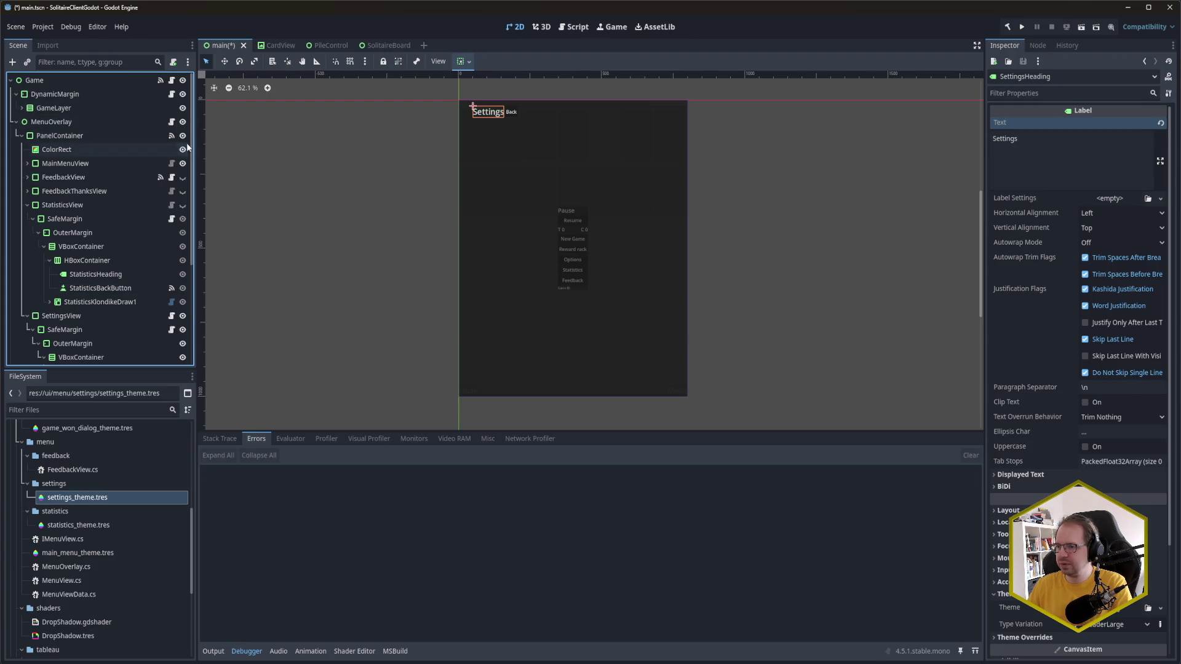
Step: Hide MainMenuView, turn on Horizontal Expand for SettingsHeading, and save the scene
left_click(183, 164)
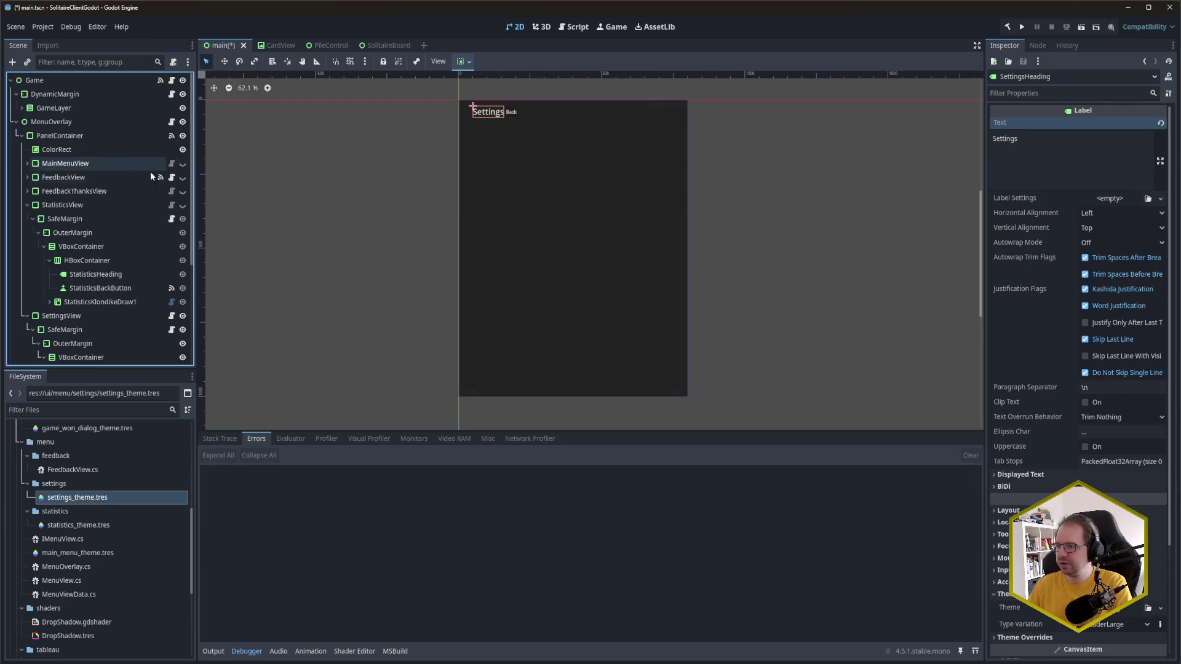
scroll(116, 305, "down", 4)
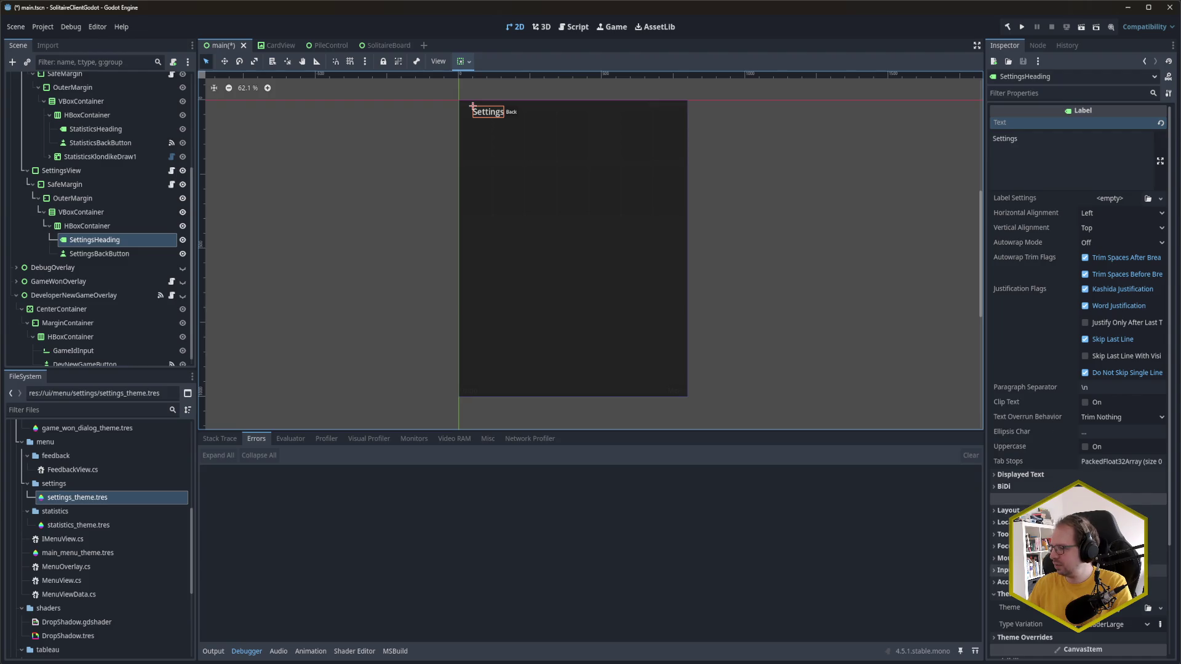
left_click(1008, 511)
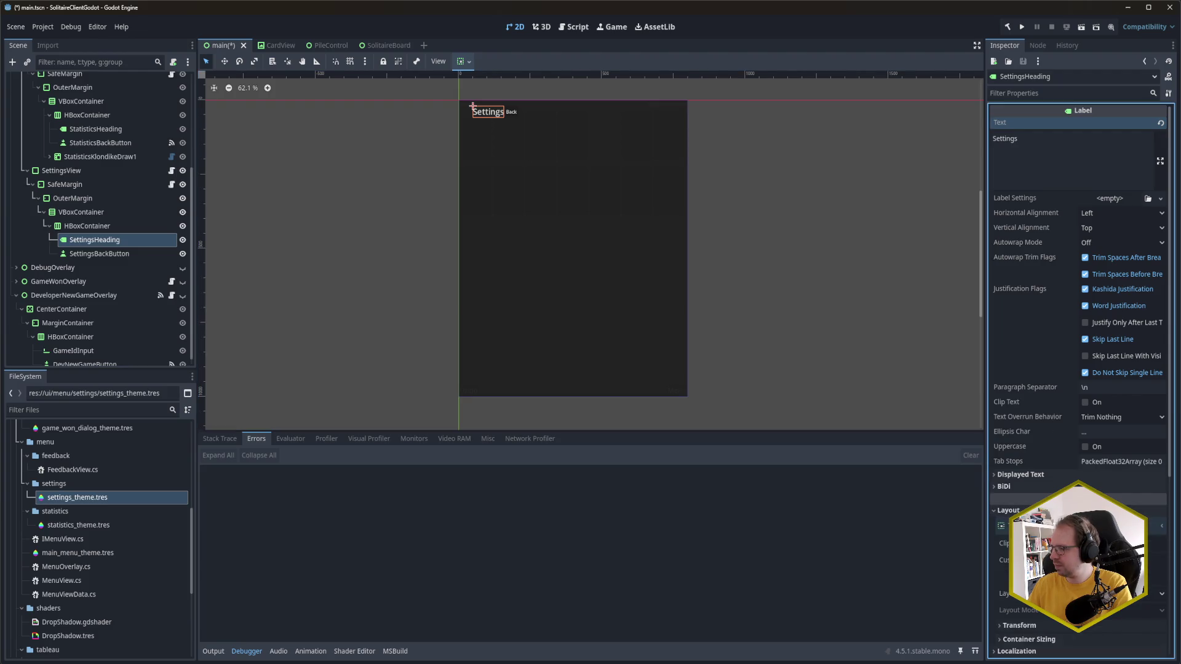
left_click(1054, 640)
scroll(1101, 370, "down", 5)
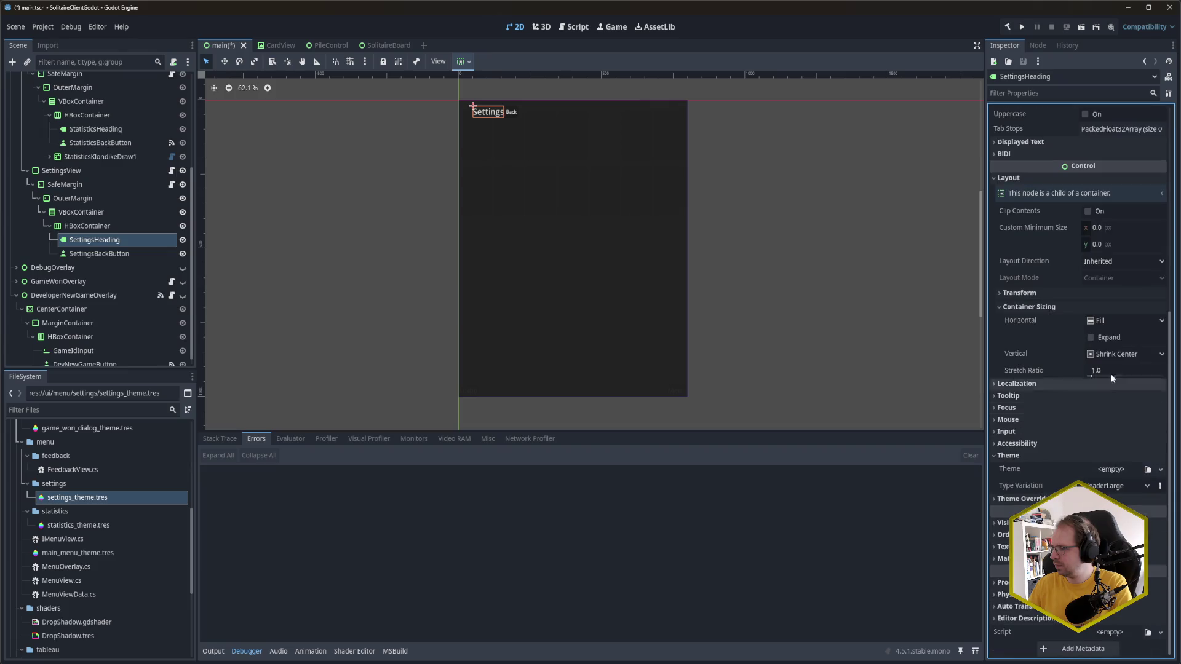
left_click(1110, 337)
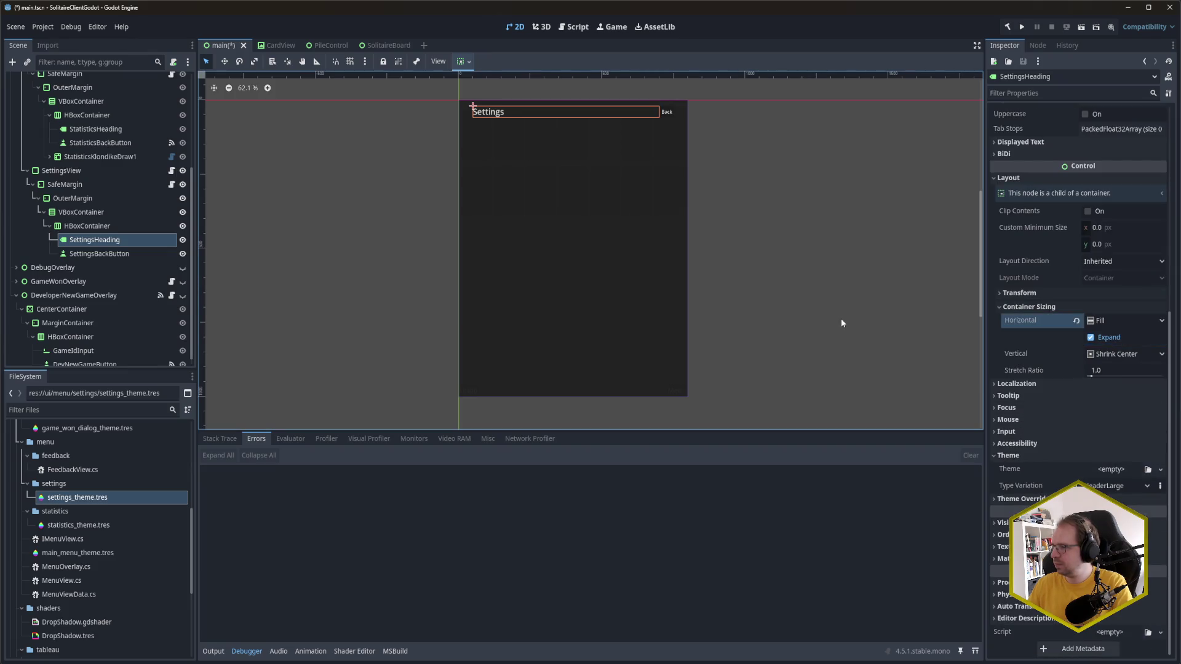
key("ctrl+s")
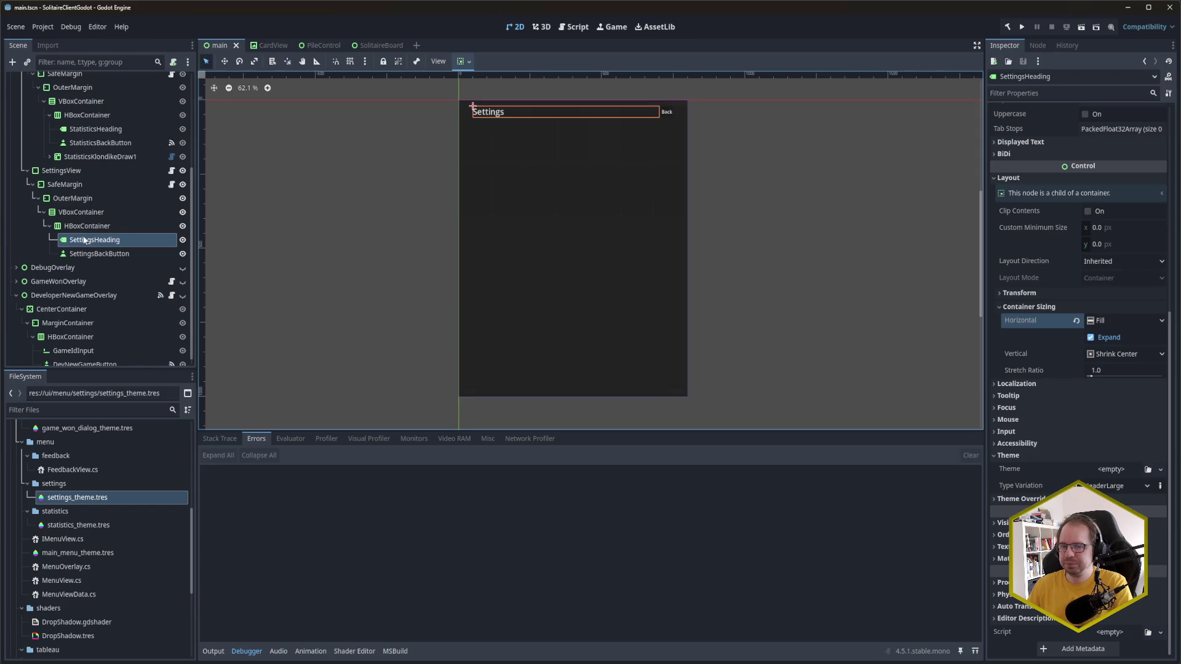
Step: Start adding a child node to the settings VBoxContainer, searching 'Scroll'
left_click(92, 226)
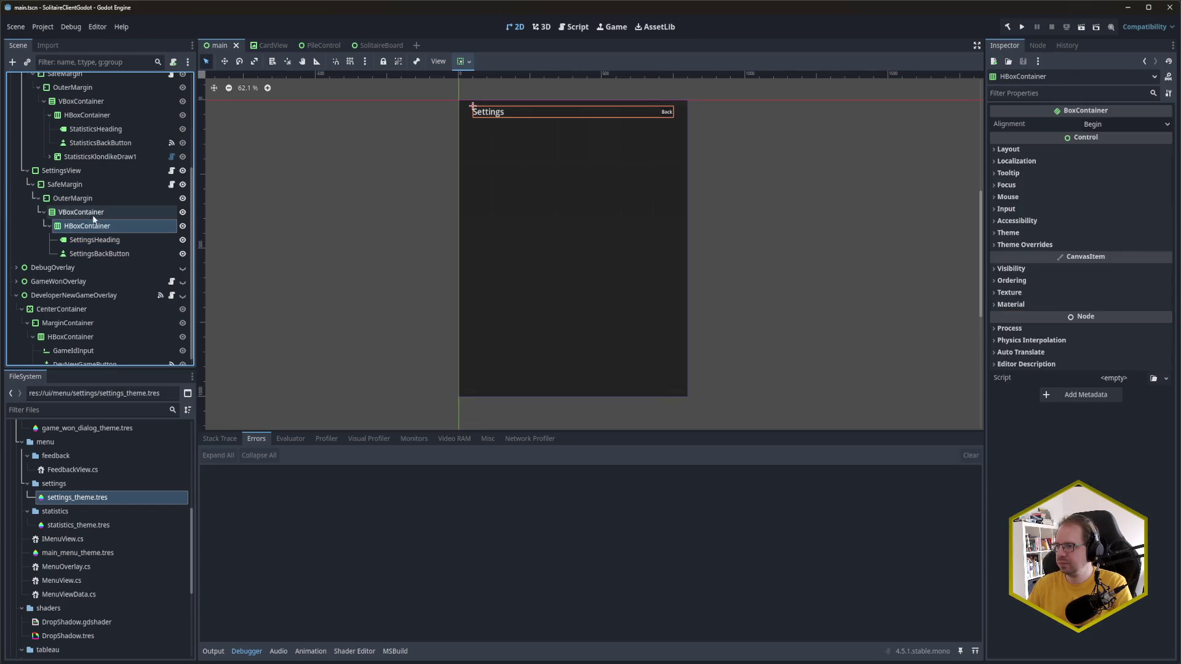
left_click(93, 214)
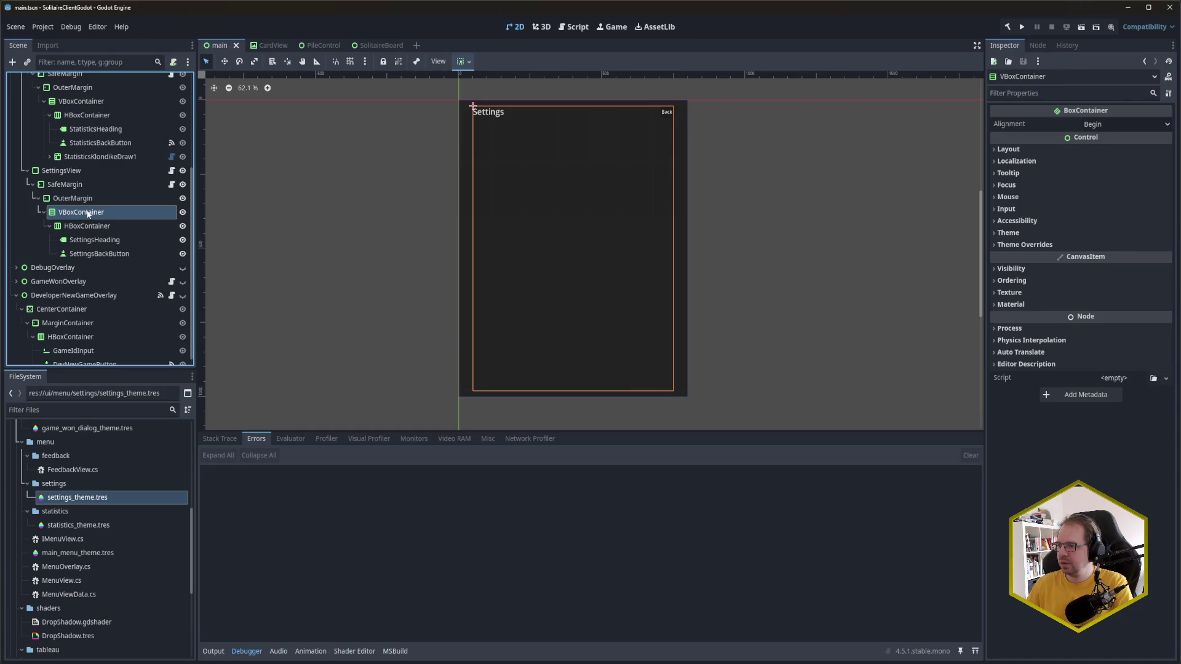
key("ctrl+a")
type("Scroll")
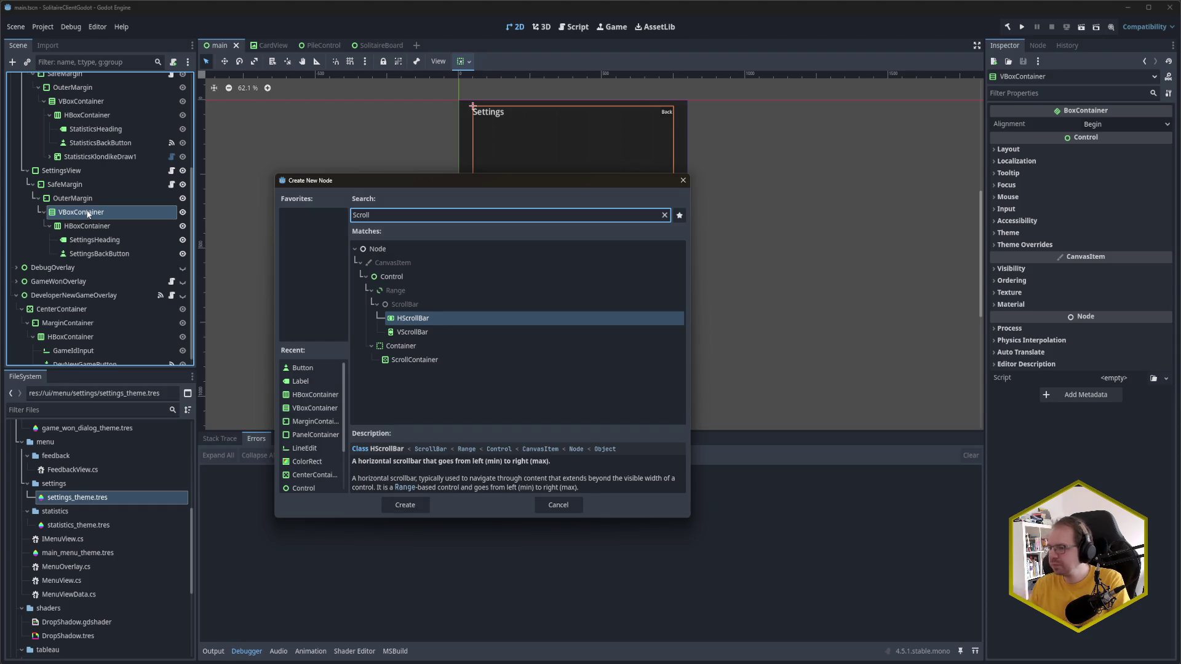
Step: Pick ScrollContainer from the 'Scroll' matches and create it under the VBoxContainer
key("Down")
key("Down")
key("Down")
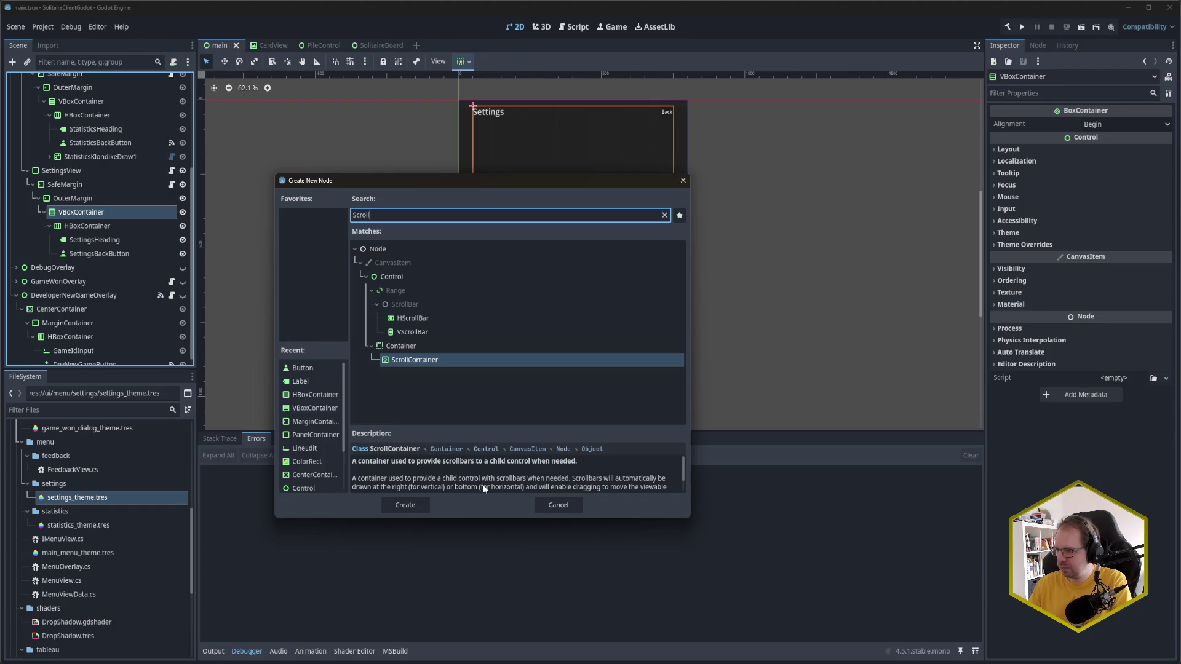
scroll(483, 487, "down", 2)
scroll(484, 489, "down", 1)
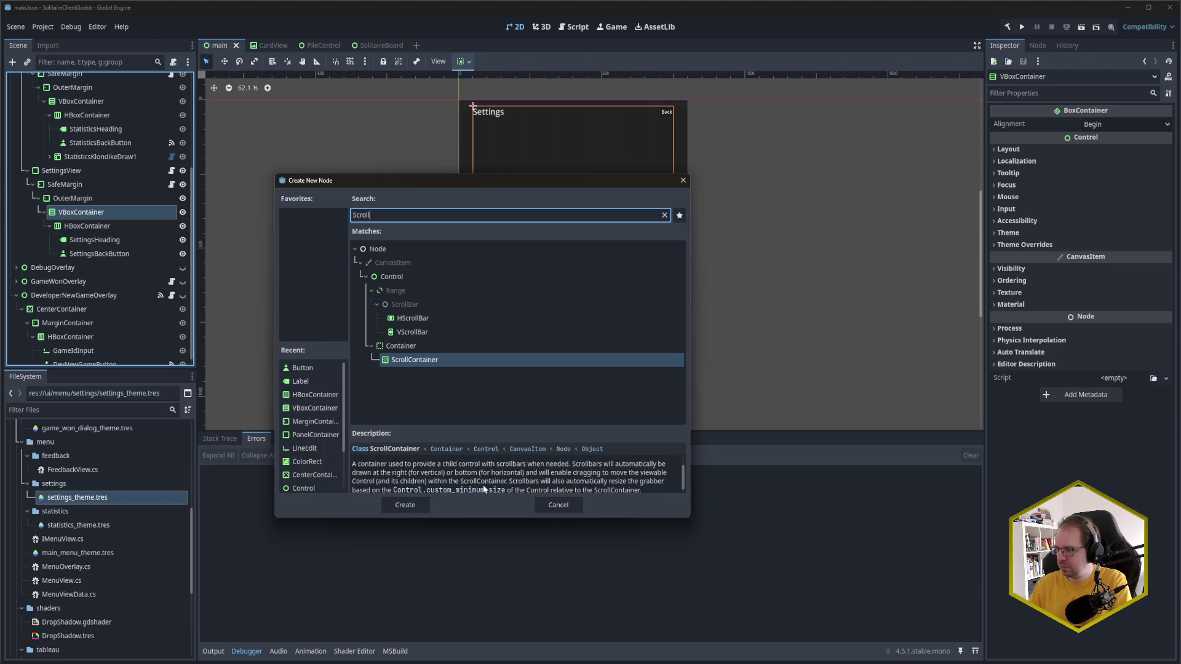
scroll(484, 489, "down", 1)
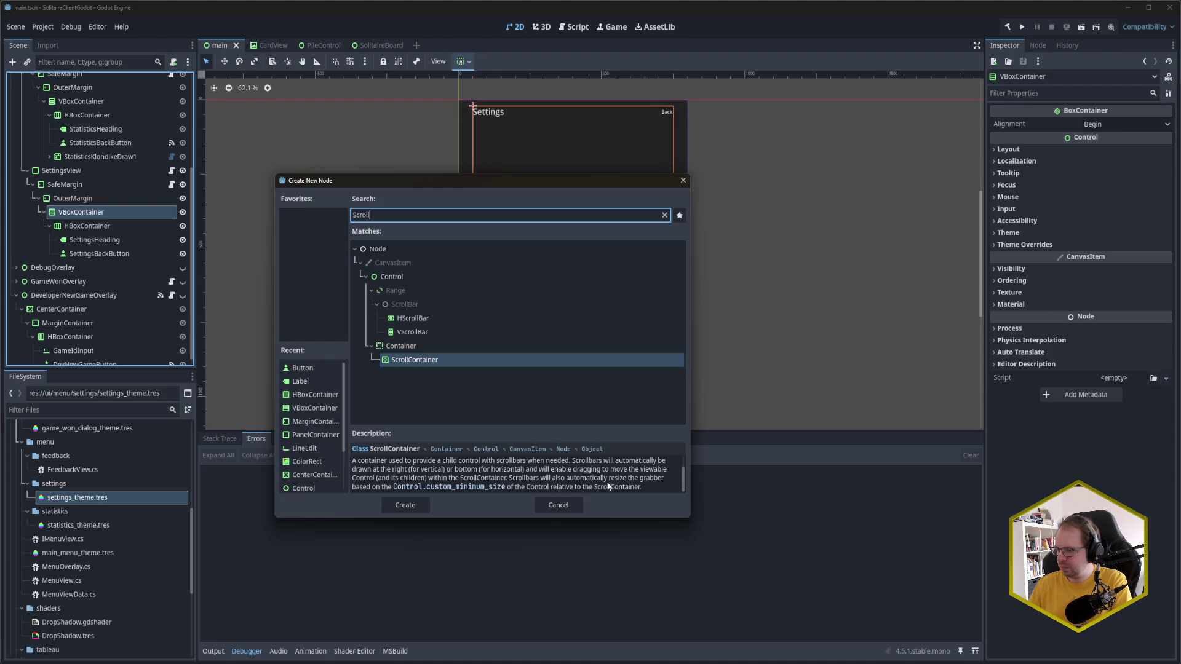
scroll(606, 486, "up", 3)
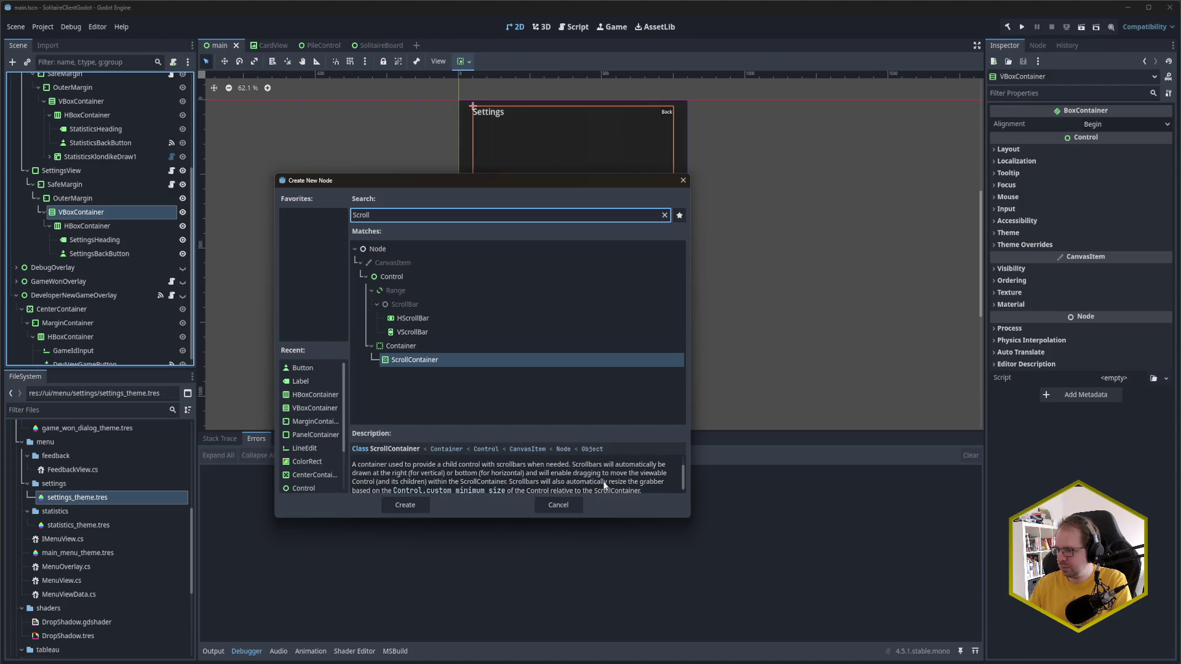
left_click(409, 503)
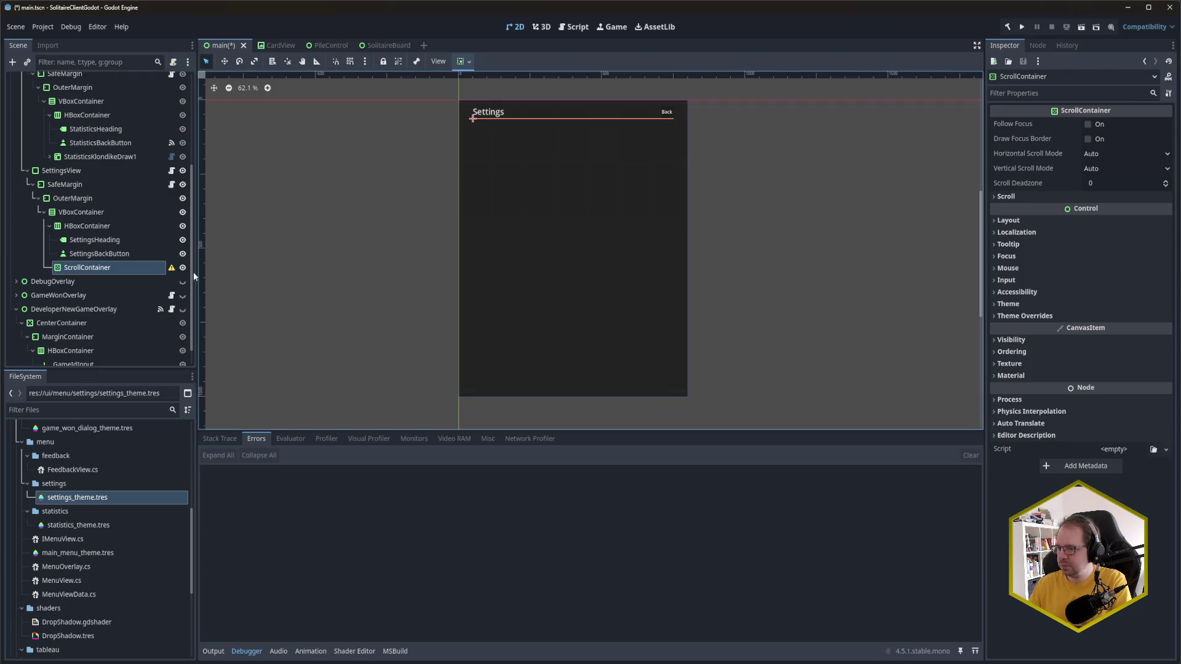
Step: Set the ScrollContainer's Horizontal Scroll Mode to Disabled and save the scene
mouse_move(174, 275)
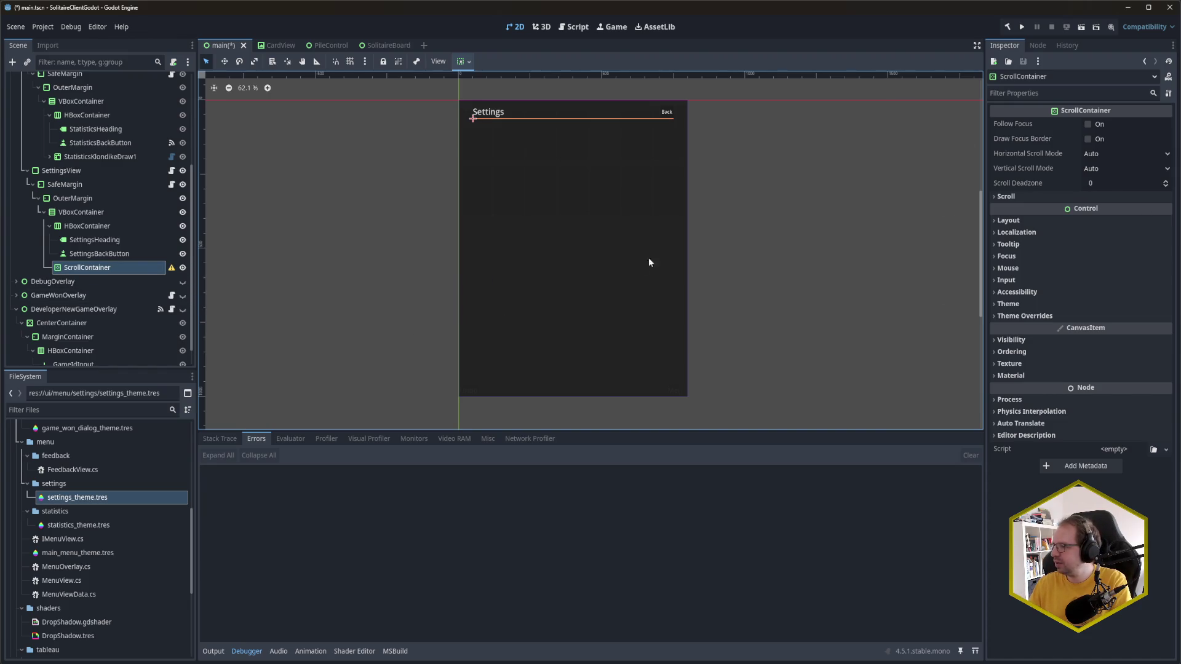
left_click(1112, 152)
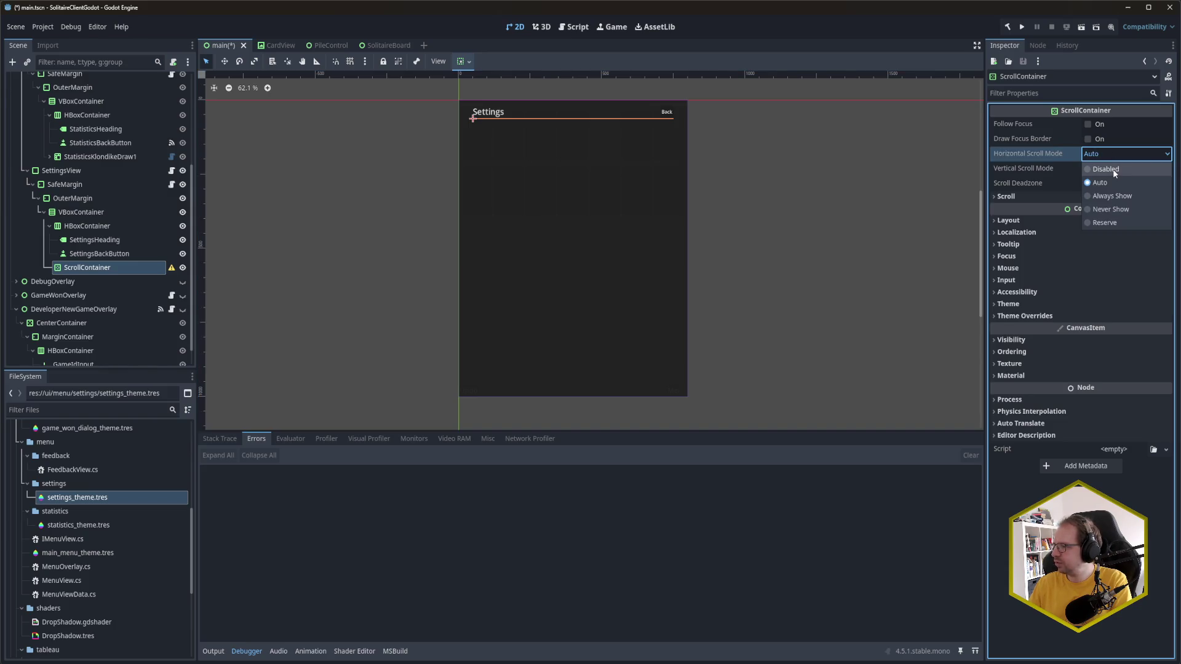
left_click(1114, 170)
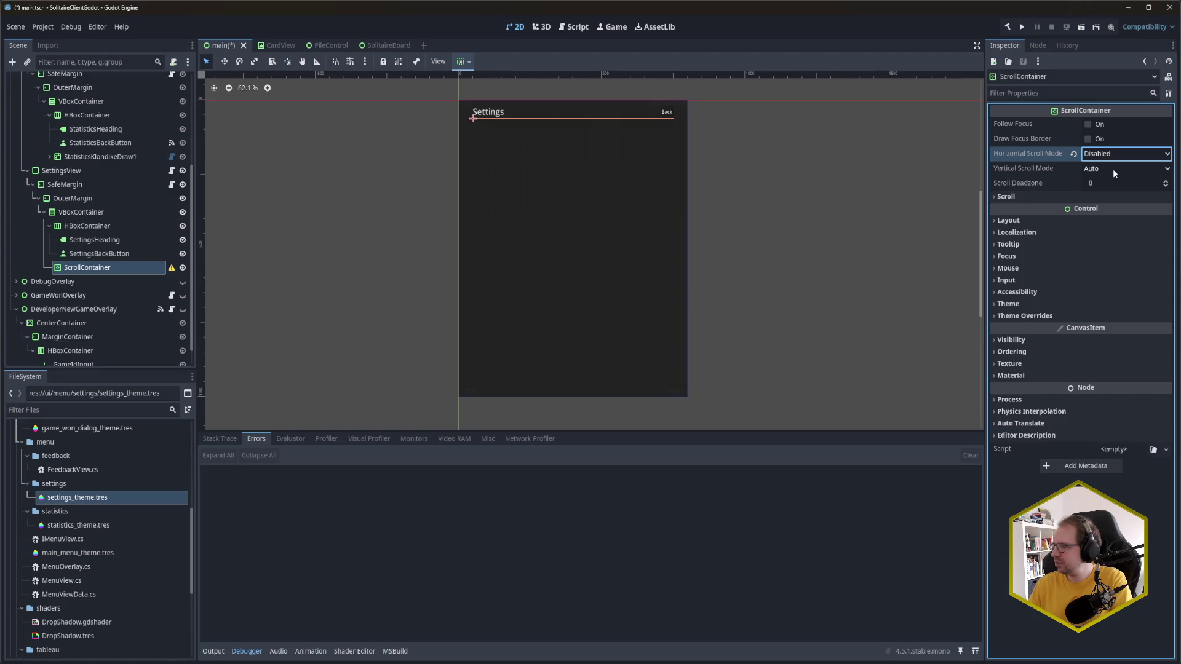
key("ctrl+s")
Step: Confirm the ScrollContainer's Scroll Deadzone stays at 0
left_click(1017, 196)
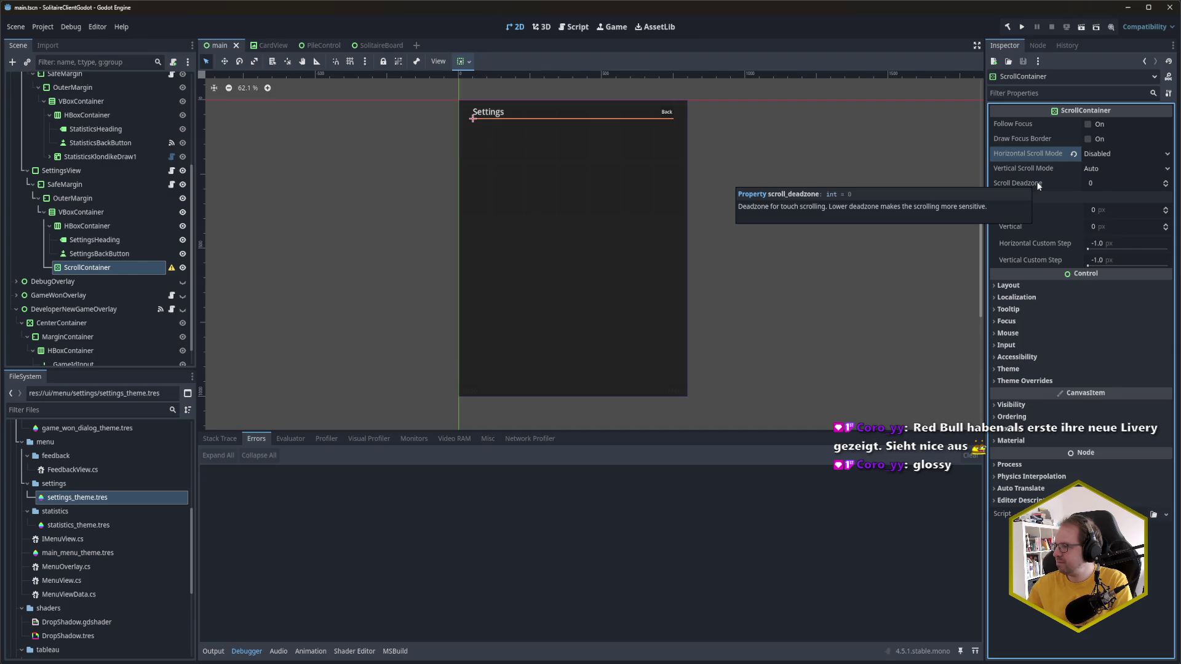
left_click(1119, 183)
key("Return")
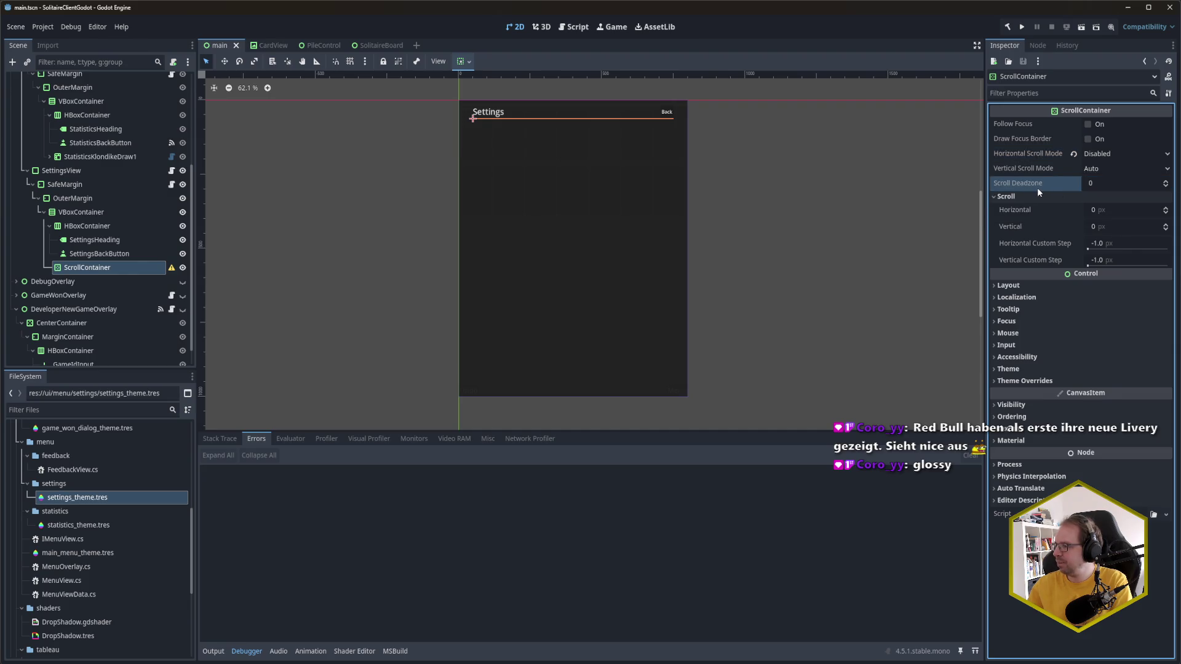
key("ctrl+s")
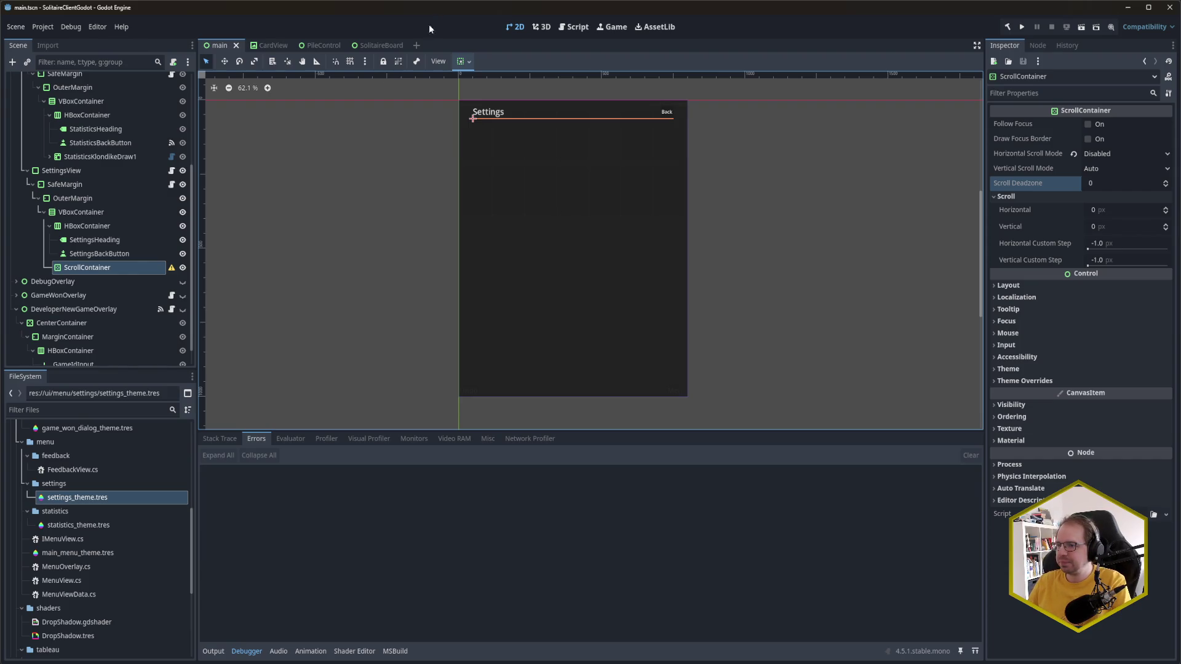
left_click(111, 267)
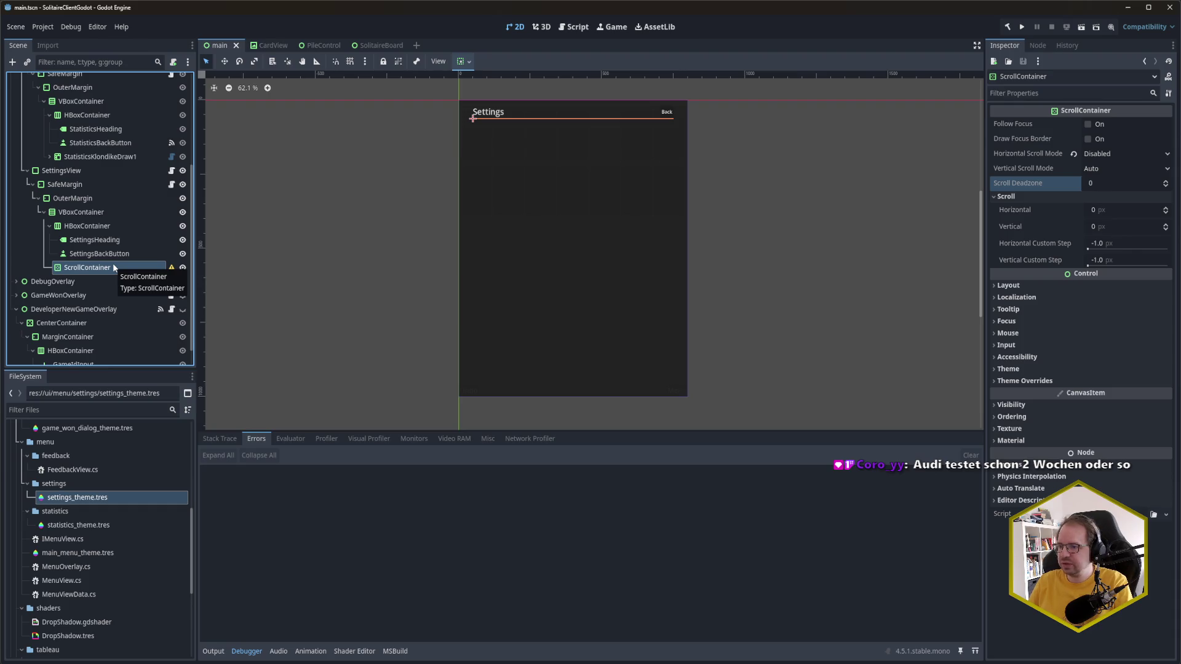
Step: Create a SpanningTableContainer child of the ScrollContainer from a 'Table' search
key("ctrl+a")
type("Table")
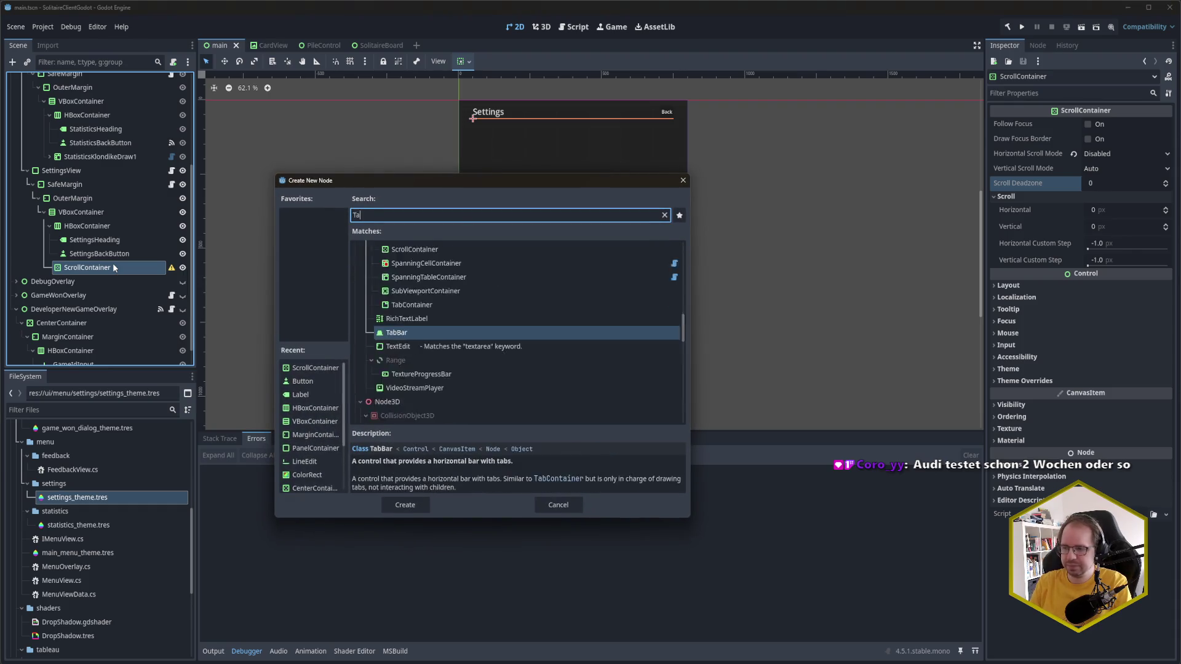
left_click(466, 371)
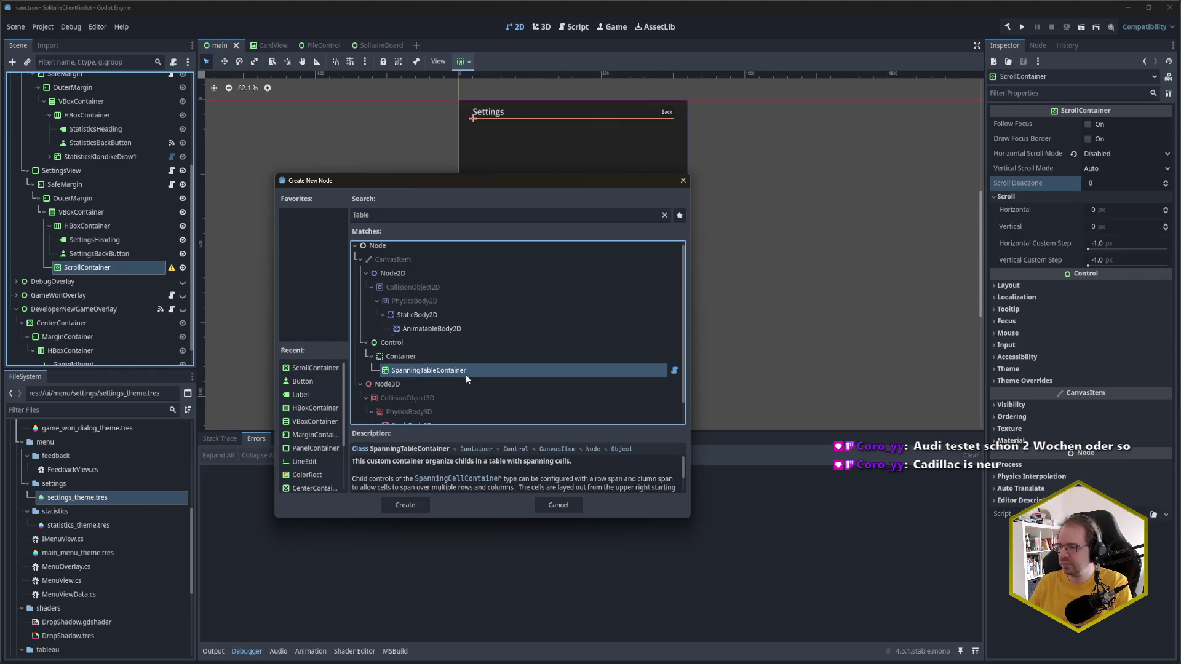
left_click(405, 506)
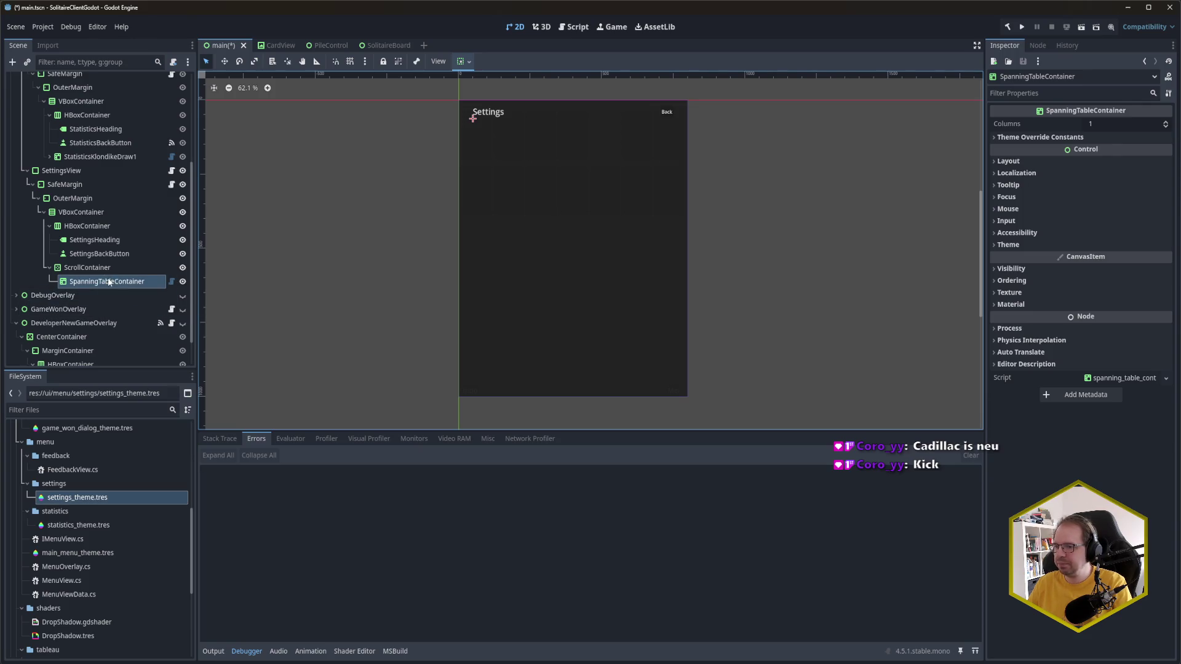
left_click(87, 267)
Step: Make the ScrollContainer expand vertically and save the scene
left_click(1009, 285)
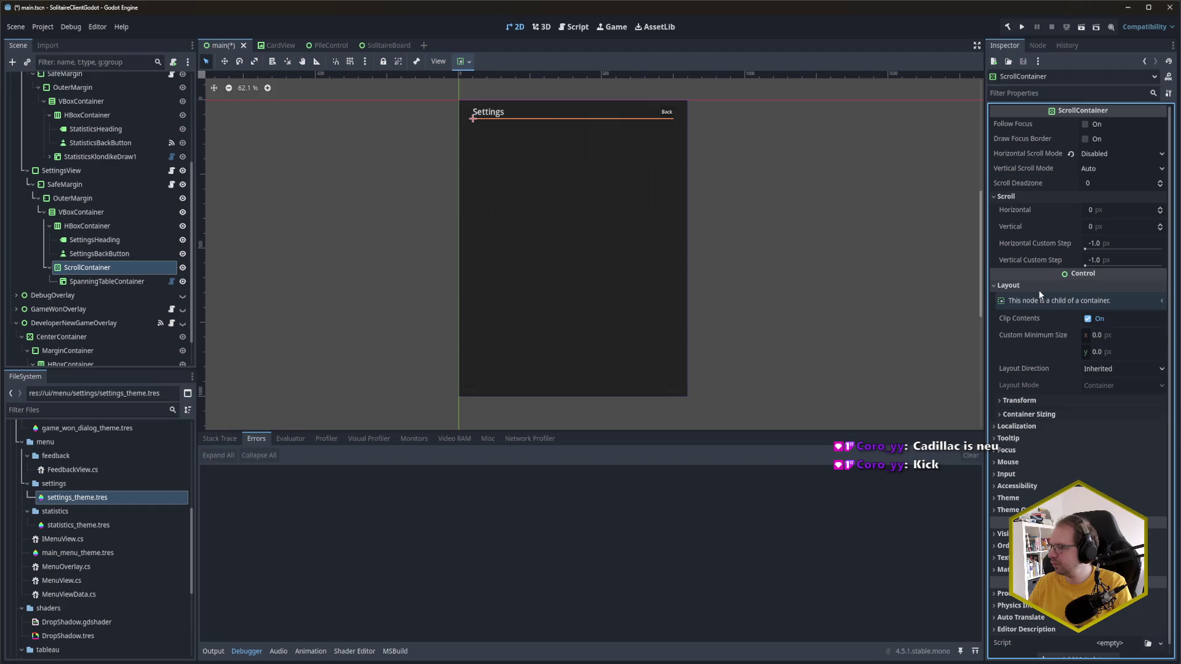
left_click(1063, 415)
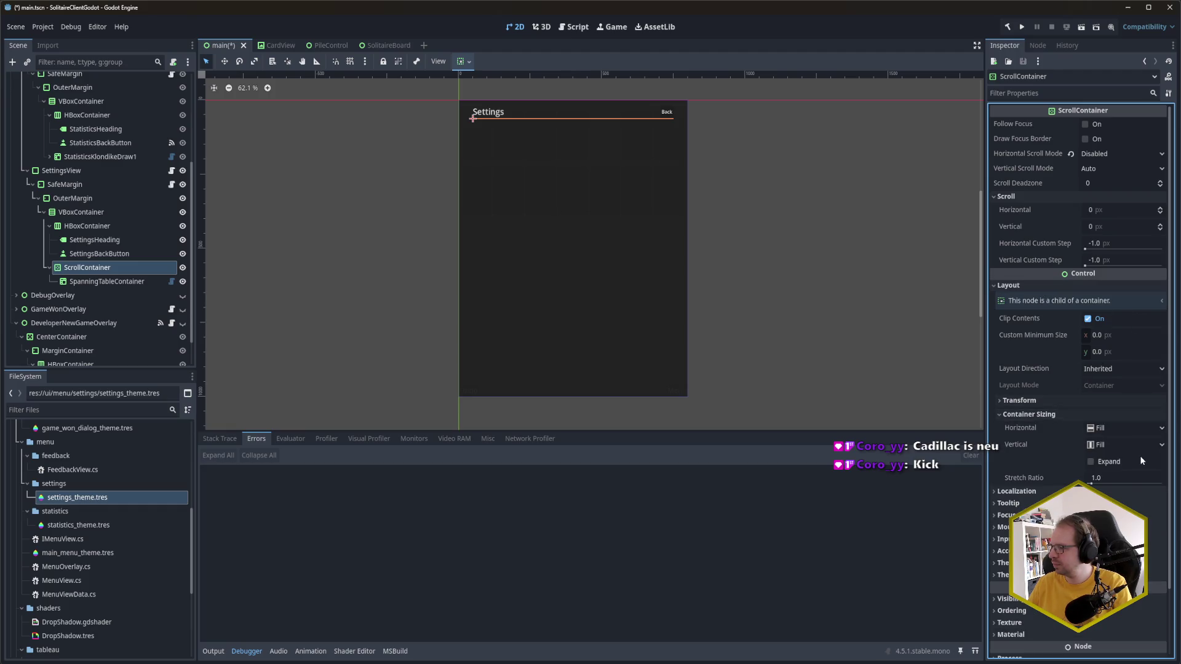
left_click(1114, 461)
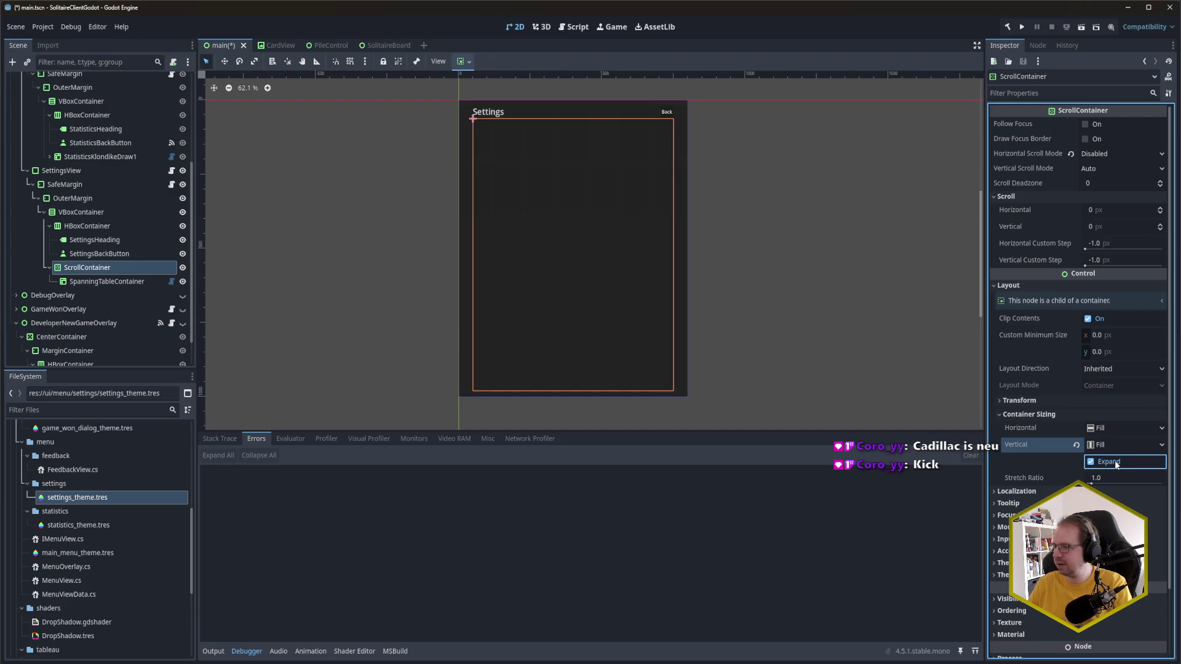
key("ctrl+s")
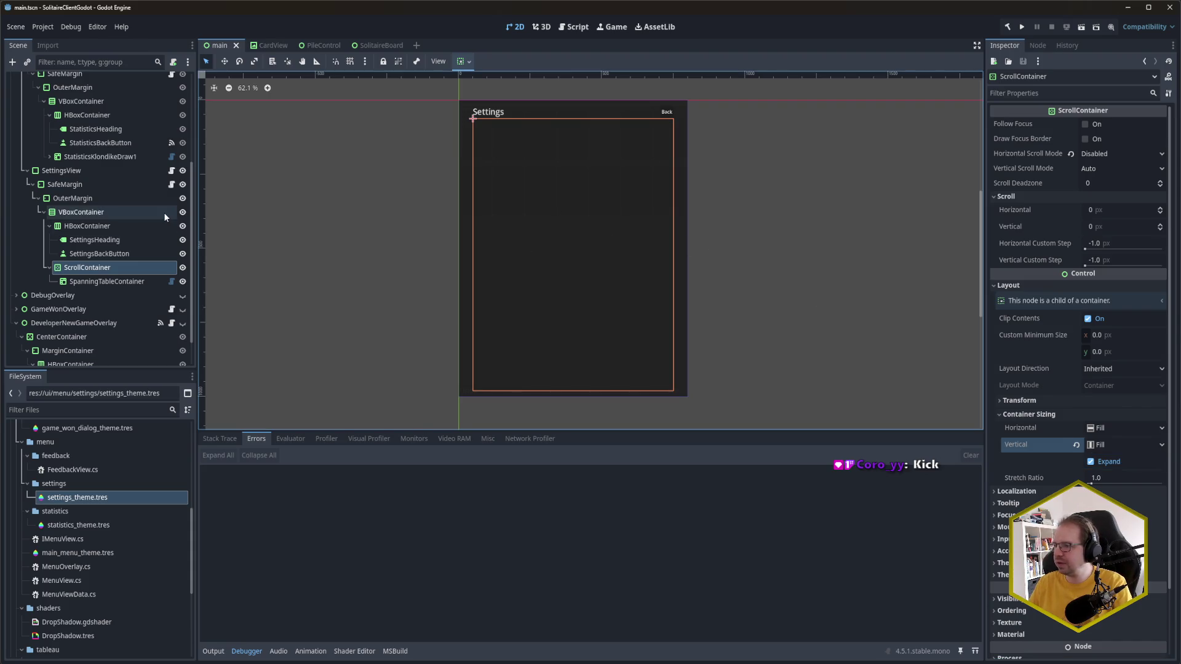
Step: Turn on both Horizontal and Vertical Expand for the SpanningTableContainer
left_click(91, 269)
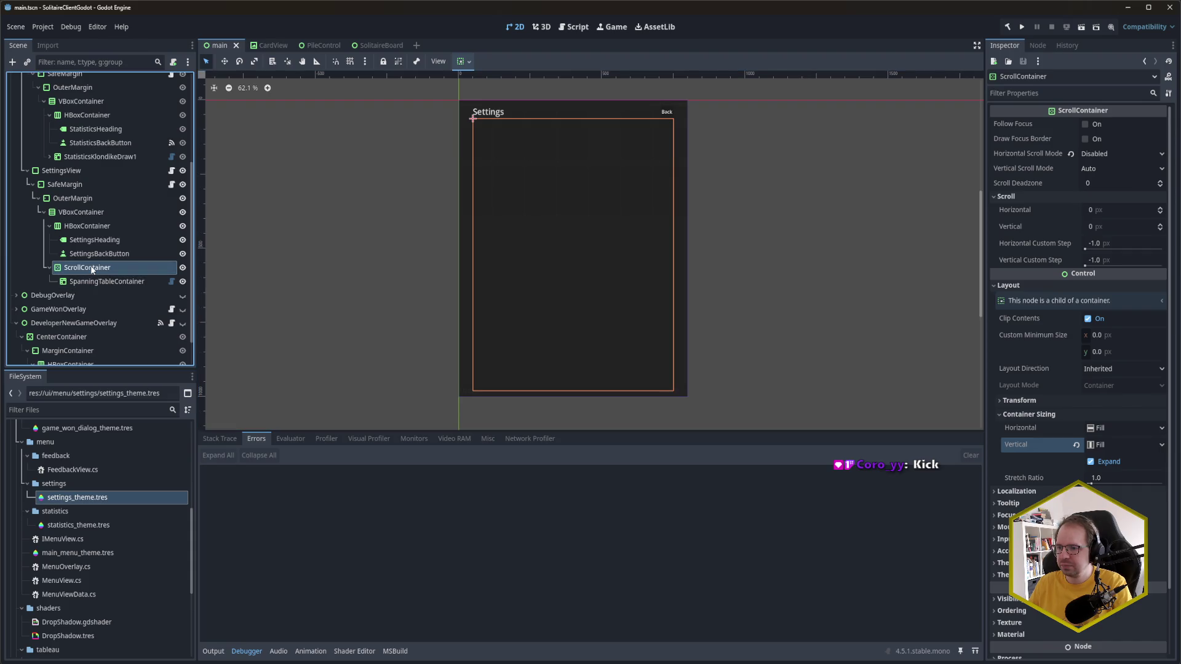
left_click(106, 283)
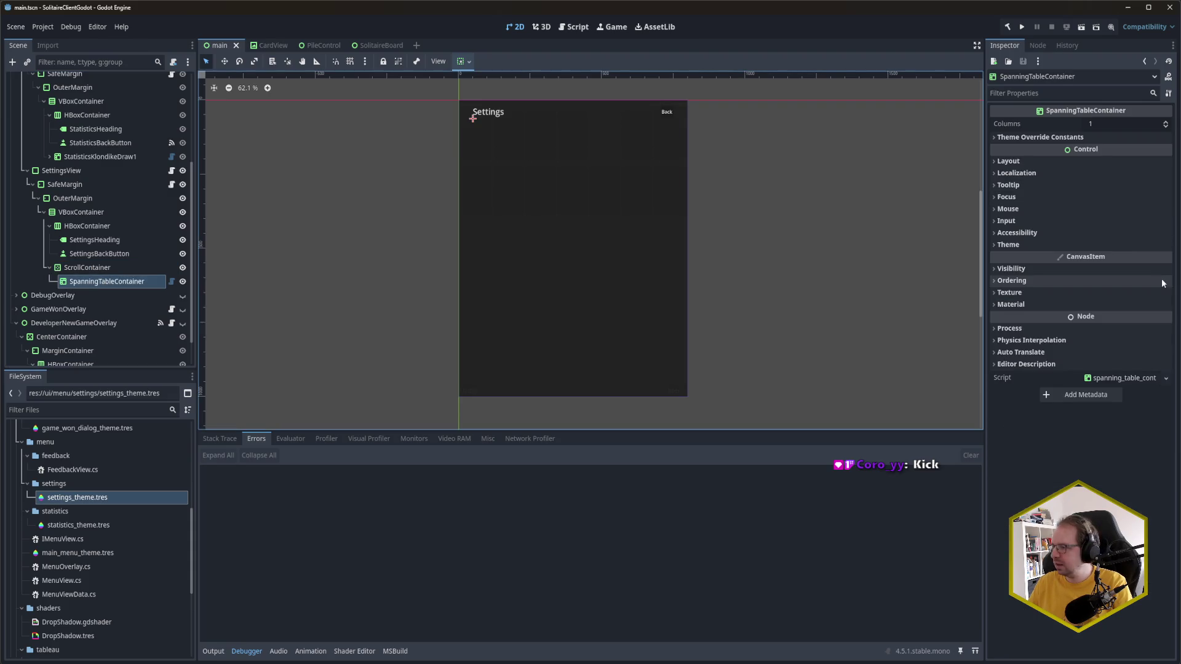
left_click(1036, 160)
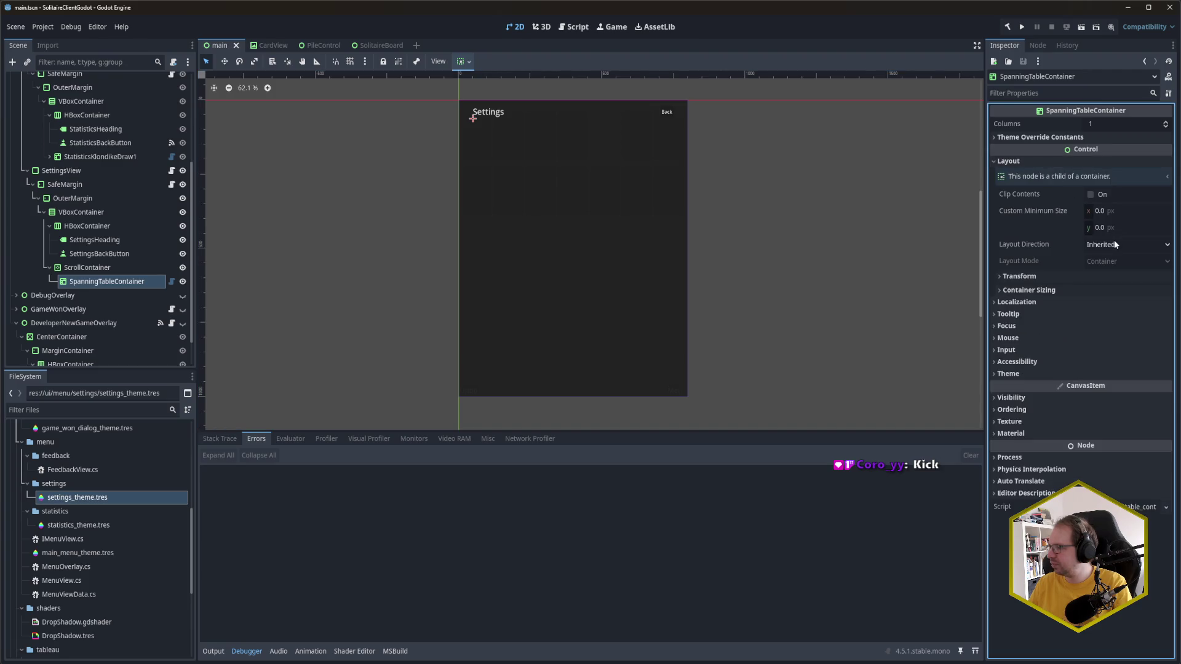
left_click(1106, 291)
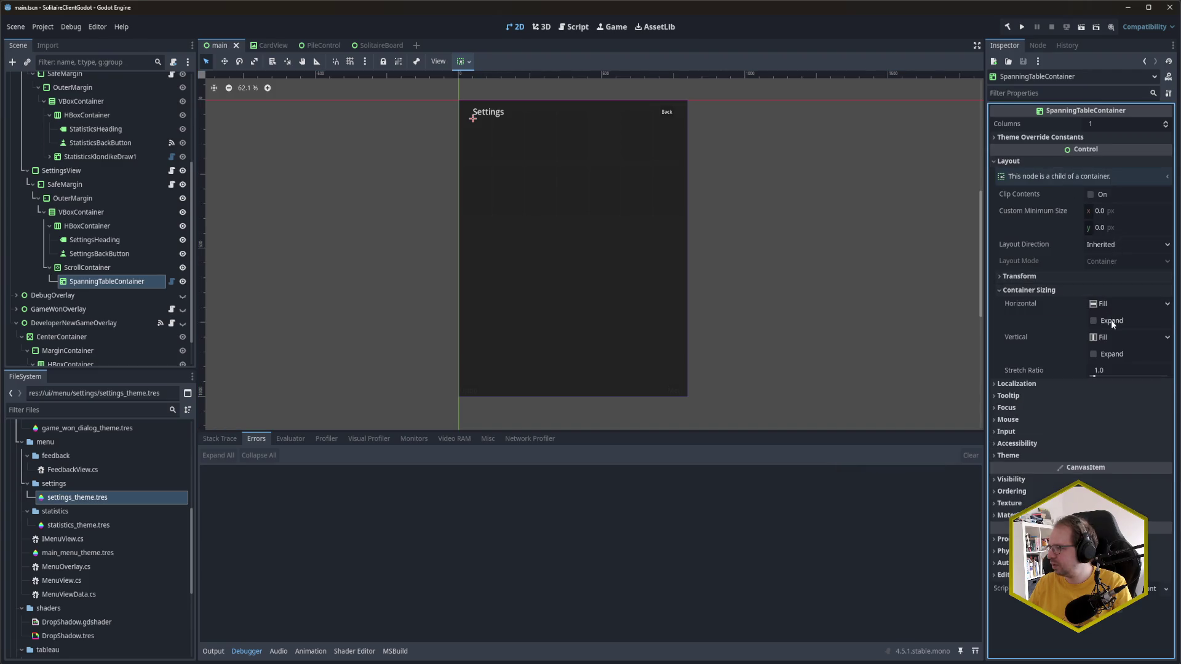
left_click(1108, 321)
left_click(1111, 354)
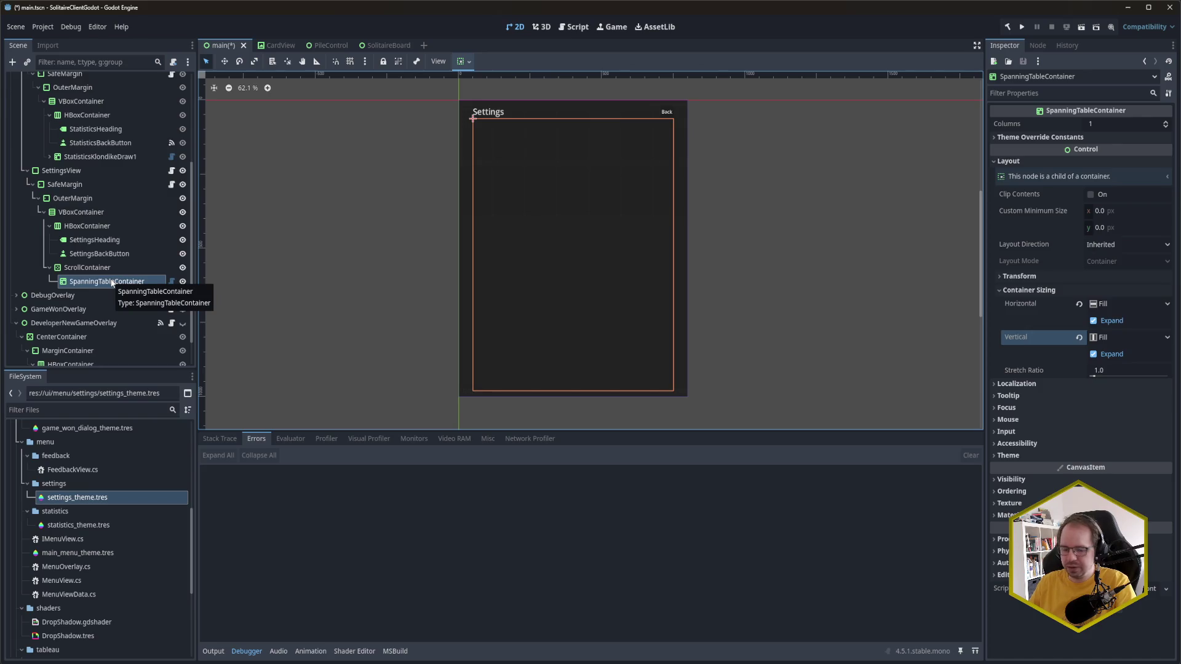
Step: Add a Label child to SpanningTableContainer with the text 'Foundation'
key("ctrl+a")
type("label")
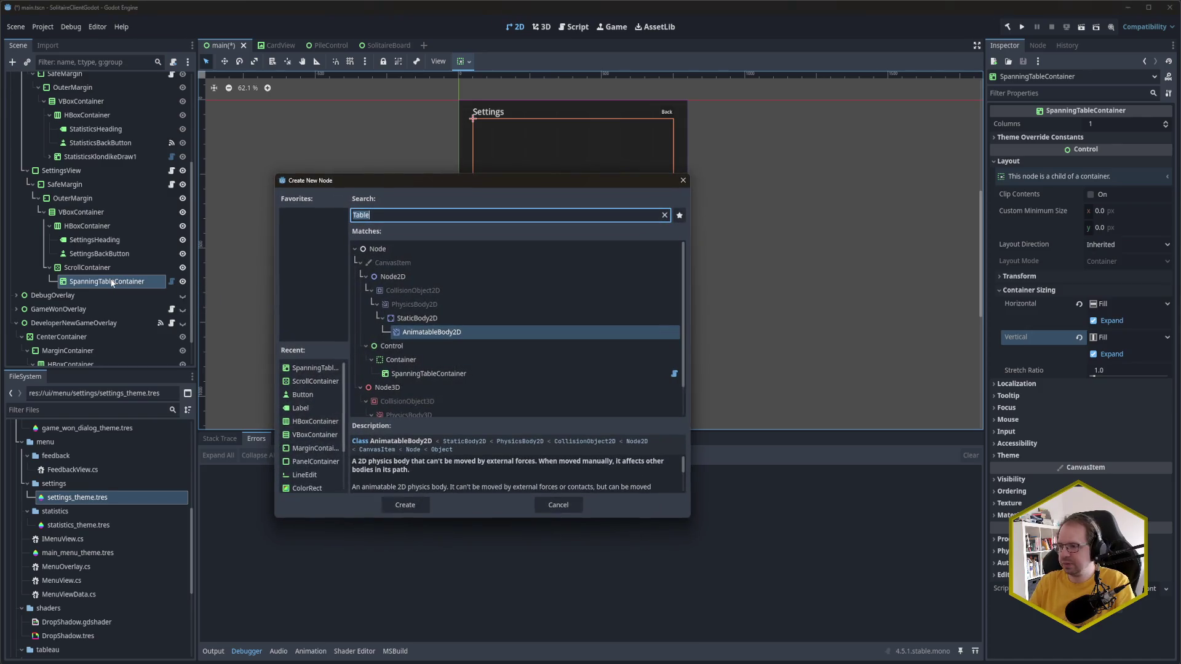
key("Return")
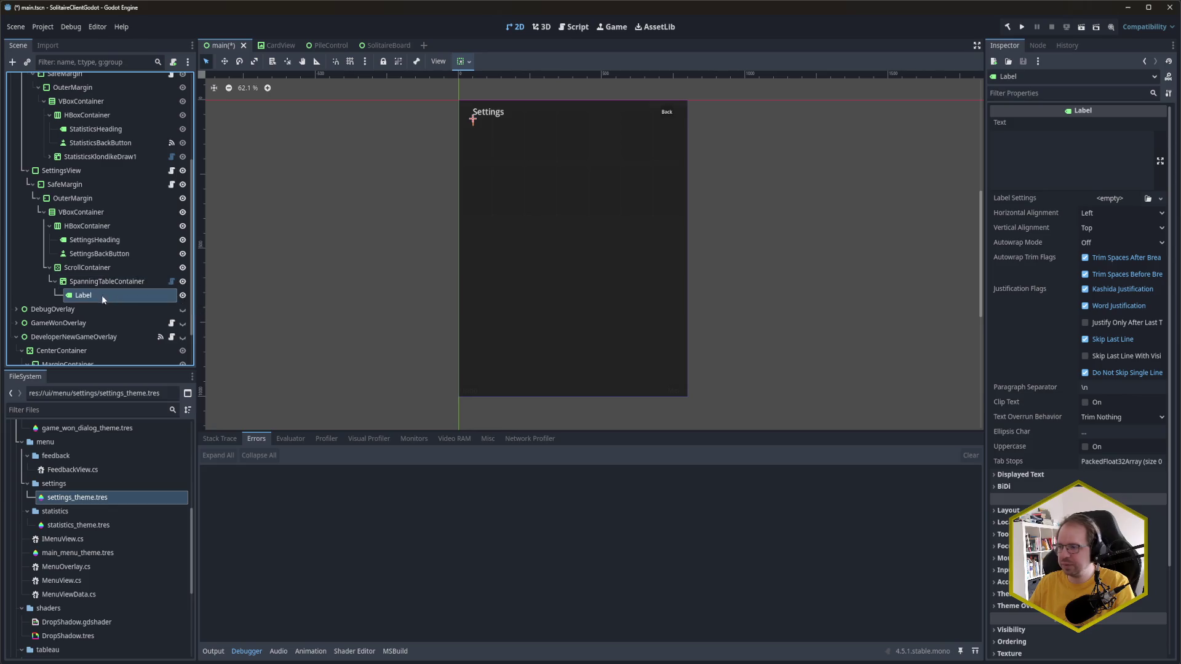
left_click(1003, 162)
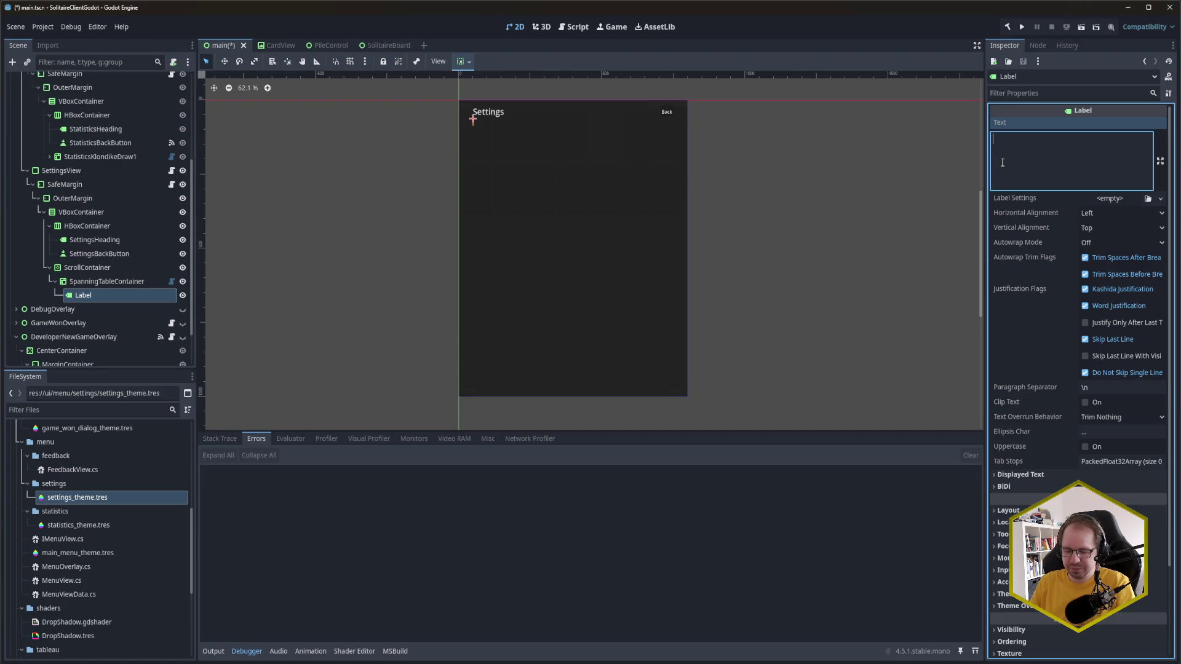
type("Foundation")
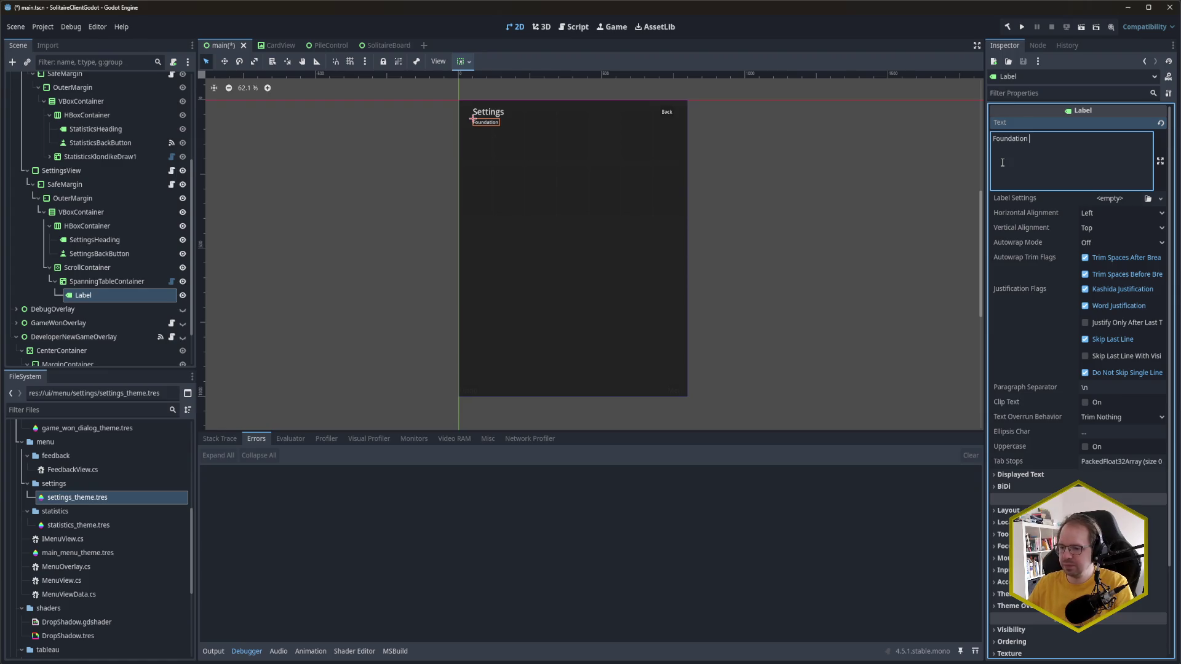
mouse_move(69, 663)
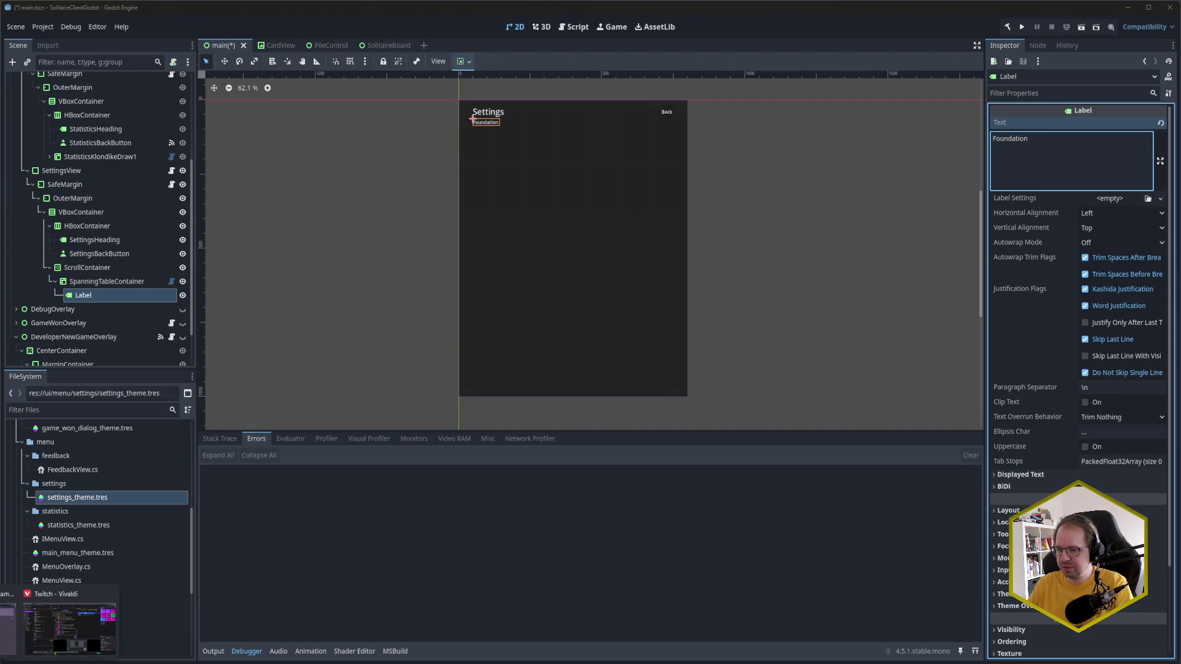
left_click(70, 628)
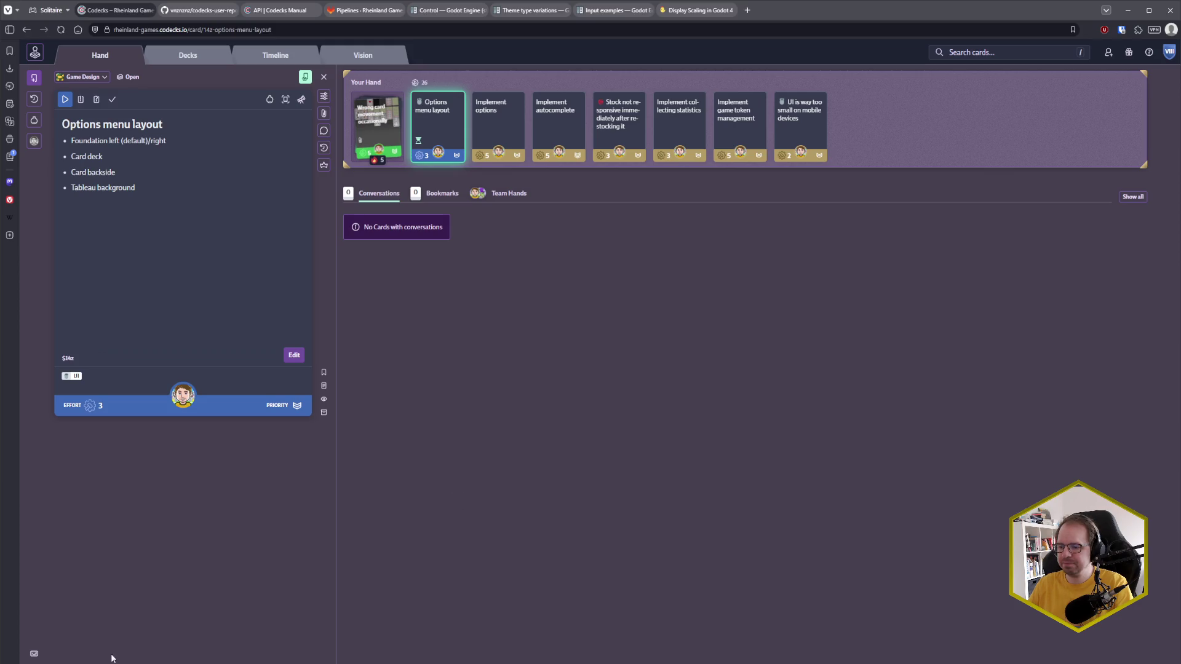
mouse_move(111, 661)
left_click(117, 619)
type("Foundation")
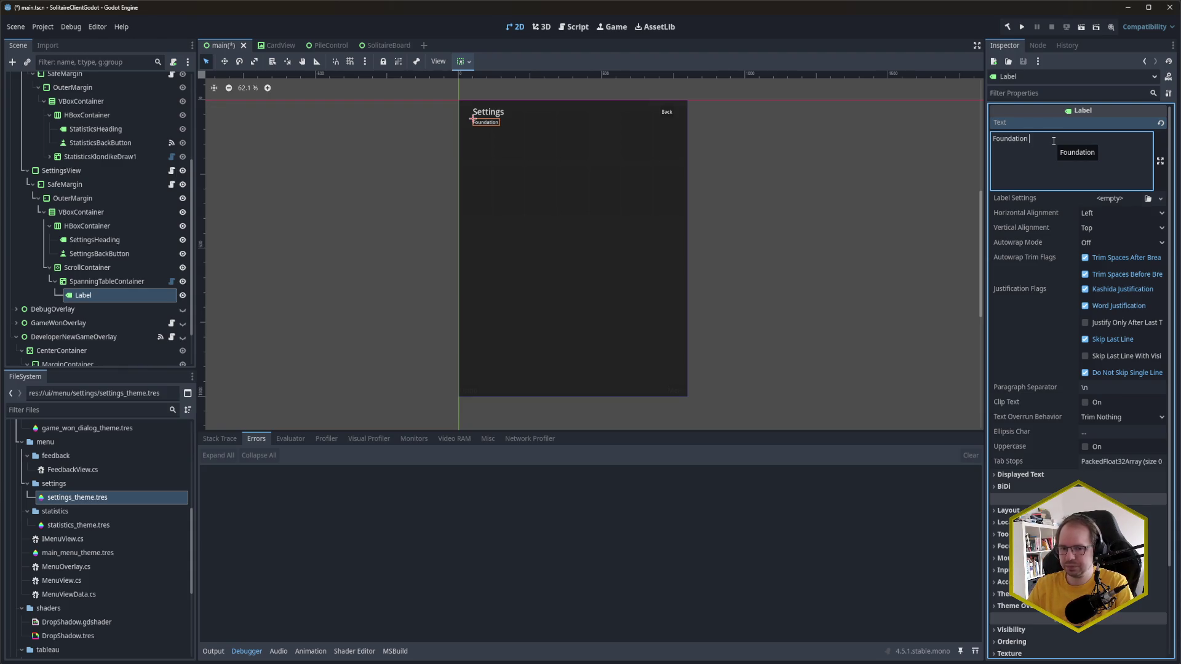
Step: Add a CheckBox with the text 'left' under SpanningTableContainer
left_click(104, 299)
left_click(109, 283)
key("ctrl+a")
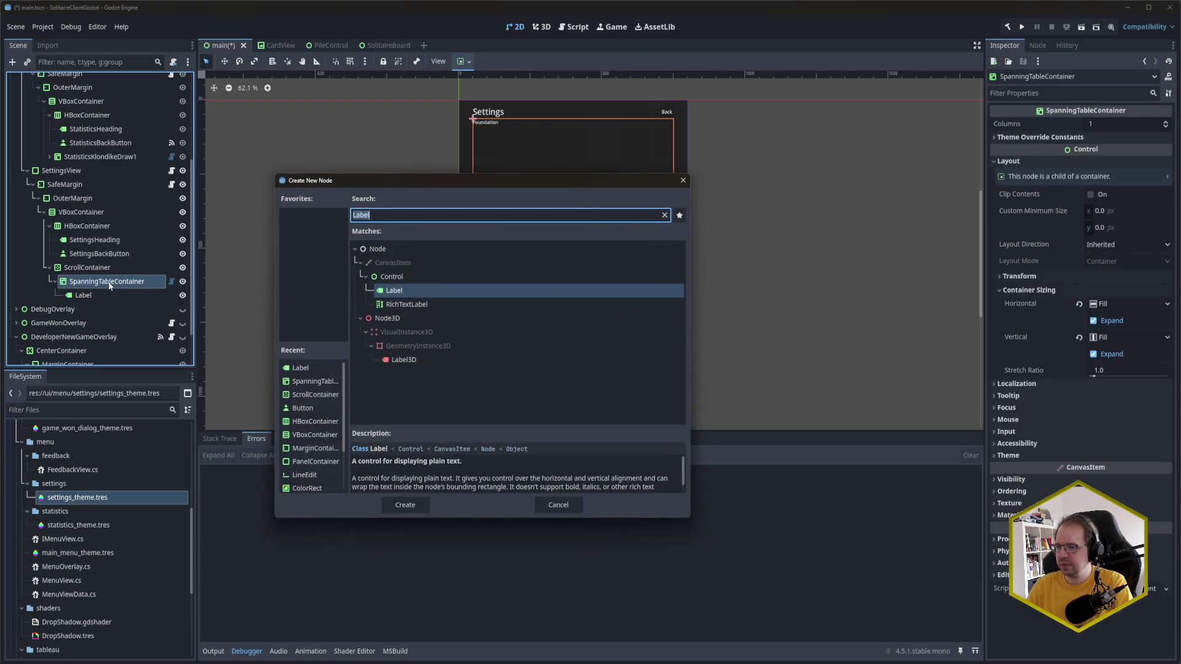
type("checkb")
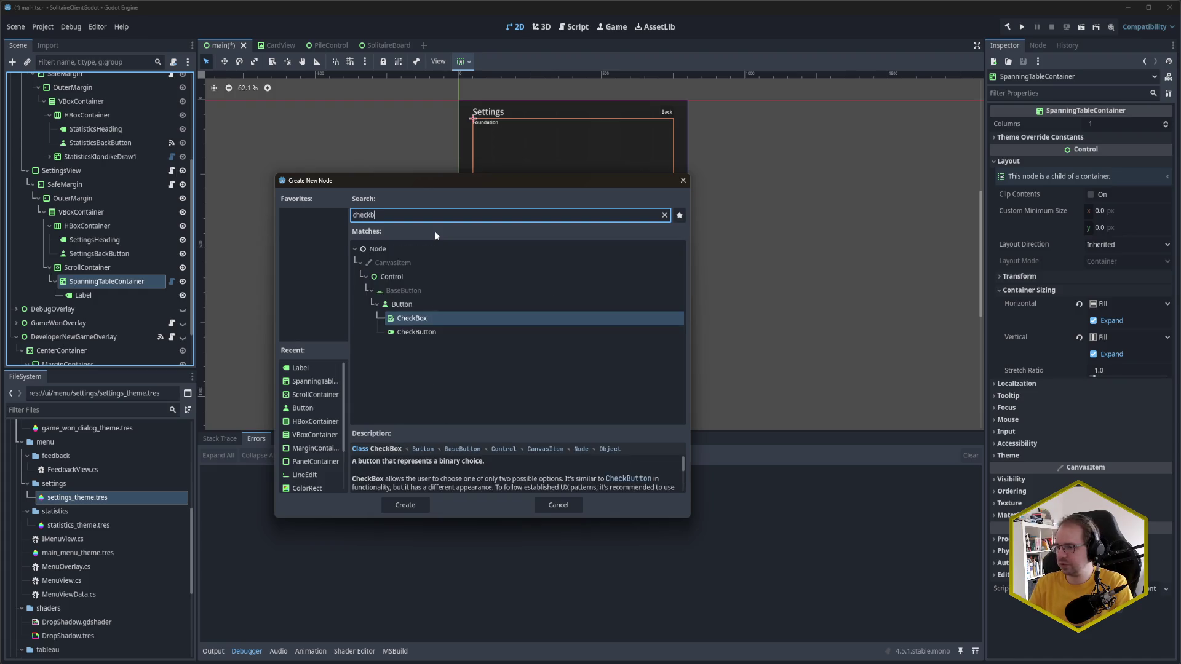
key("Return")
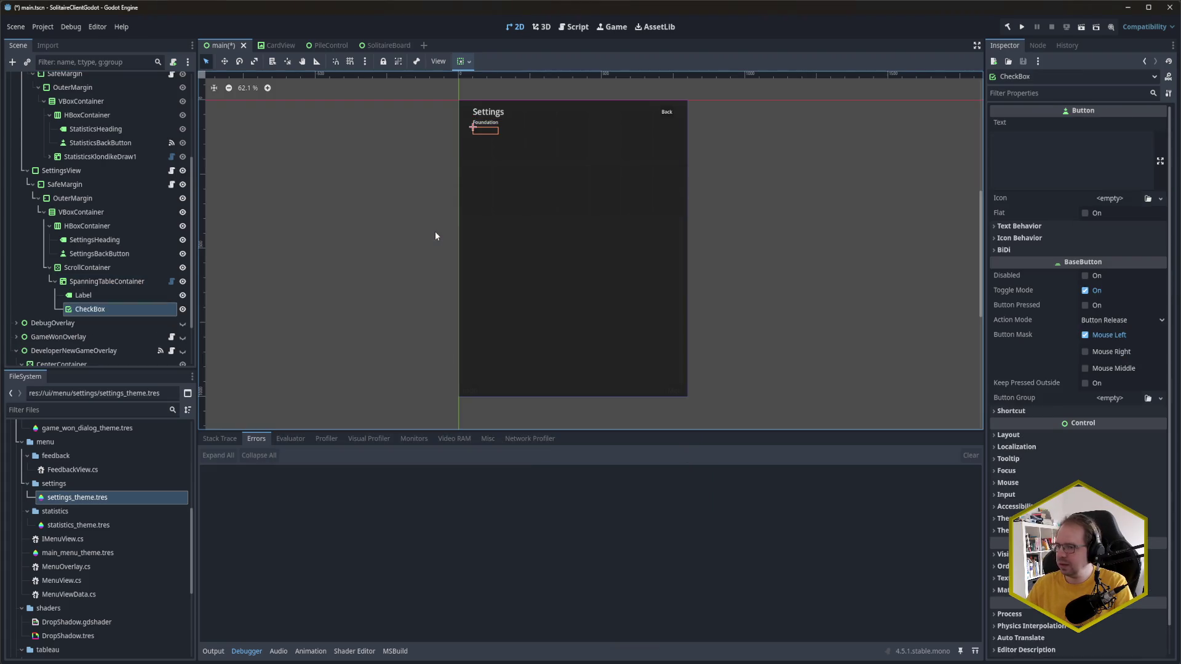
left_click(1055, 165)
type("left")
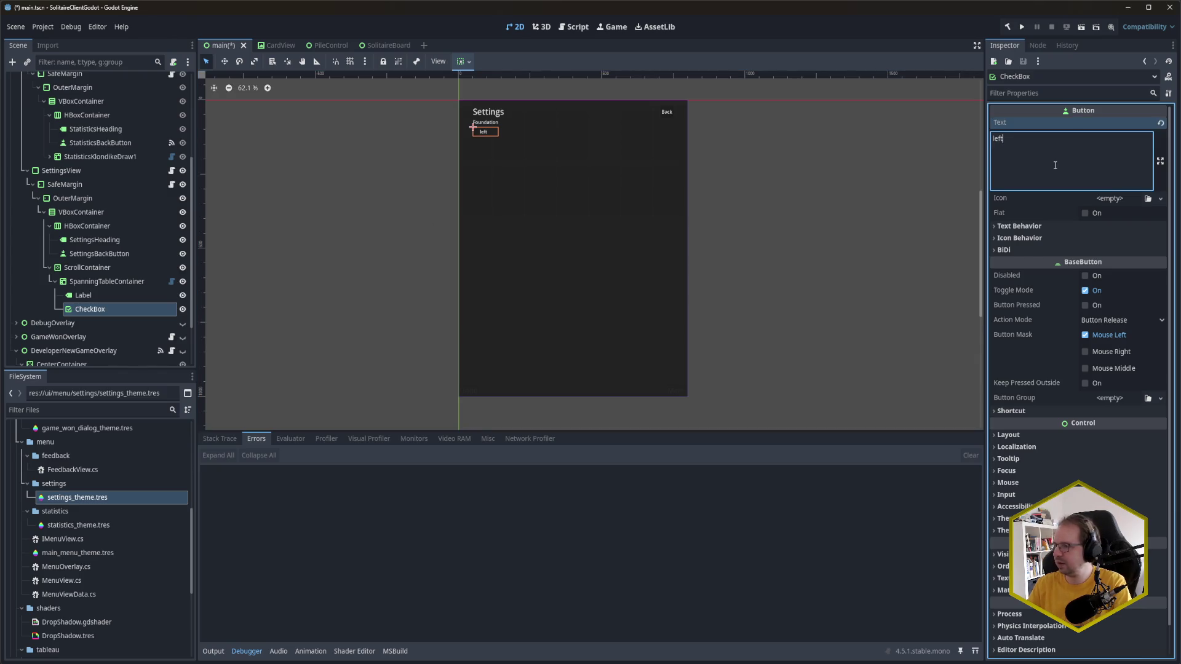
Step: Save main.tscn with the new checkbox
scroll(482, 134, "up", 15)
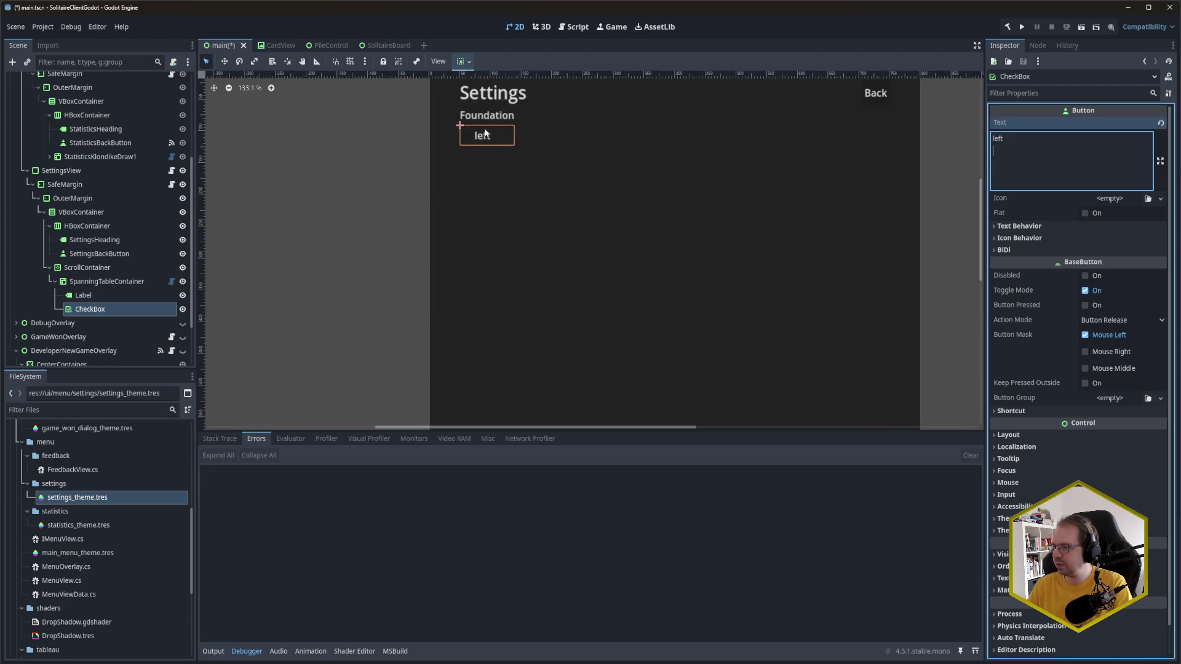
scroll(448, 147, "down", 5)
scroll(443, 145, "down", 15)
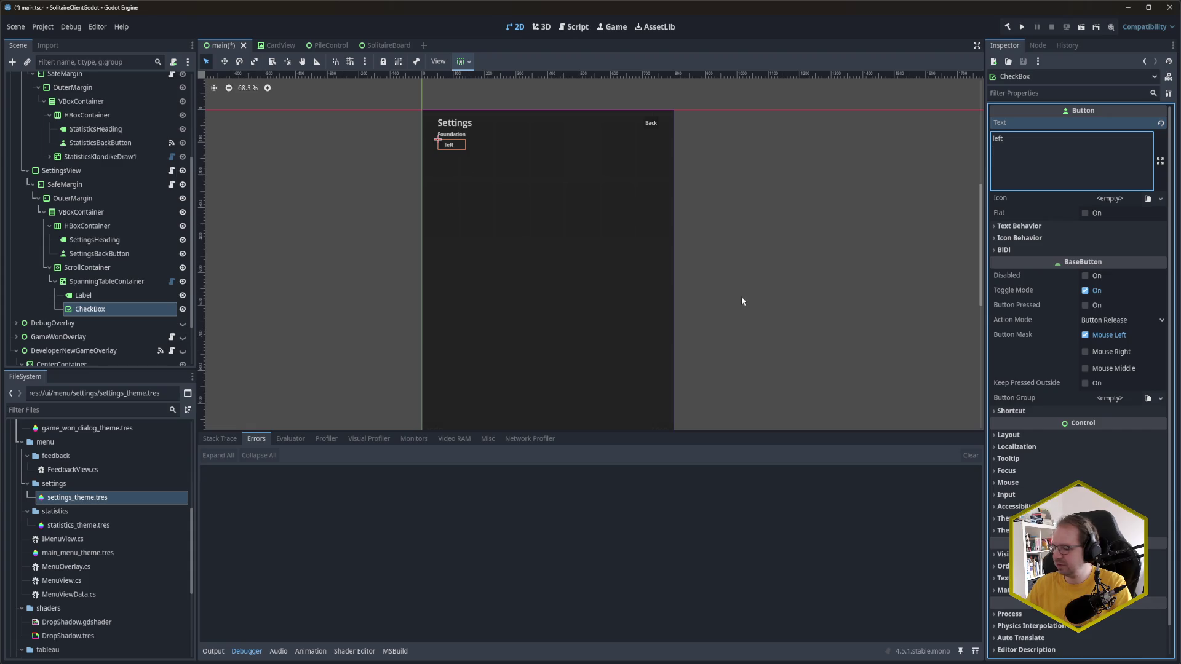
scroll(738, 317, "down", 2)
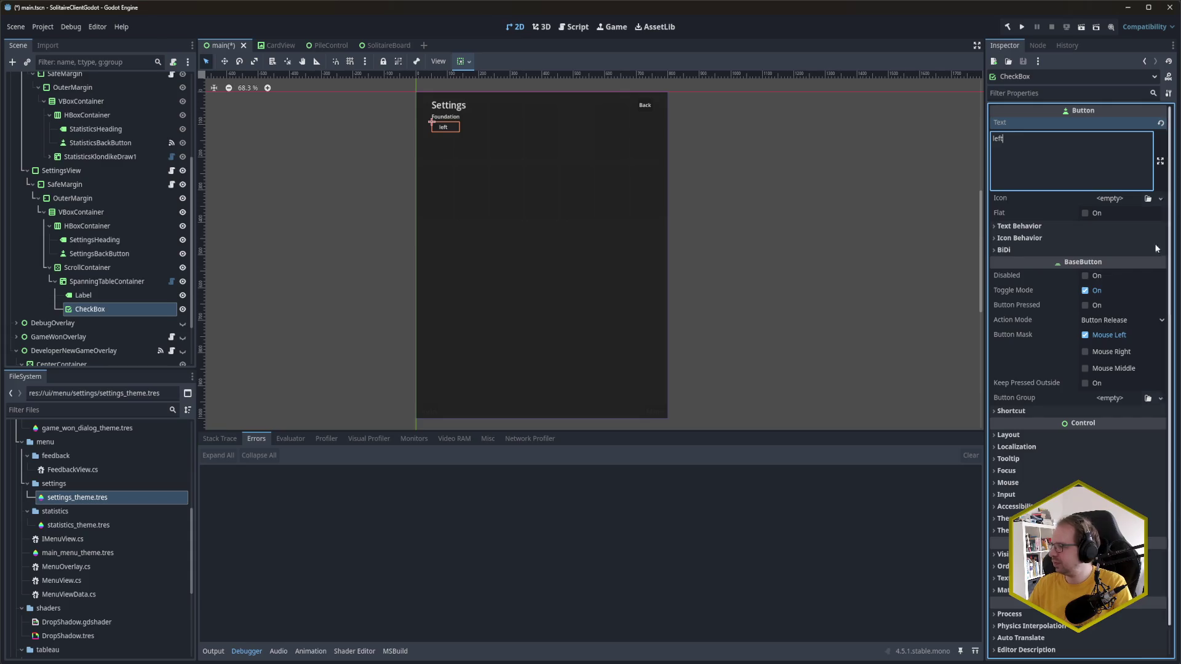
key("ctrl+s")
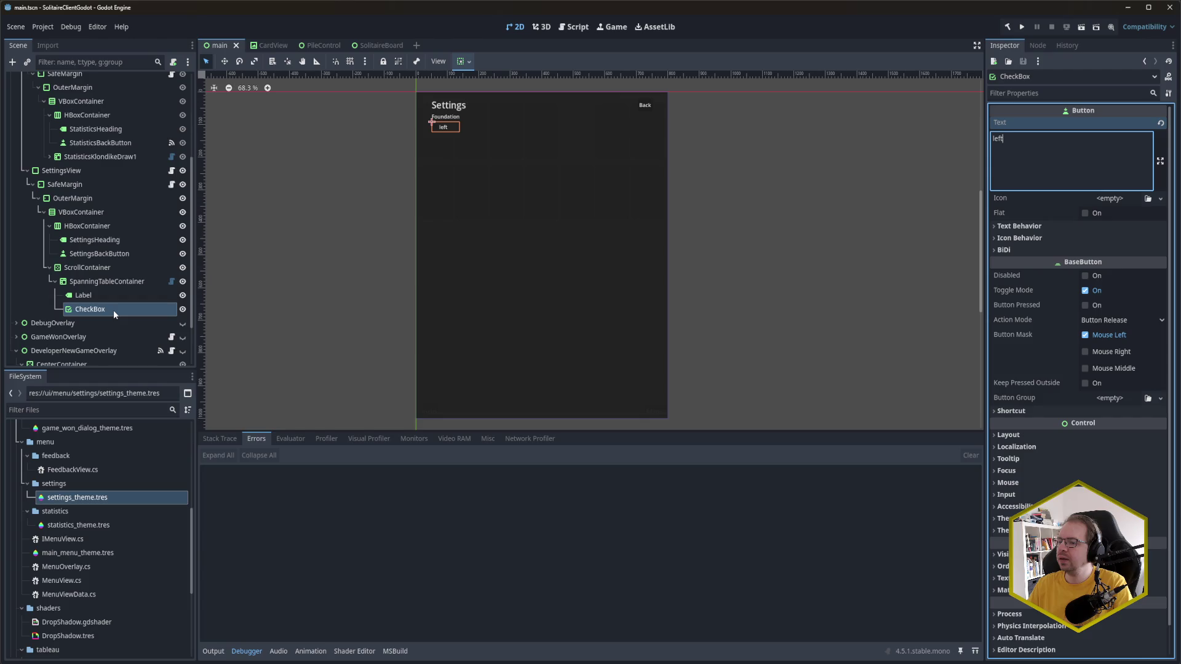
Step: Rename the CheckBox node to SettingsFoundationLeftCheckbox
type("Found")
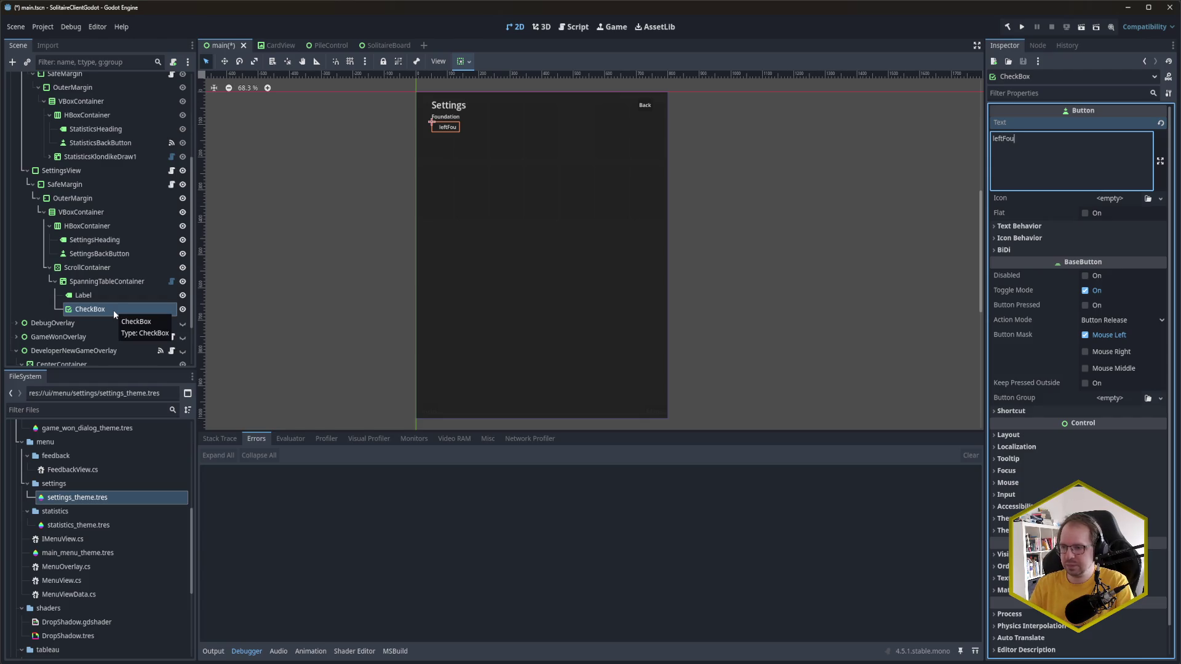
key("BackSpace")
key("BackSpace")
key("BackSpace")
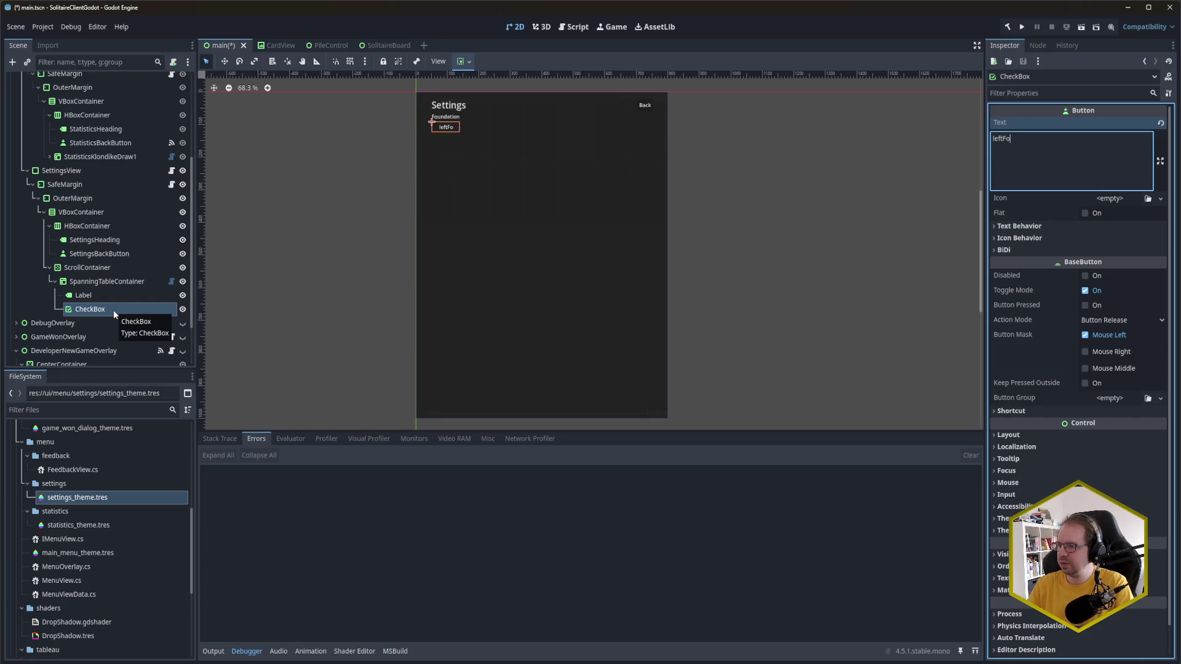
double_click(114, 309)
type("Set")
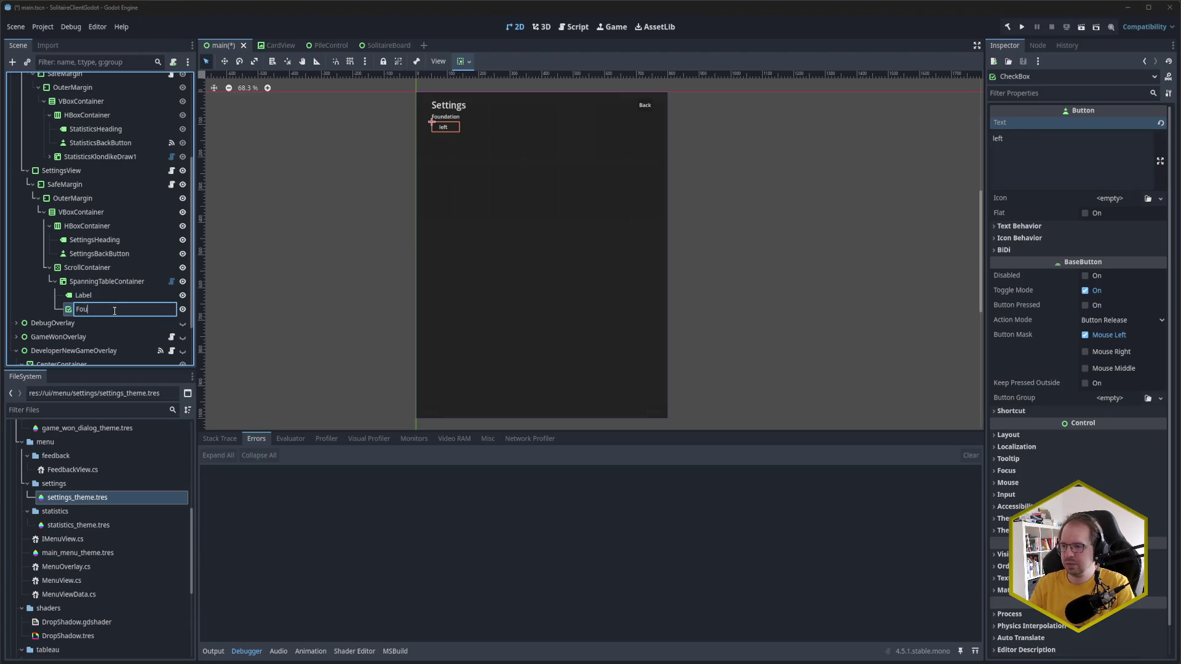
type("tings")
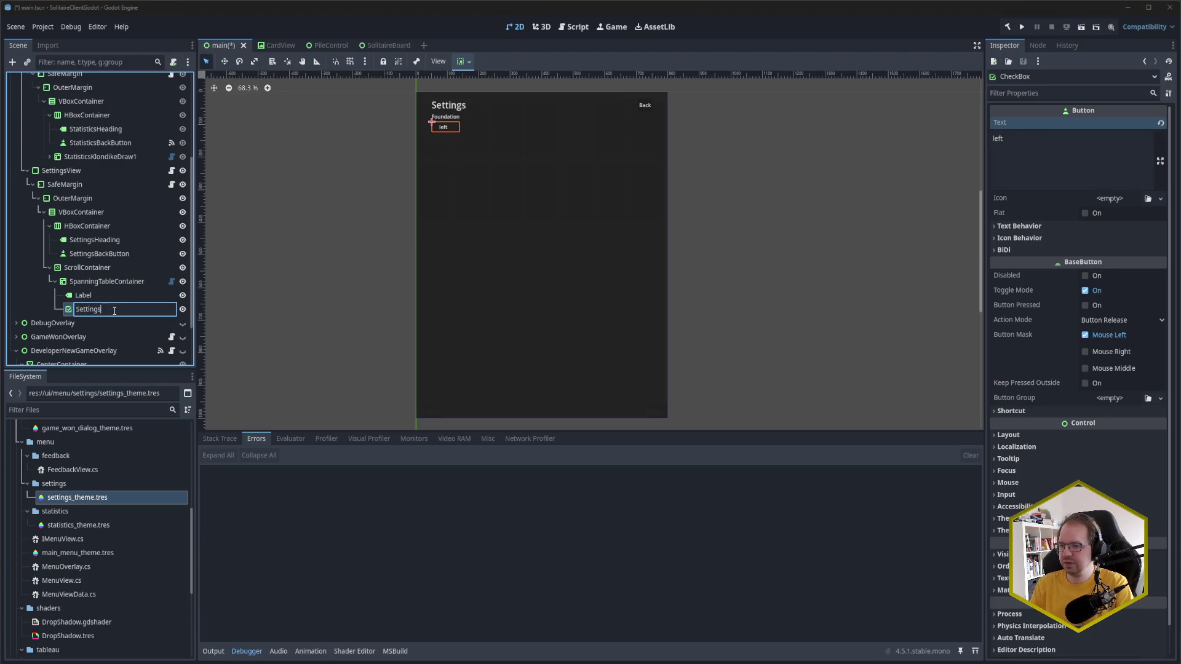
type("FoundationLeft")
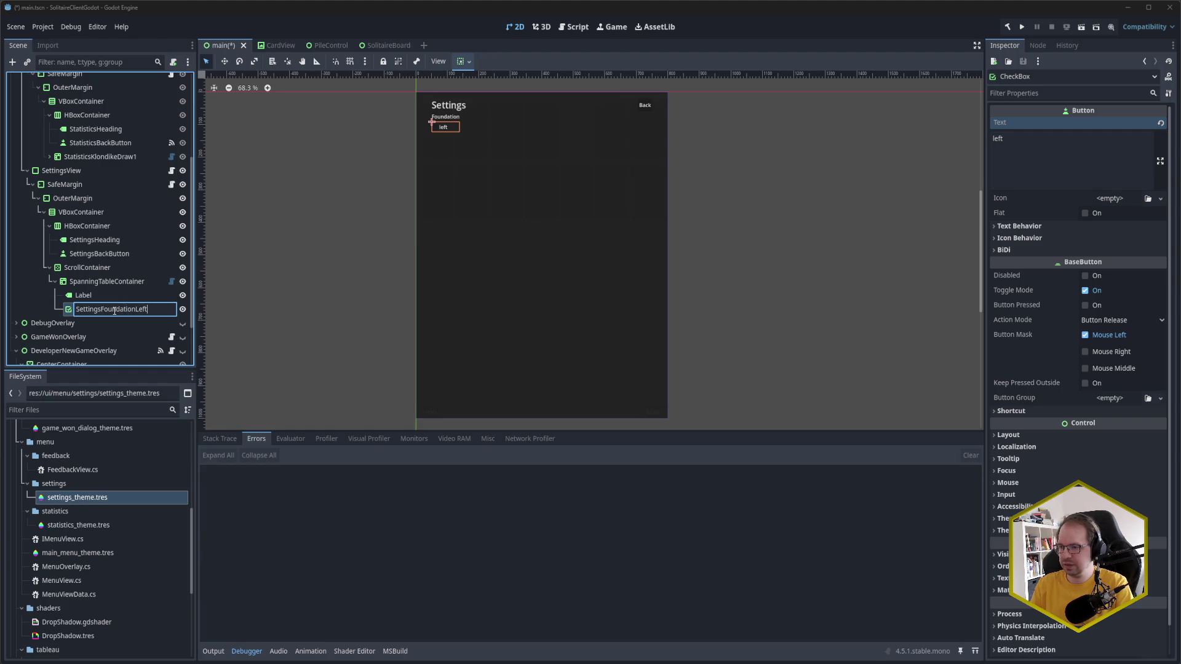
type("Chec")
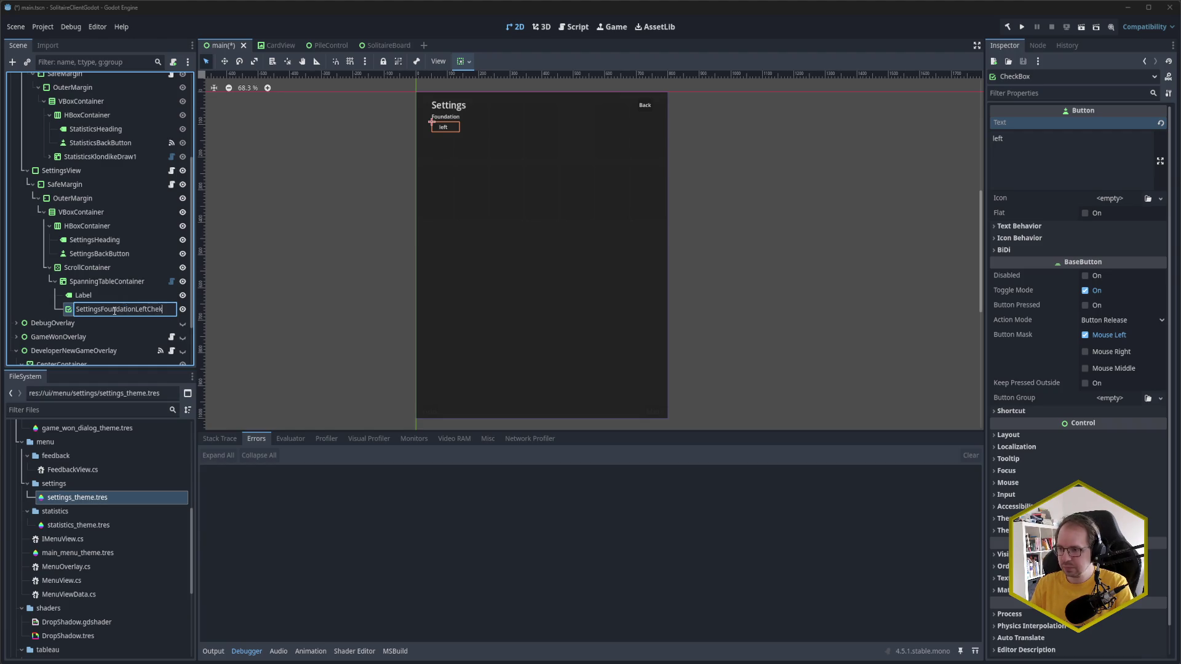
type("kbox")
key("Return")
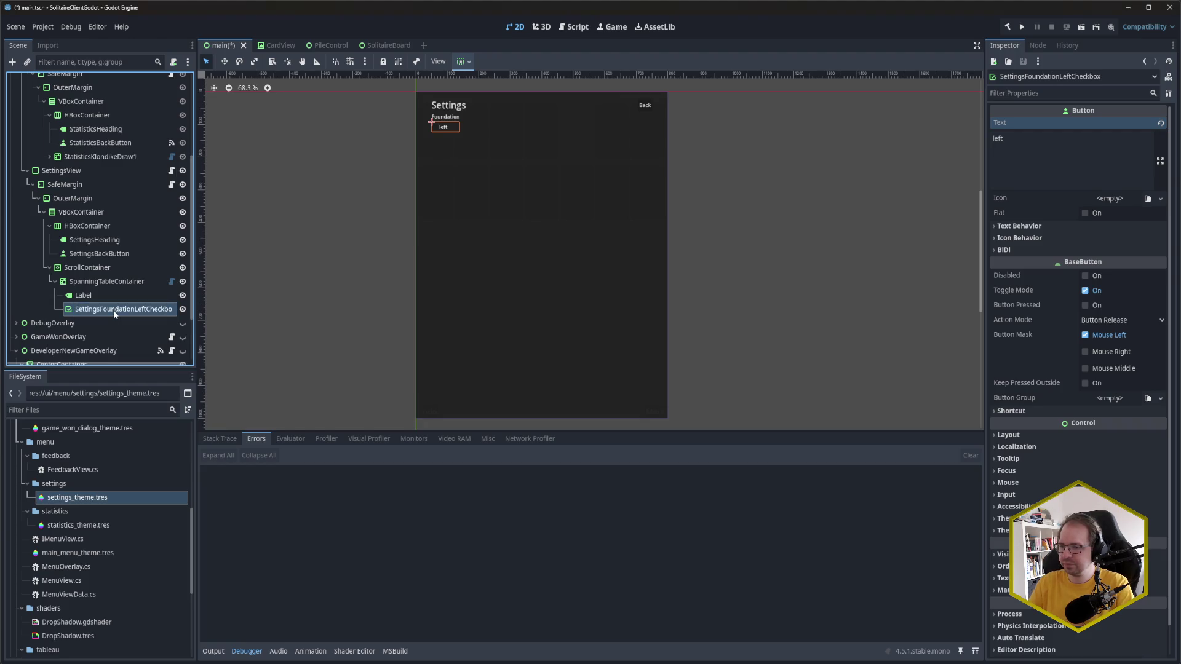
Step: Rename the Foundation label node to SettingsFoundationOrientationLabel
double_click(111, 296)
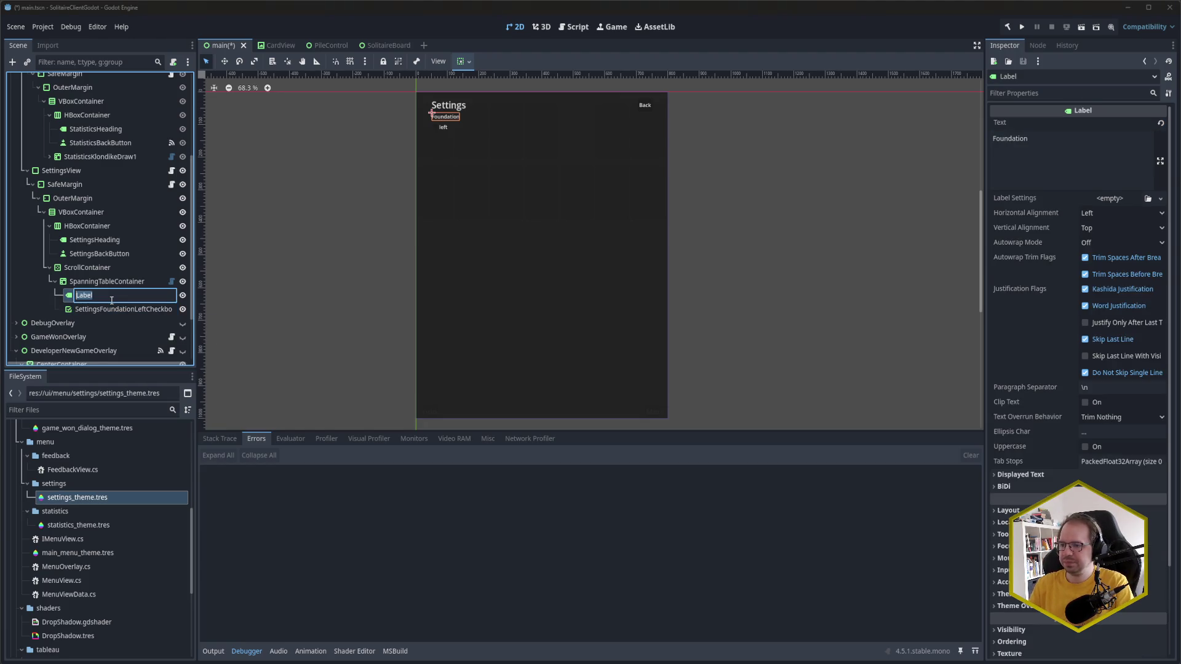
type("SettingsFoundat")
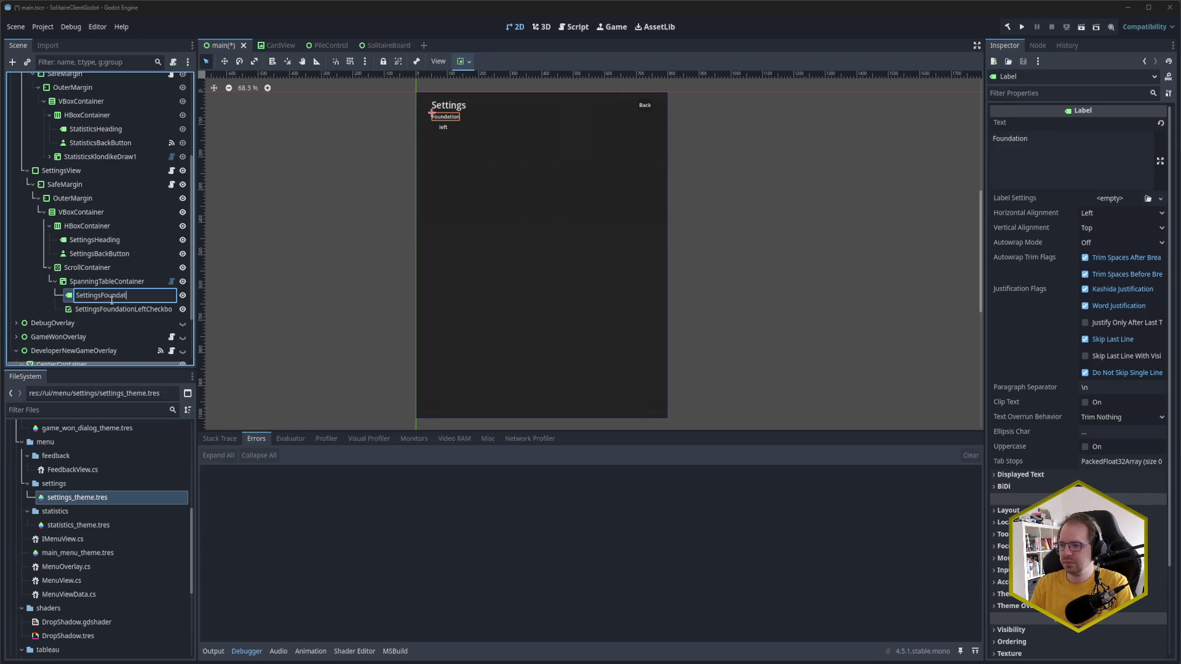
type("ionOrientationLabel")
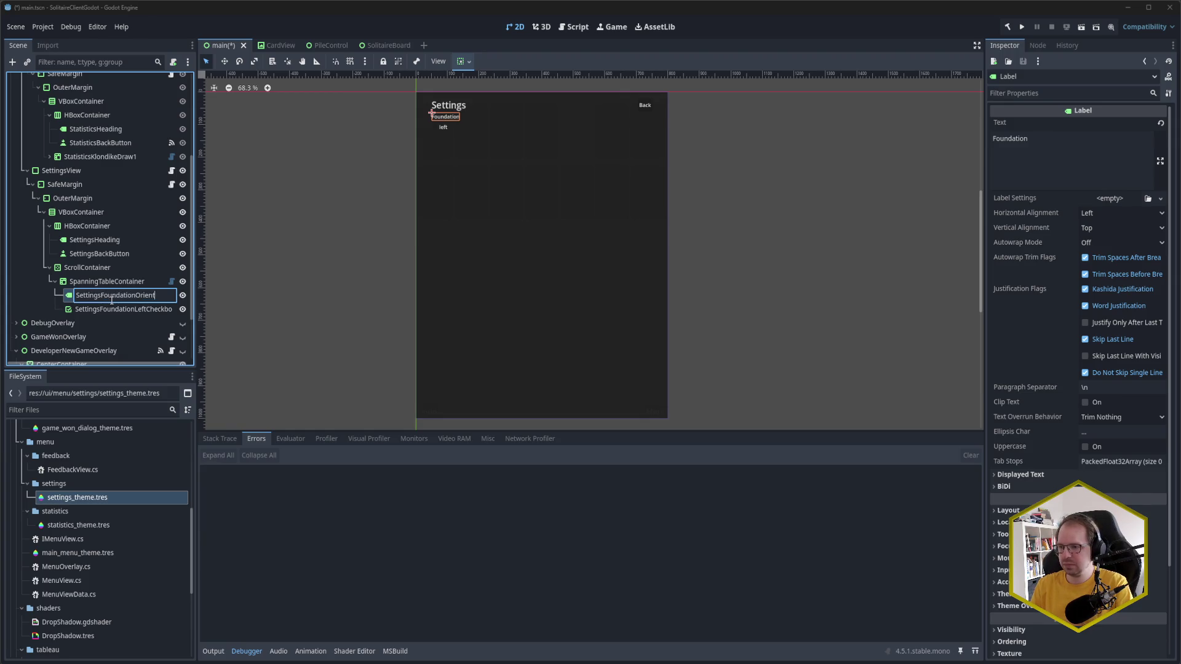
key("Return")
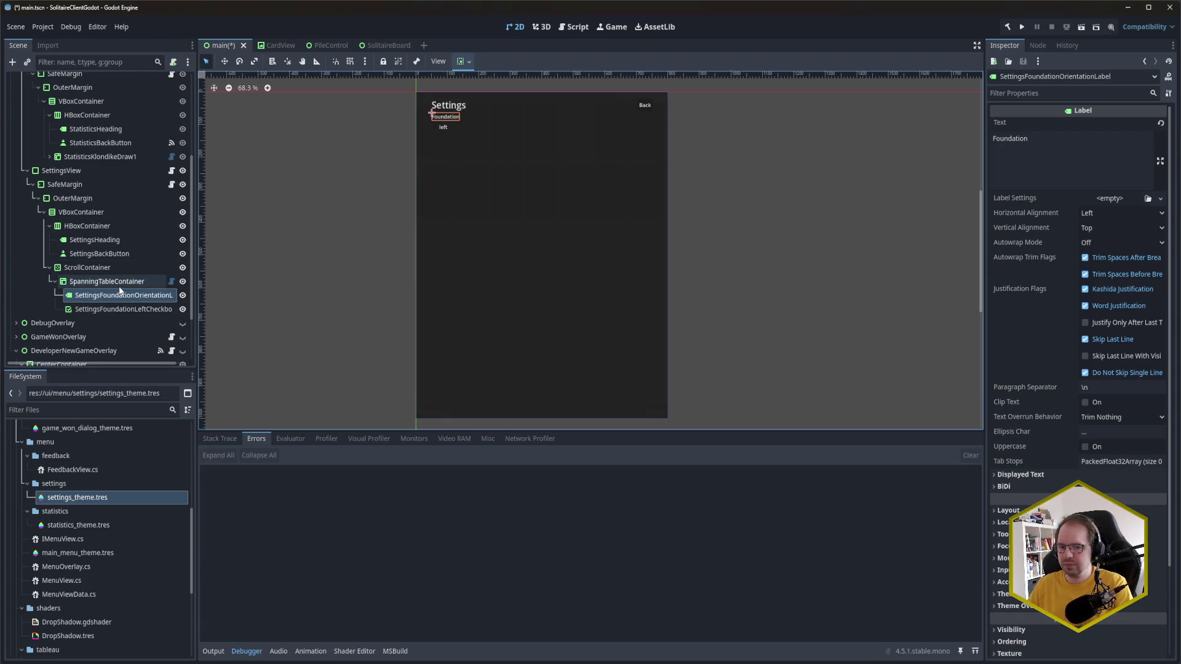
Step: Duplicate the left checkbox with text 'right', and make the left one start pressed
left_click(118, 310)
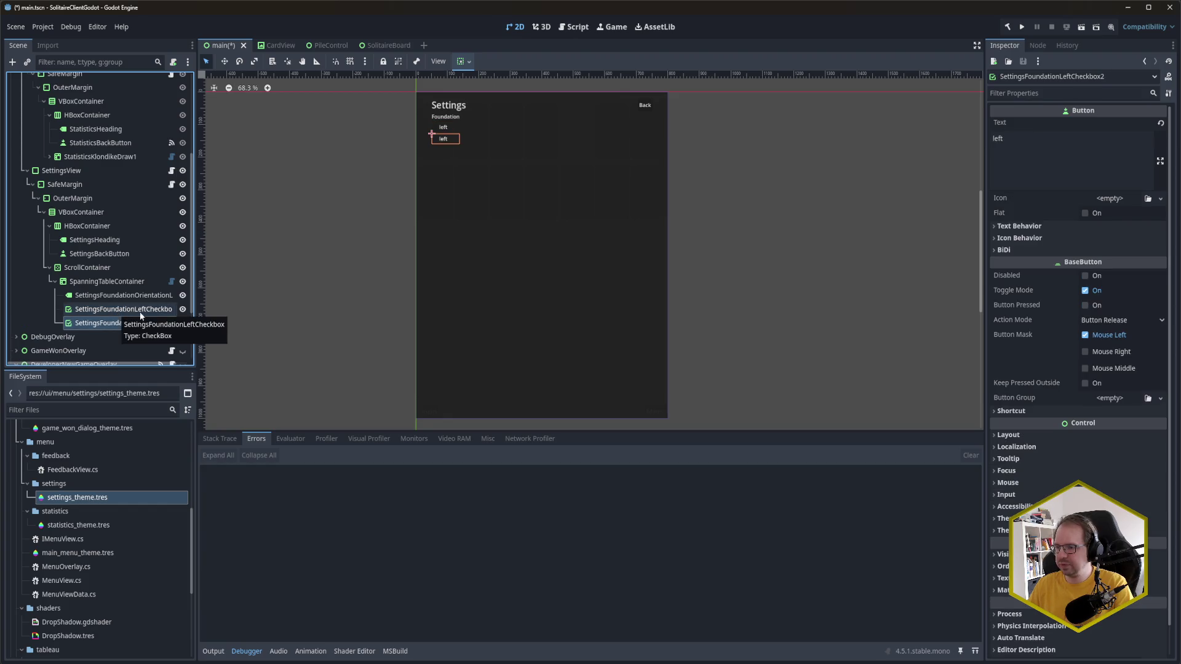
key("ctrl+d")
left_click(1093, 142)
key("ctrl+a")
type("right")
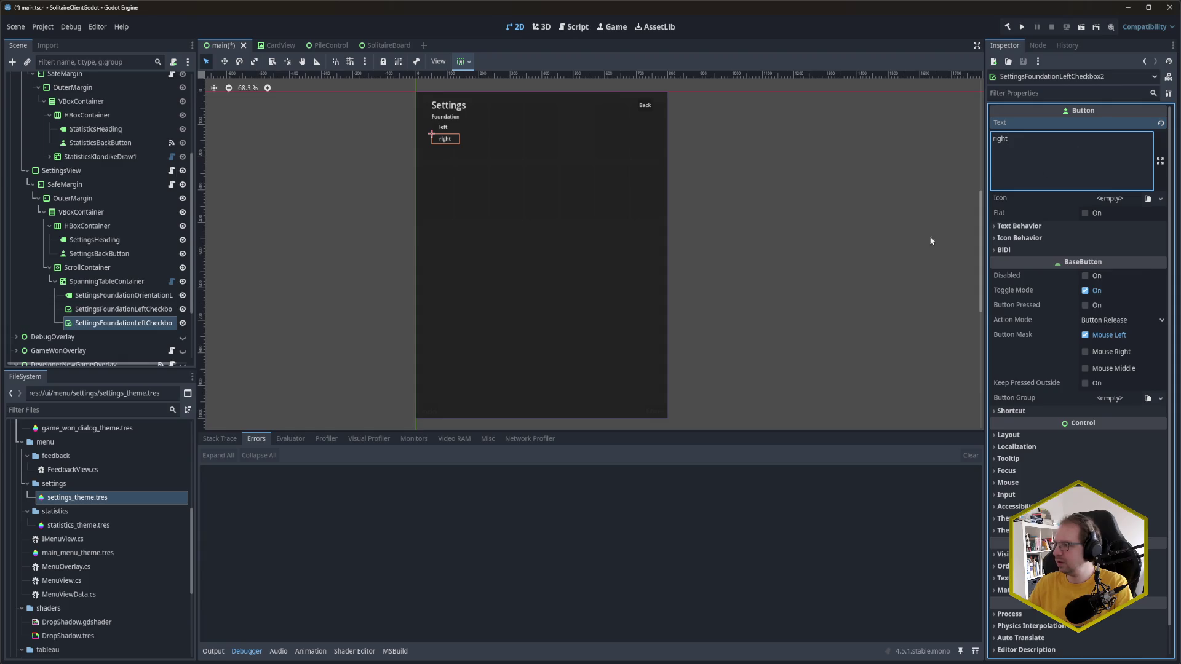
key("ctrl+s")
left_click(123, 309)
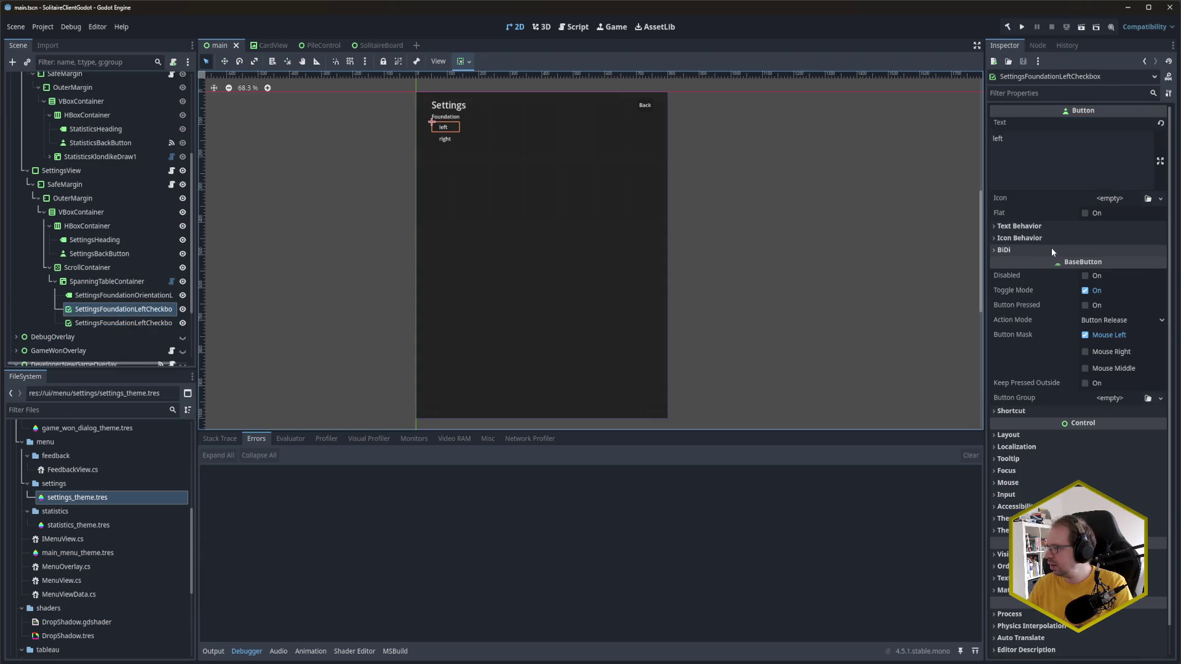
left_click(1086, 306)
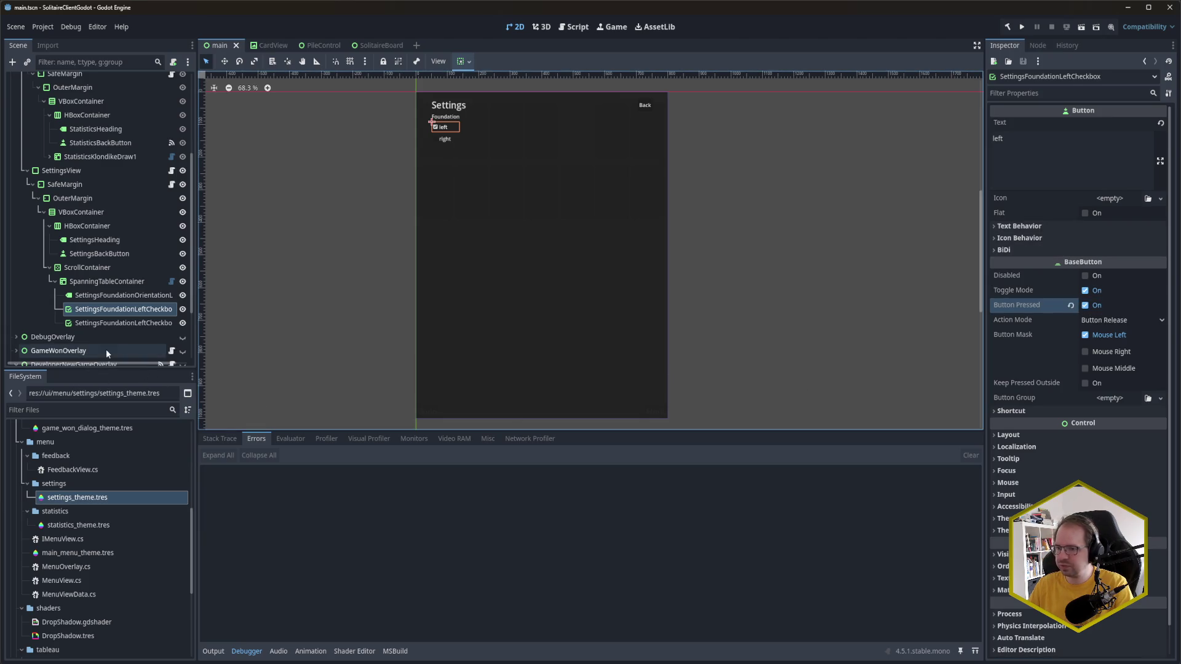
Step: Rename the duplicate to SettingsFoundationRightCheckbox and save the scene
left_click(90, 325)
key("F2")
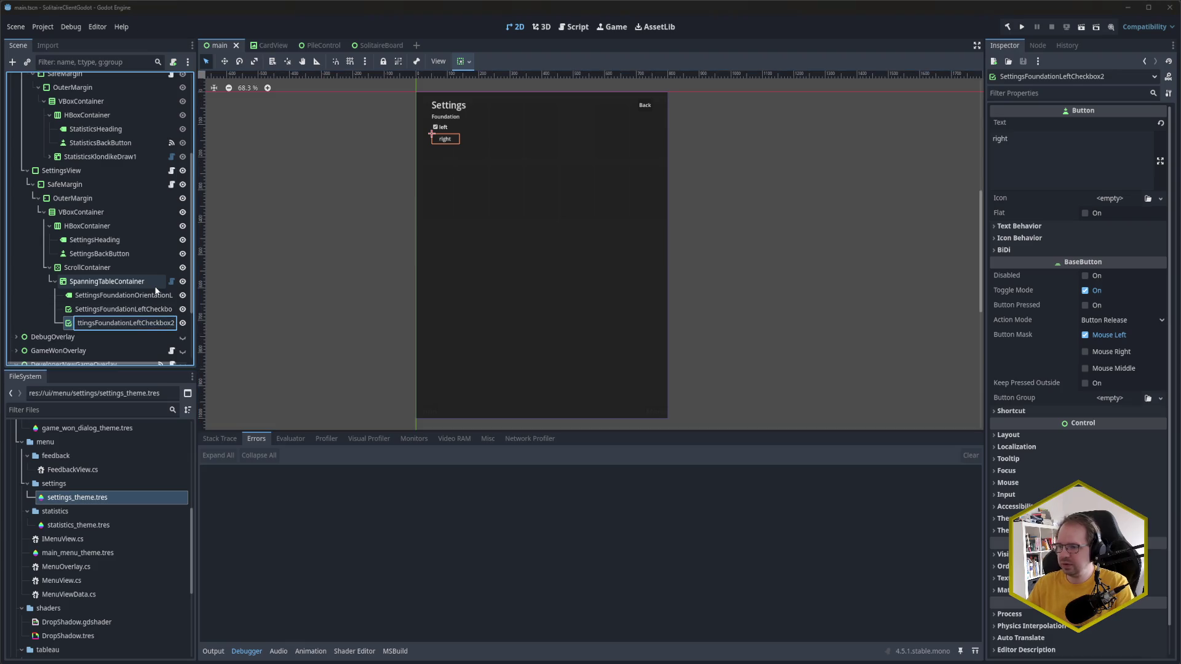
key("BackSpace")
key("BackSpace")
key("BackSpace")
key("BackSpace")
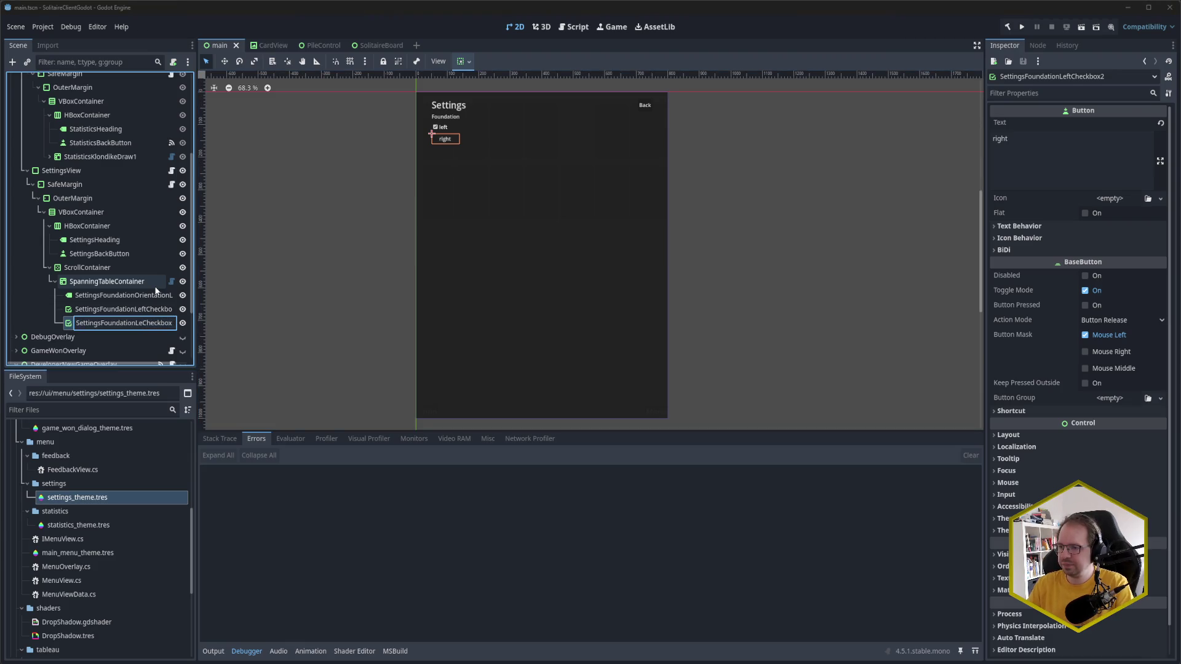
type("Right")
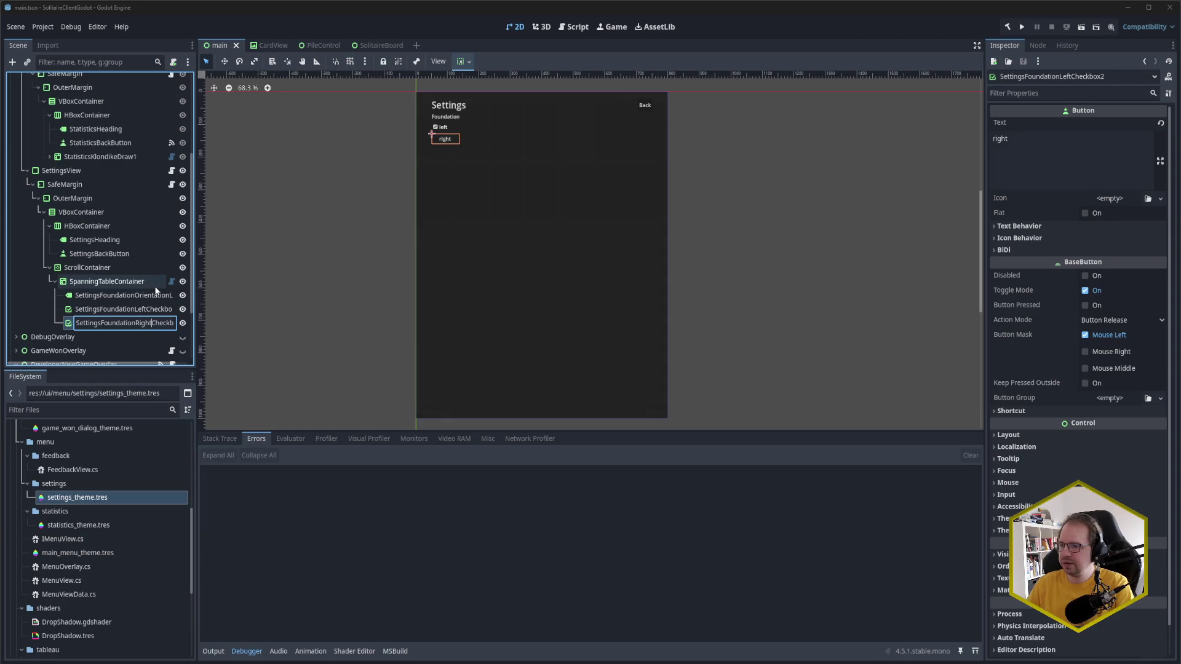
key("Return")
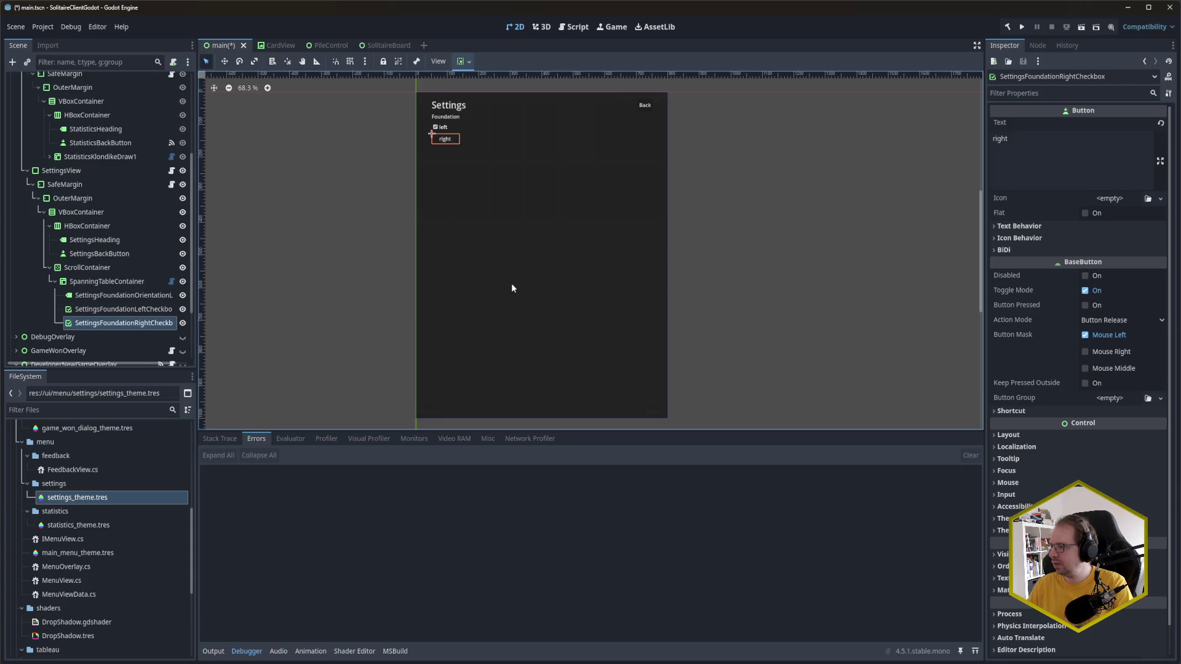
key("ctrl+s")
left_click(102, 311)
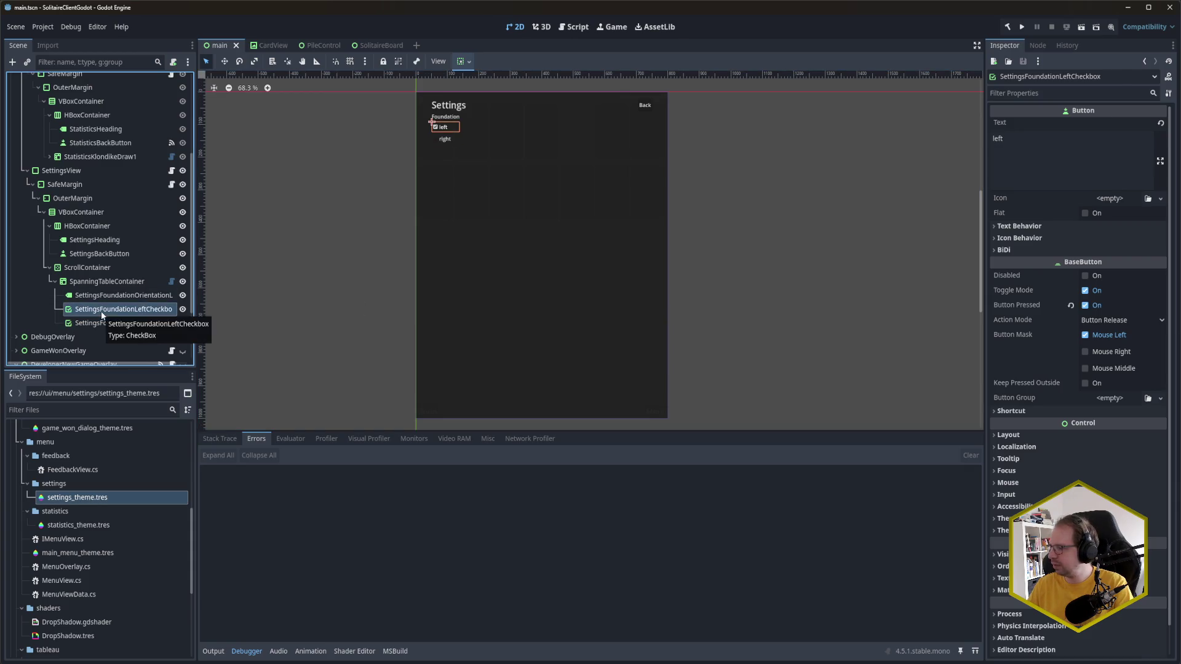
Step: Check the Button Group options, then create a new ButtonGroup resource in the settings folder
left_click(1122, 399)
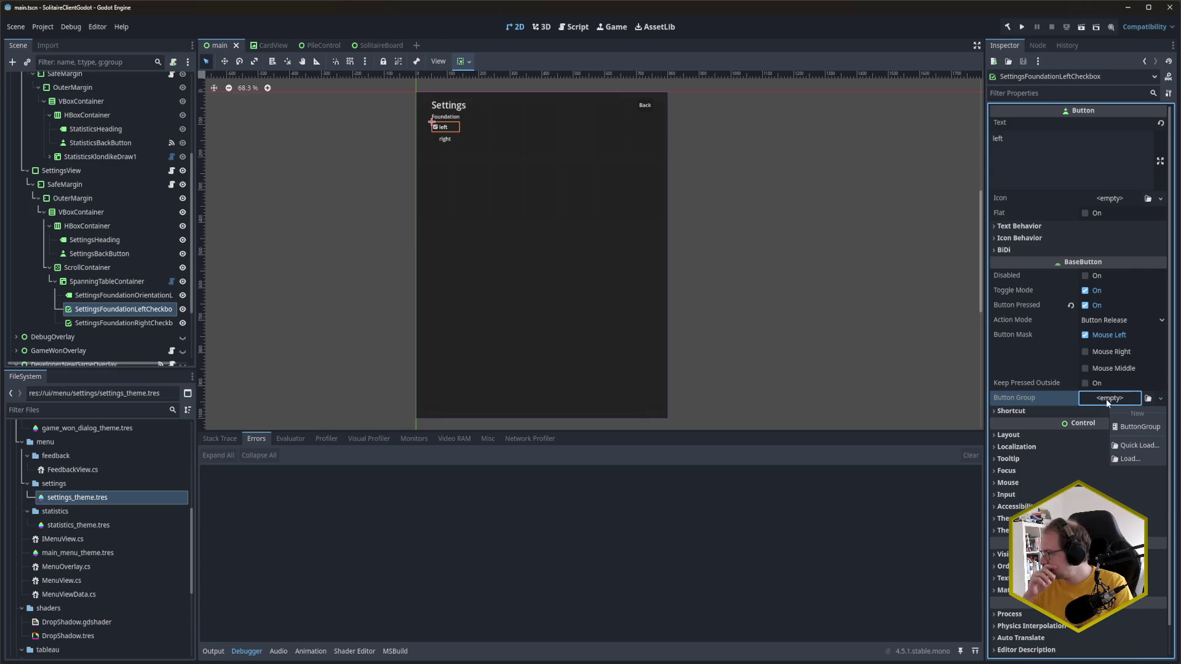
left_click(1036, 398)
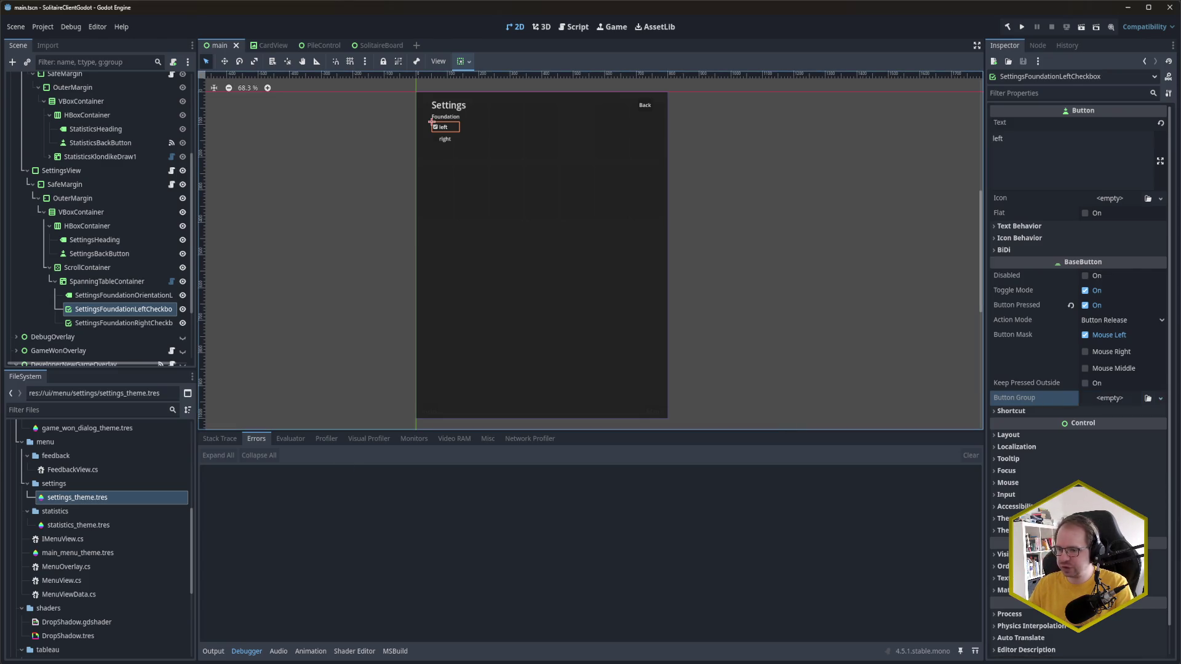
right_click(61, 486)
mouse_move(101, 464)
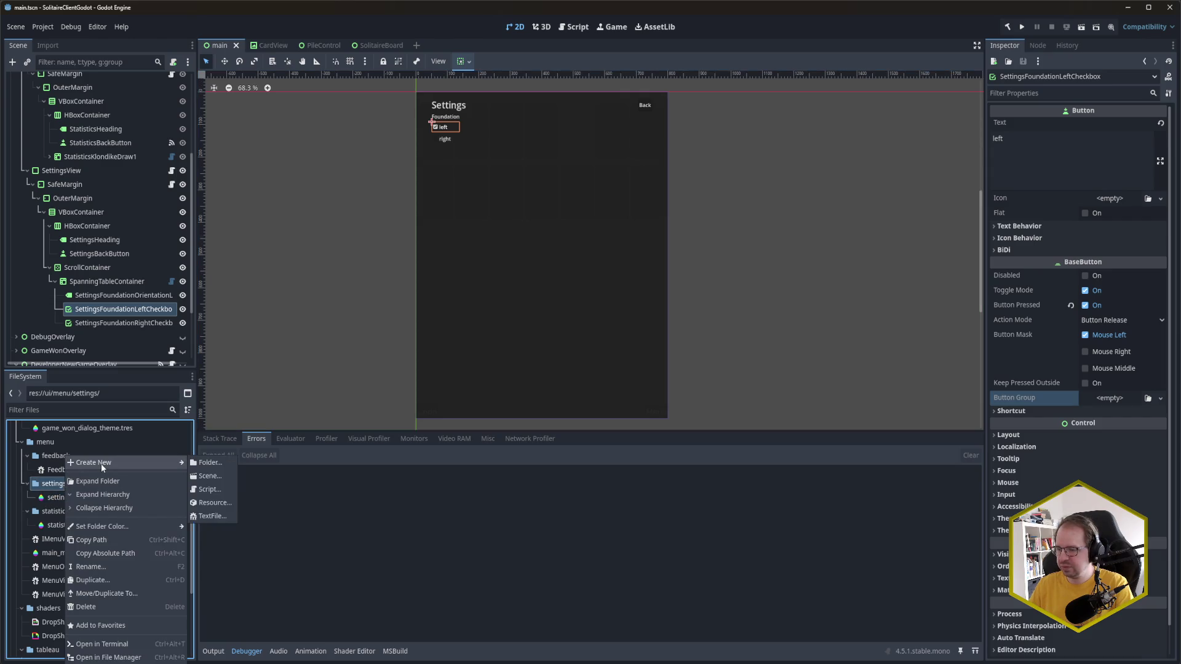
left_click(220, 497)
type("Button")
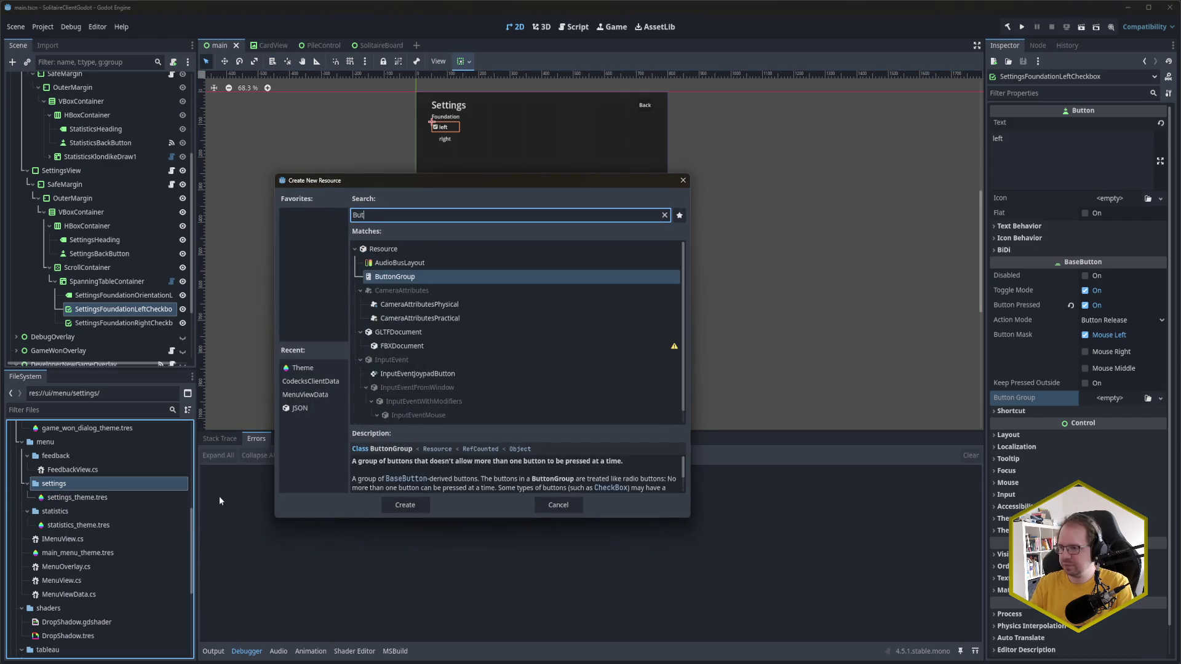
key("Return")
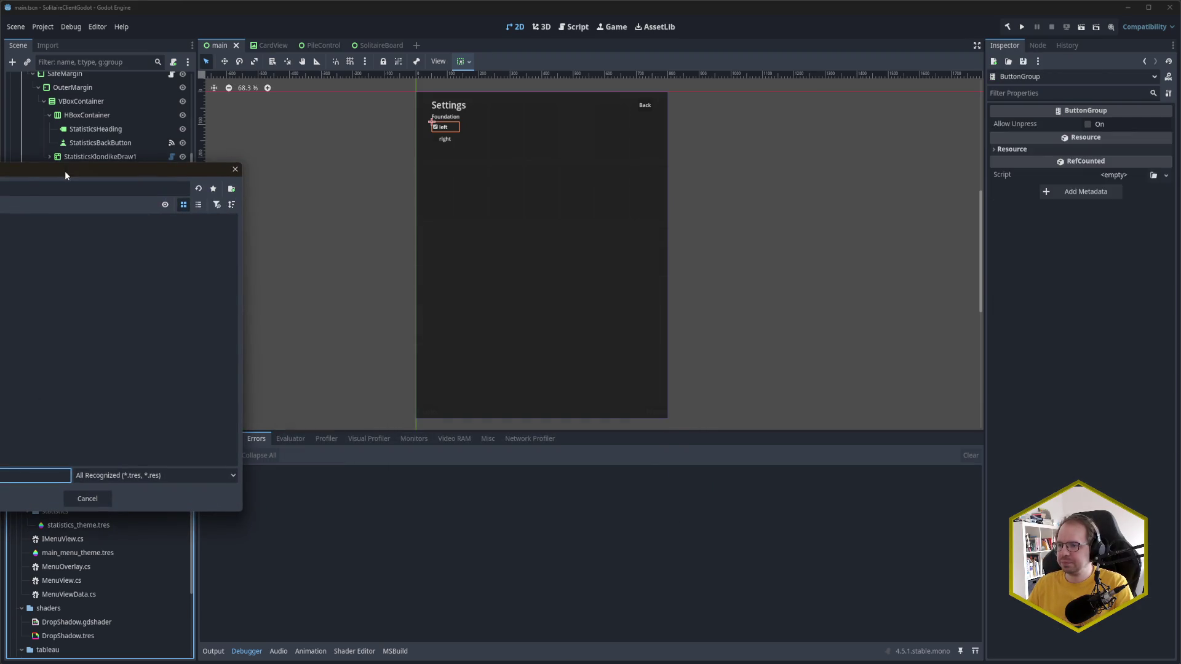
Step: Save the ButtonGroup as foundation_orientation_button_group.tres
left_click_drag(66, 176, 596, 192)
type("foundation")
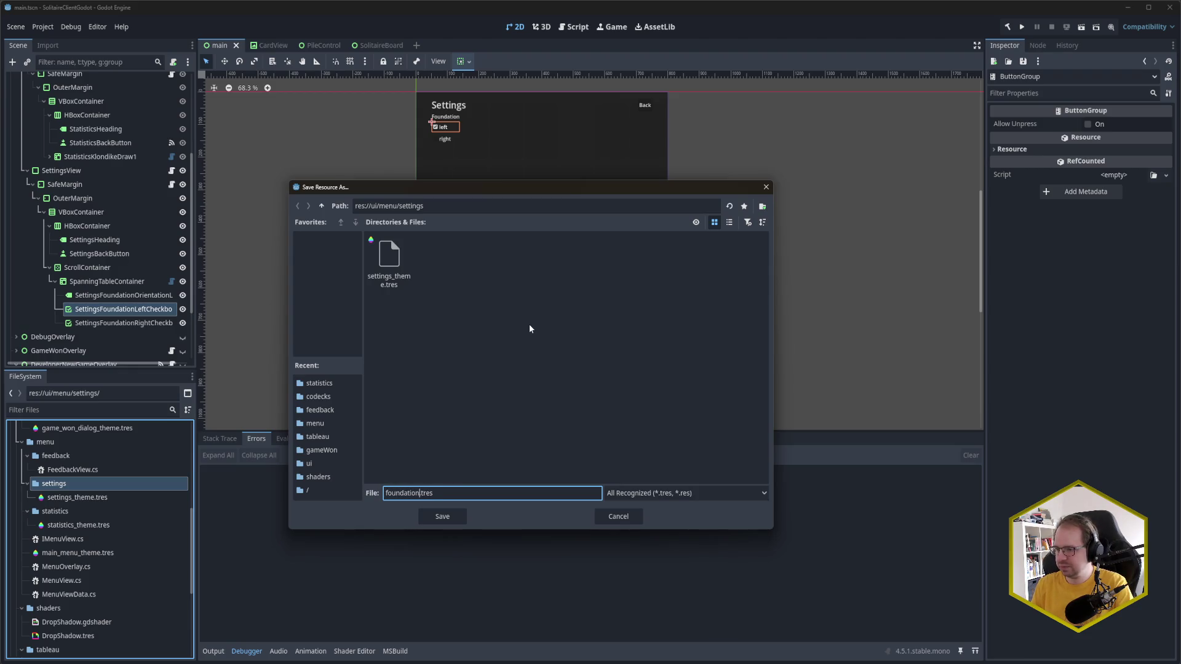
key("ctrl+BackSpace")
type("founda")
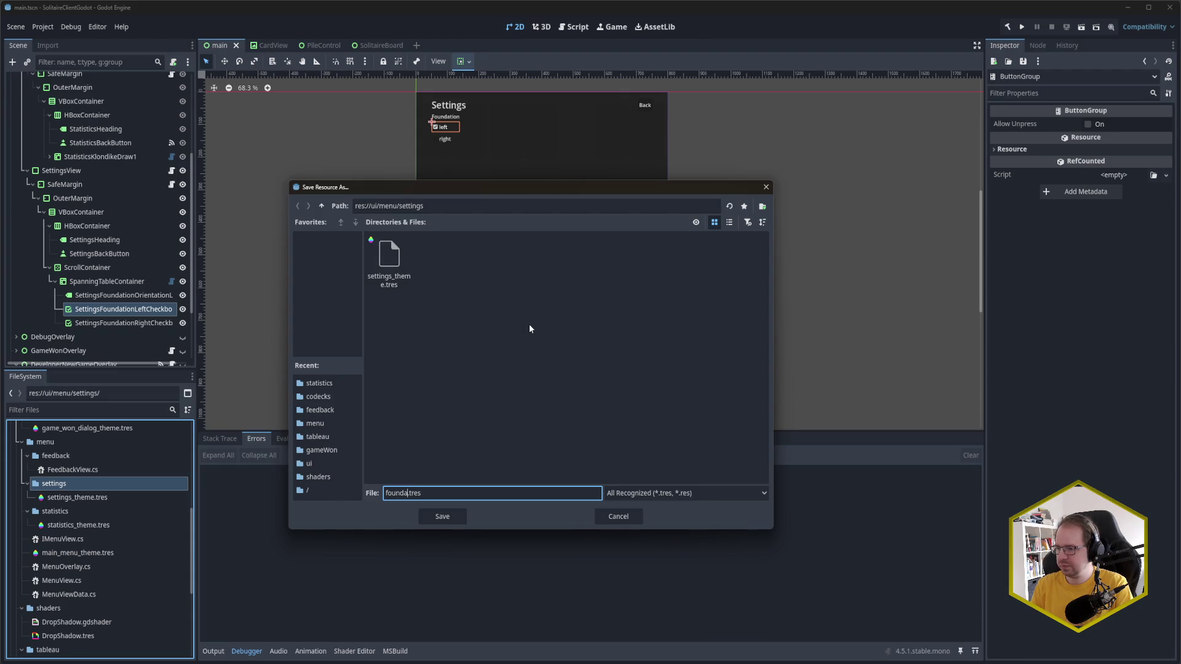
type("tion_orientatio")
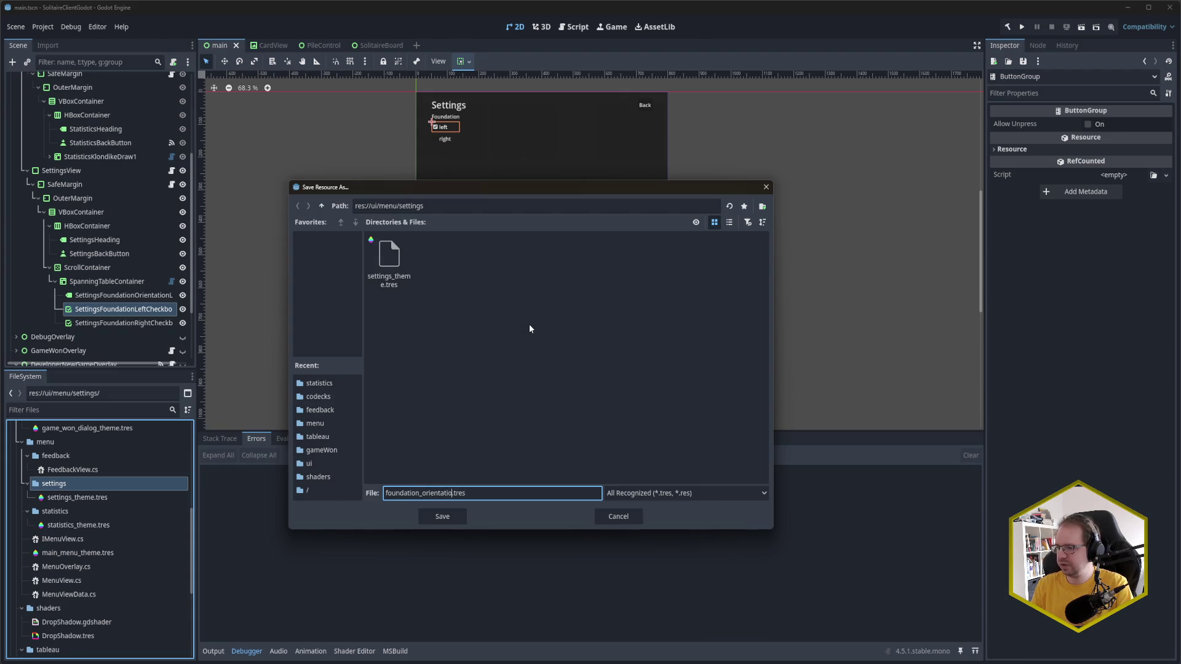
type("n")
type("_button_grou")
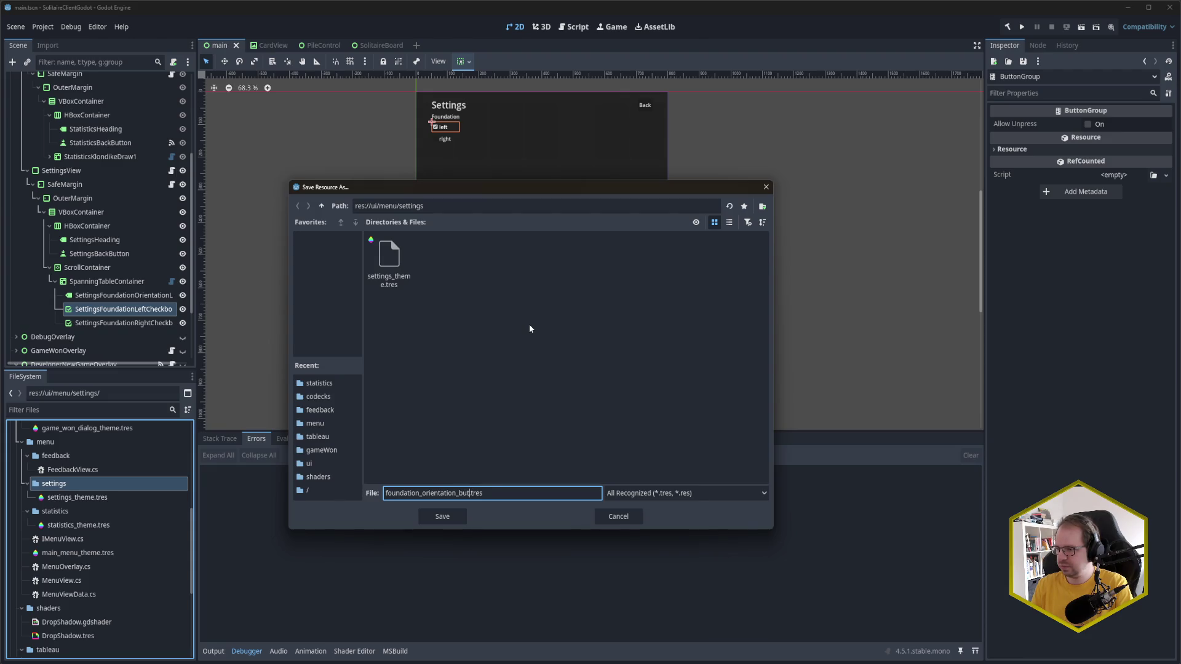
type("p")
key("Return")
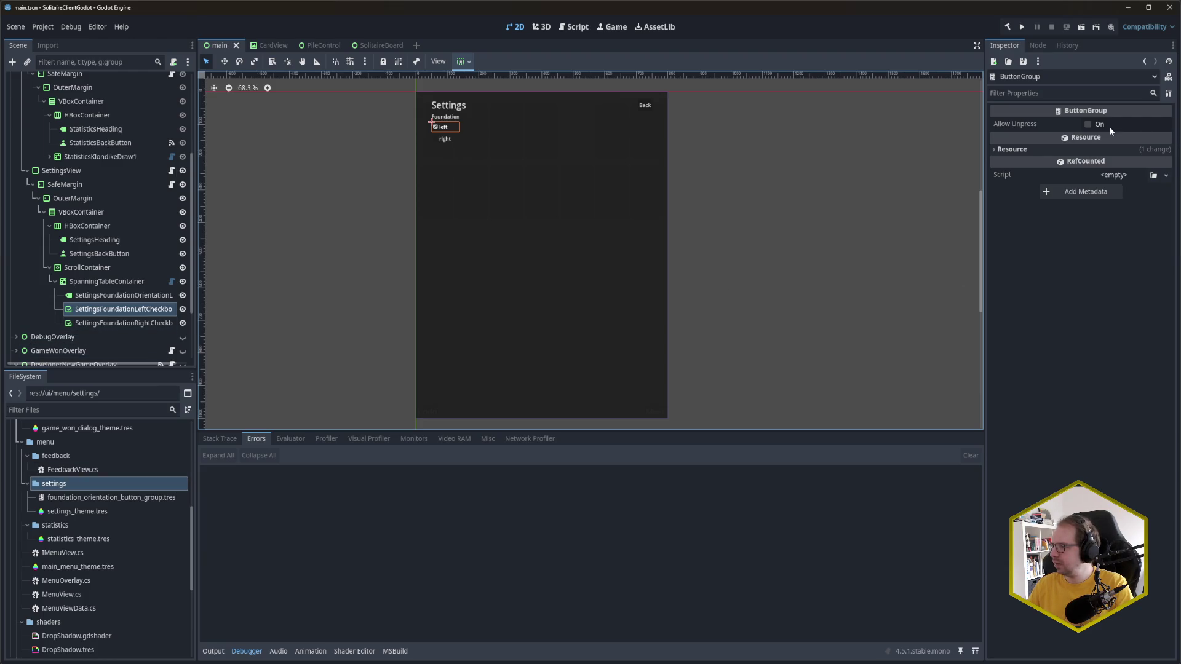
mouse_move(1043, 124)
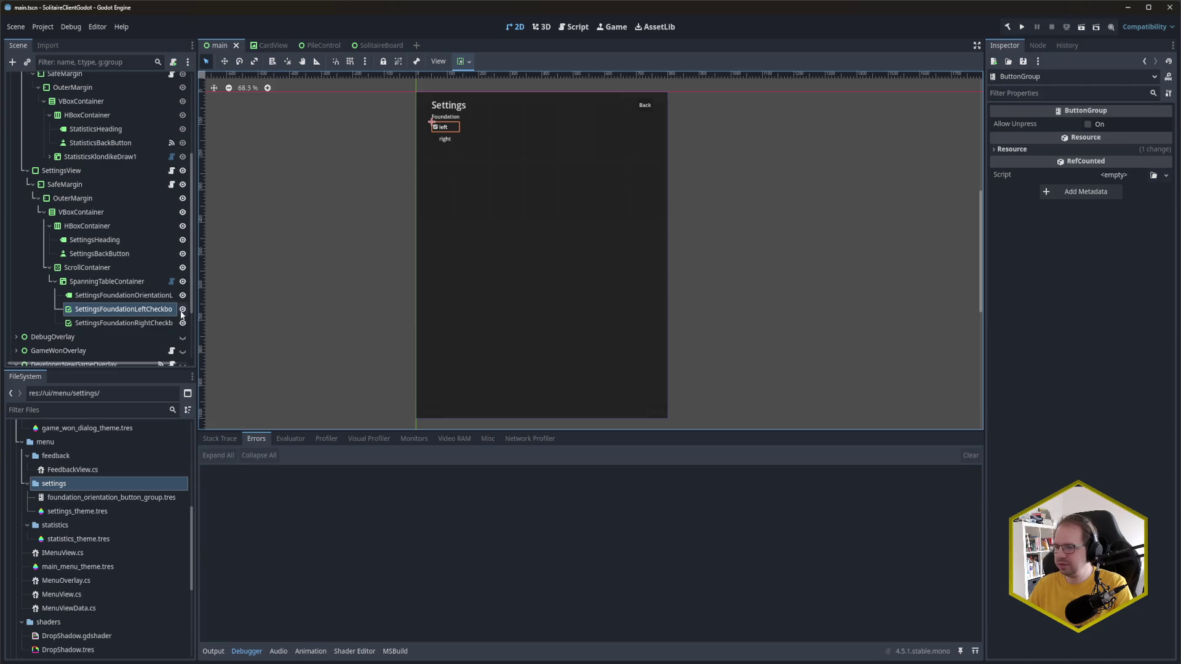
Step: Assign foundation_orientation_button_group.tres as the Button Group of both left and right checkboxes, then save main.tscn
left_click(123, 309)
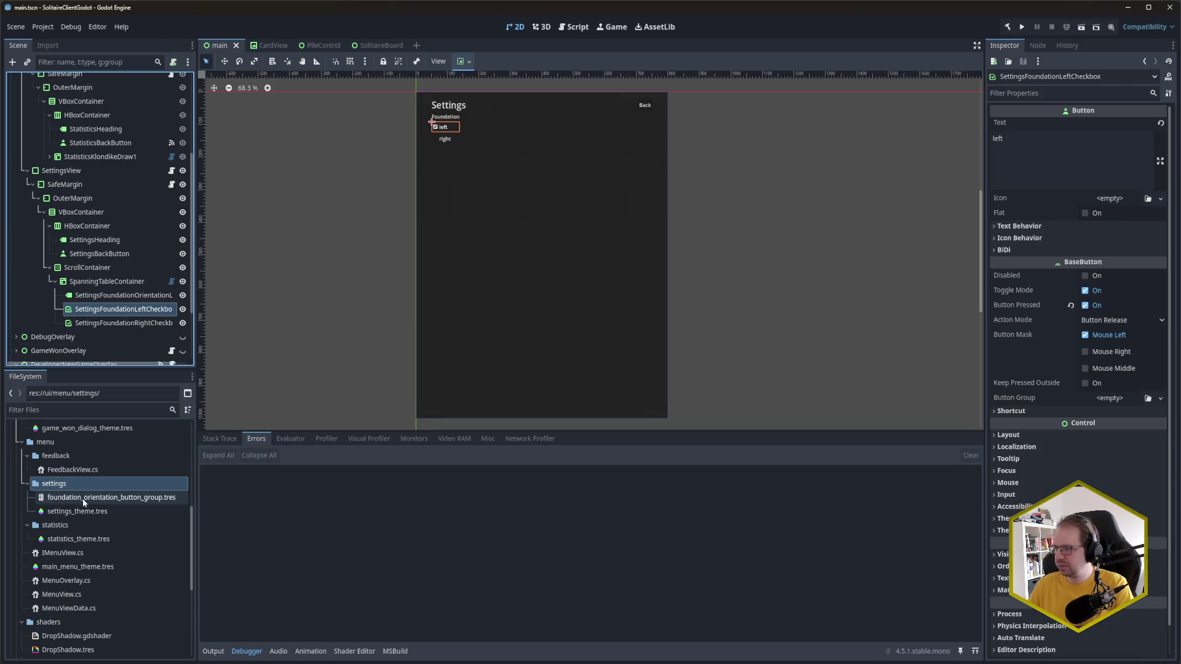
mouse_move(82, 498)
left_mouse_down()
mouse_move(921, 463)
mouse_move(1126, 400)
left_mouse_up()
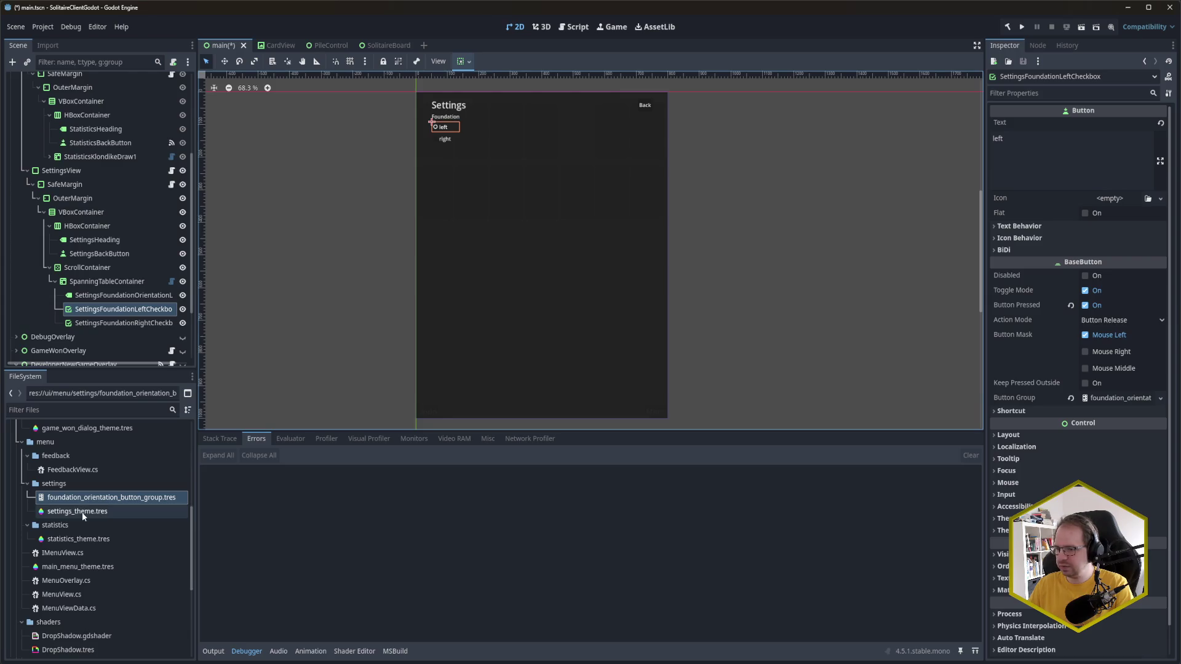
left_click(138, 325)
mouse_move(111, 498)
left_mouse_down()
mouse_move(425, 487)
mouse_move(1120, 399)
left_mouse_up()
key("ctrl+s")
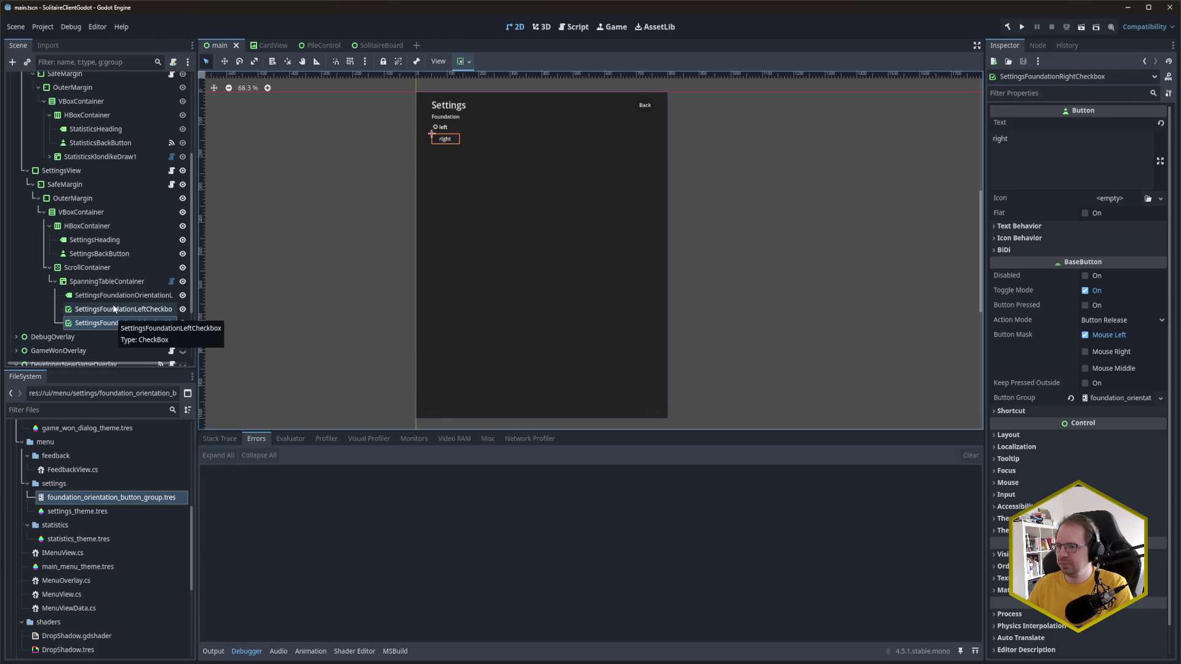
left_click(119, 284)
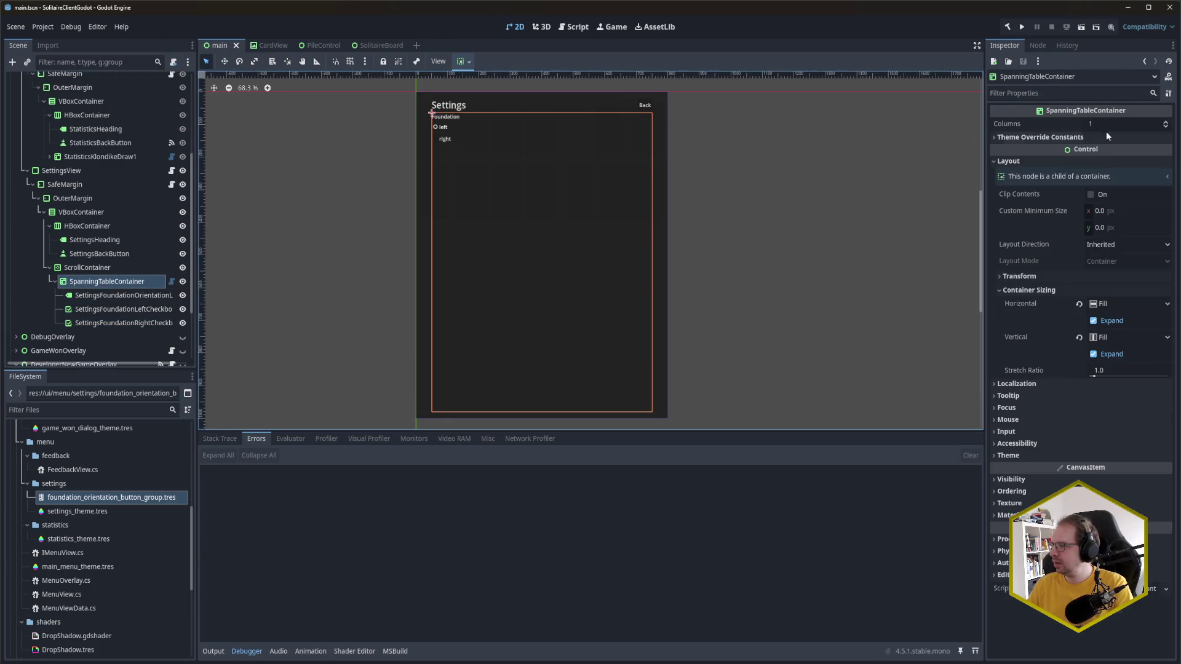
Step: Set SpanningTableContainer's Columns to 2, save, and check the left and right checkboxes' placement
left_click(1107, 125)
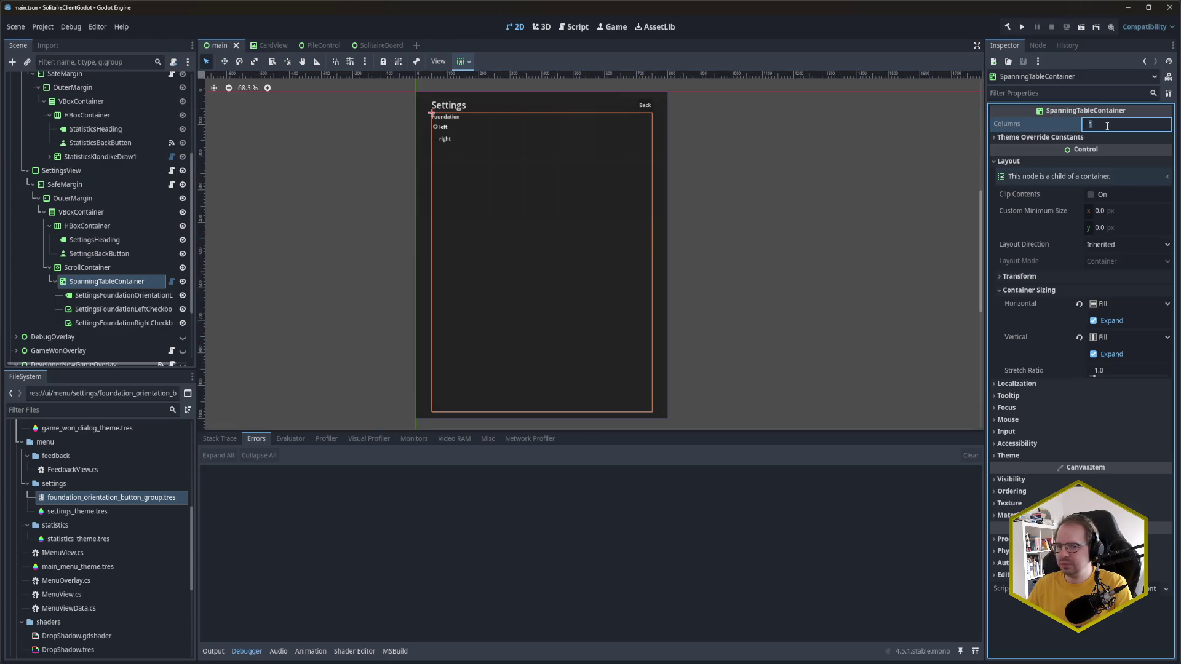
type("2")
key("Return")
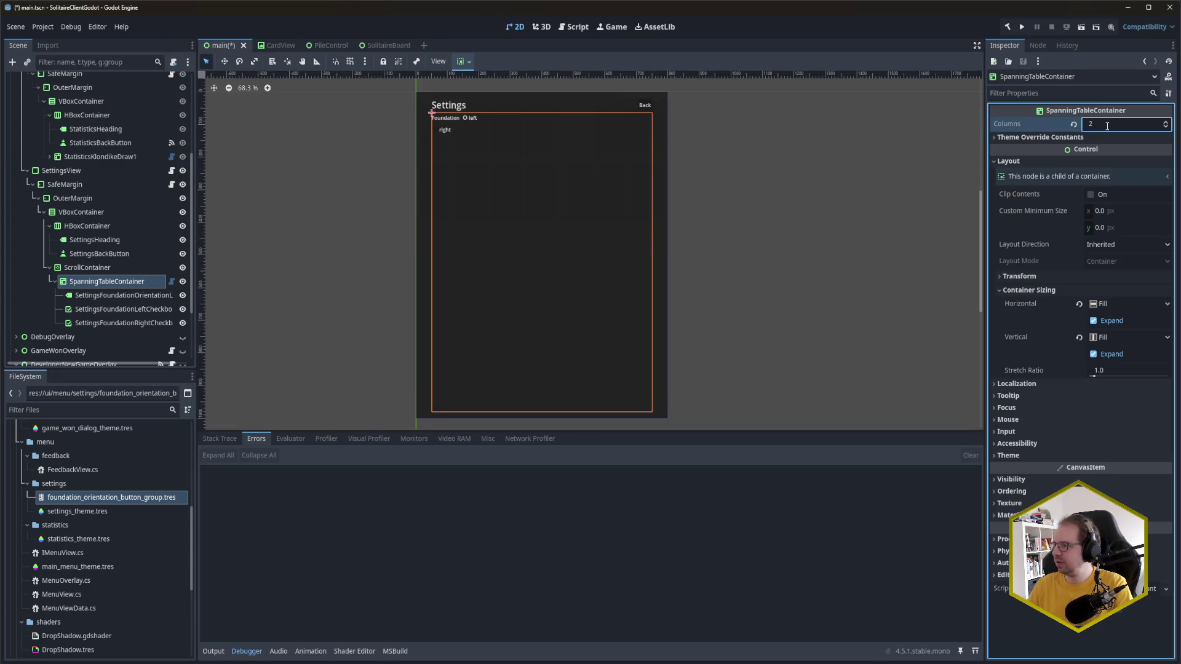
key("ctrl+s")
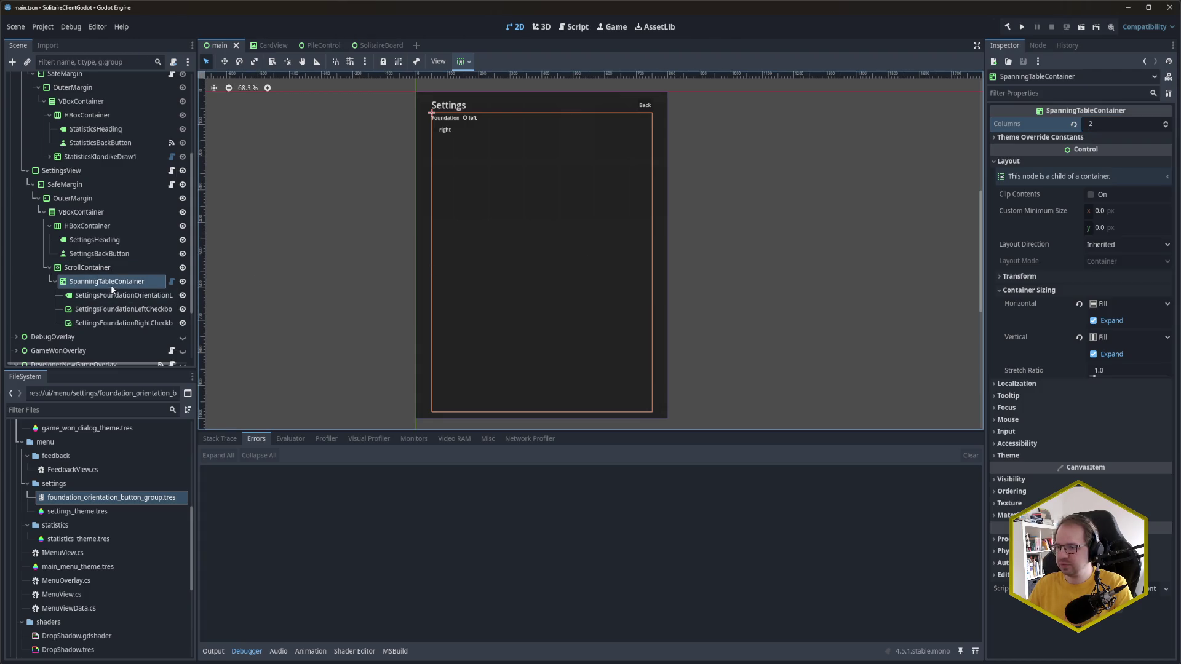
left_click(114, 309)
left_click(113, 323)
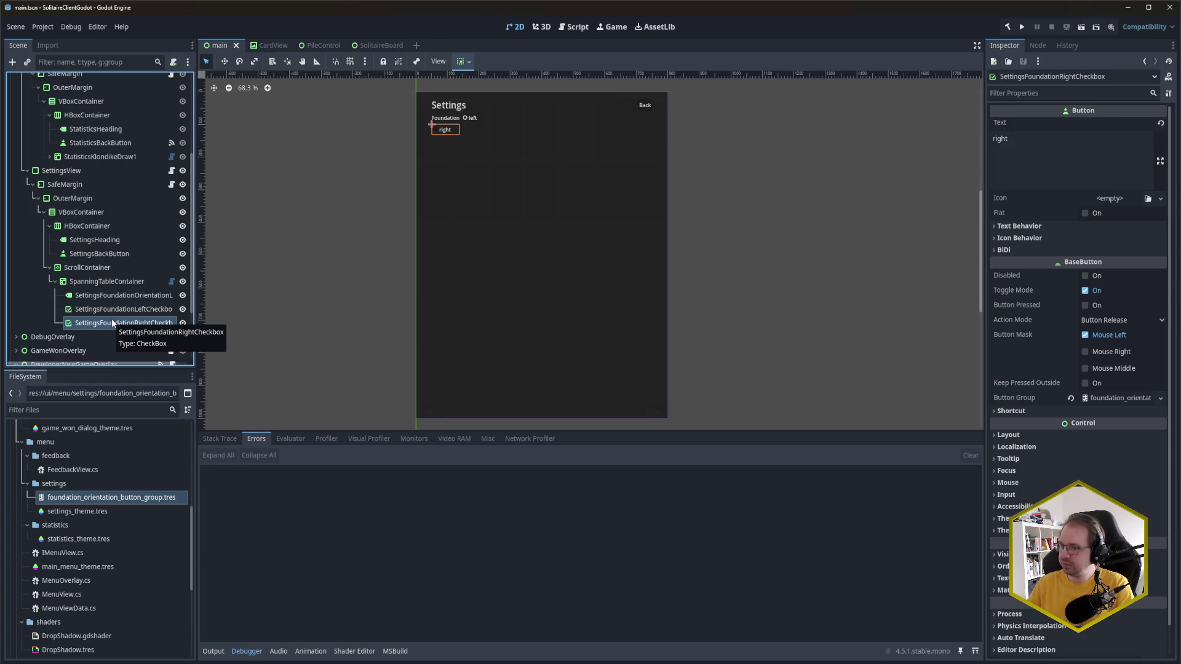
Step: Add an HBoxContainer under SpanningTableContainer, move both Foundation checkboxes into it, and save
left_click(116, 283)
key("ctrl+a")
type("HB")
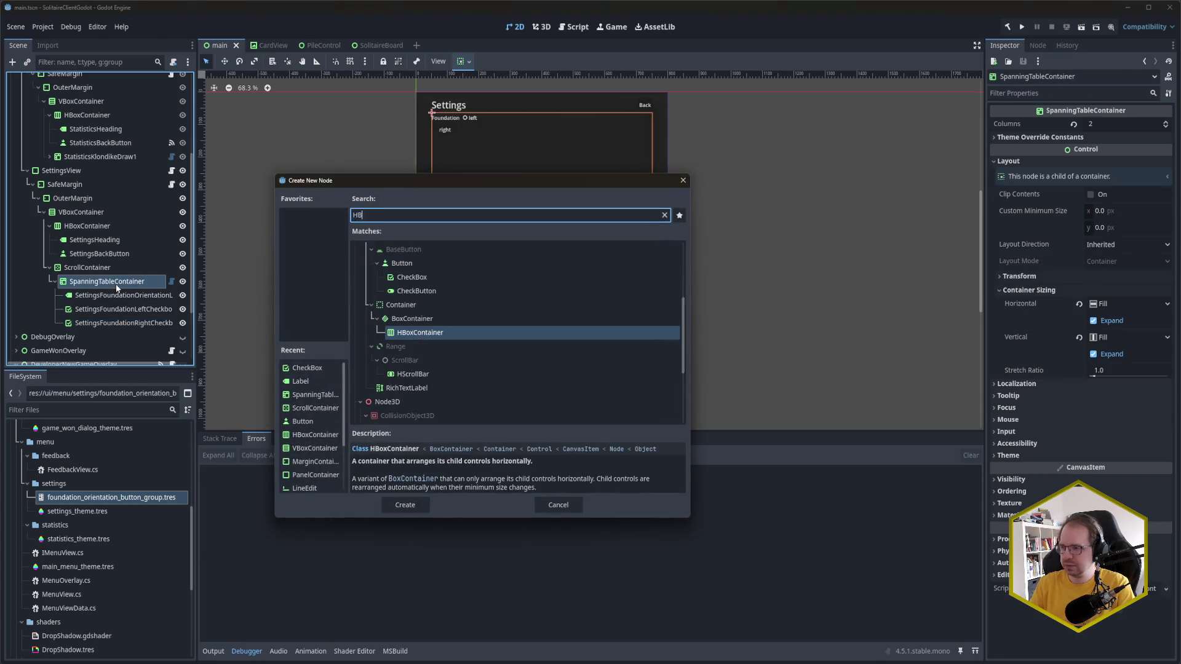
type("ox")
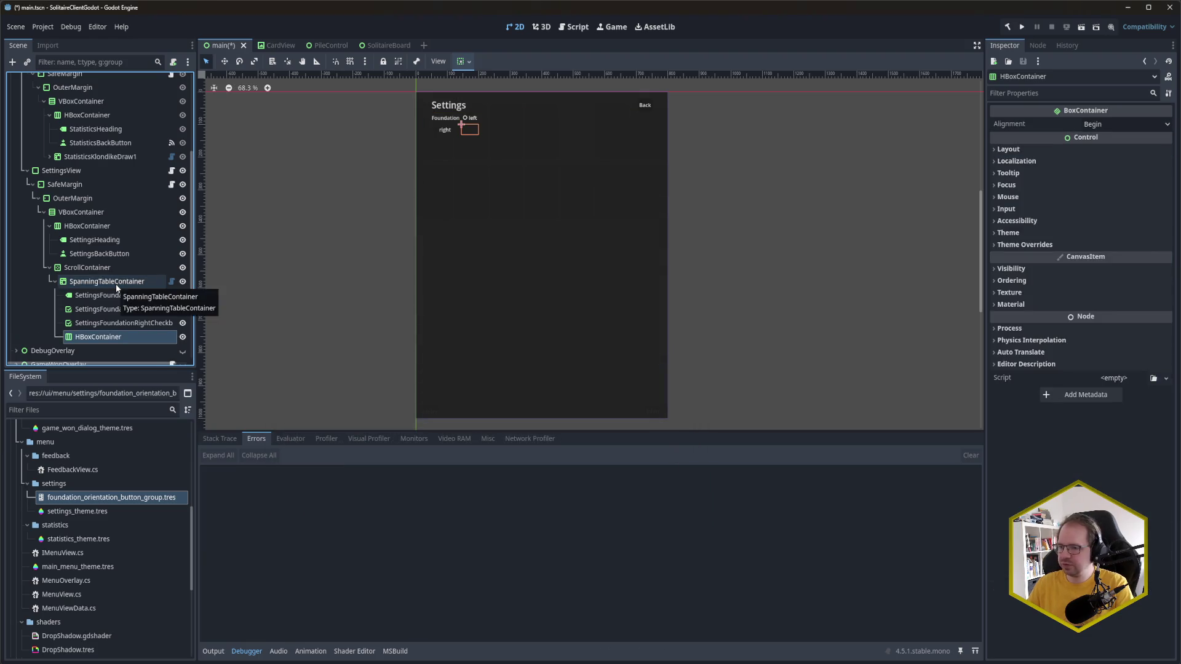
mouse_move(119, 309)
left_mouse_down()
mouse_move(116, 339)
mouse_move(119, 313)
mouse_move(126, 331)
left_mouse_up()
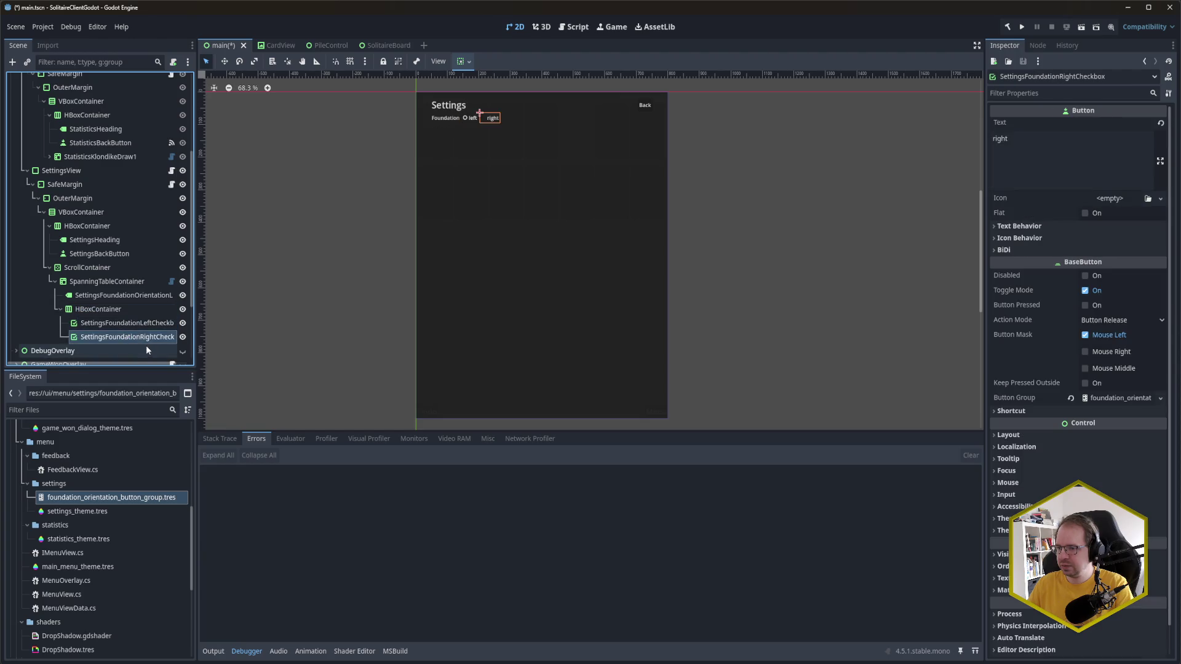
key("ctrl+s")
left_click(114, 295)
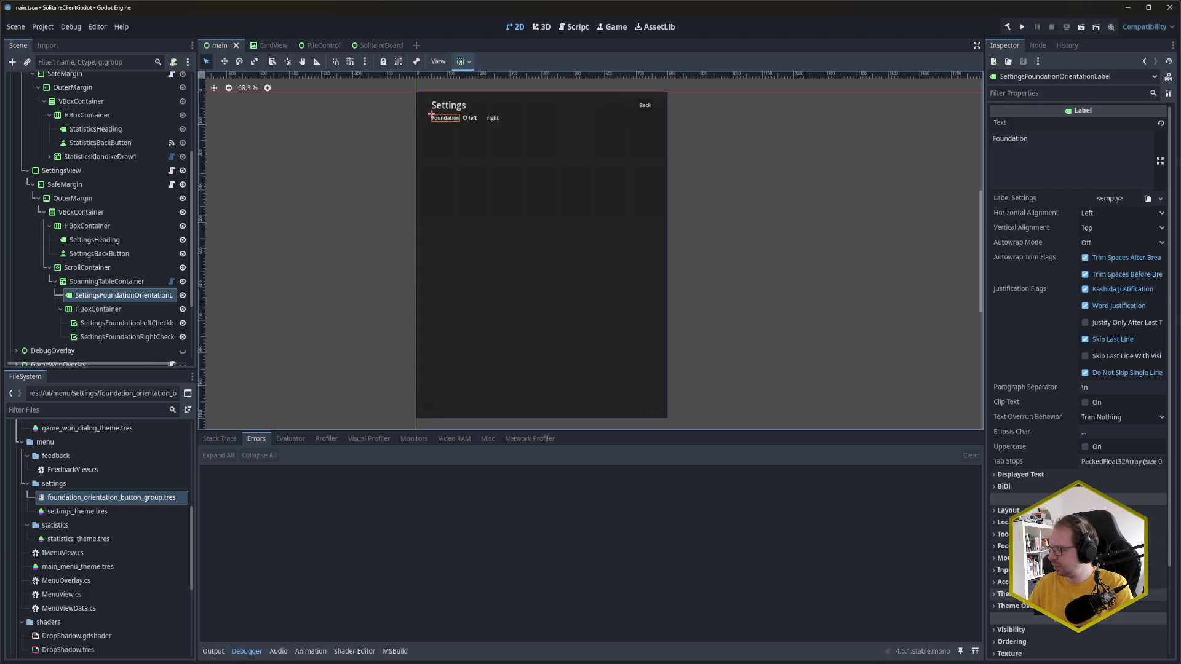
Step: Turn on Container Sizing Horizontal Expand for the Foundation label and the HBoxContainer, then save
left_click(1007, 510)
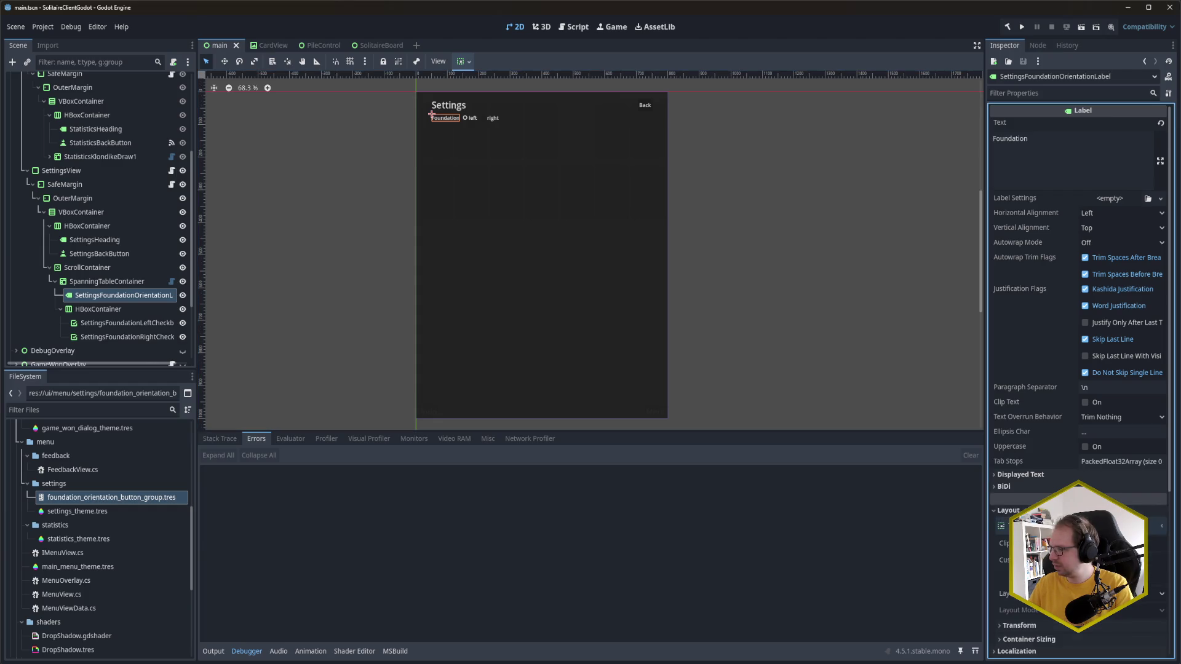
scroll(1077, 369, "down", 4)
left_click(1051, 433)
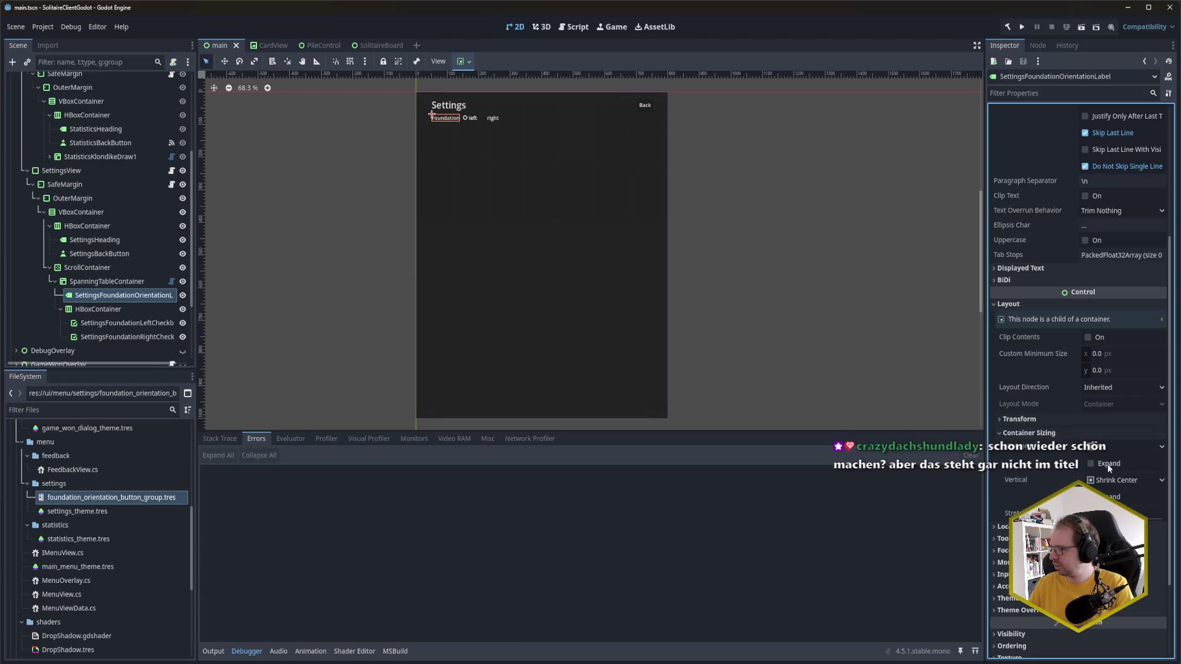
left_click(1107, 464)
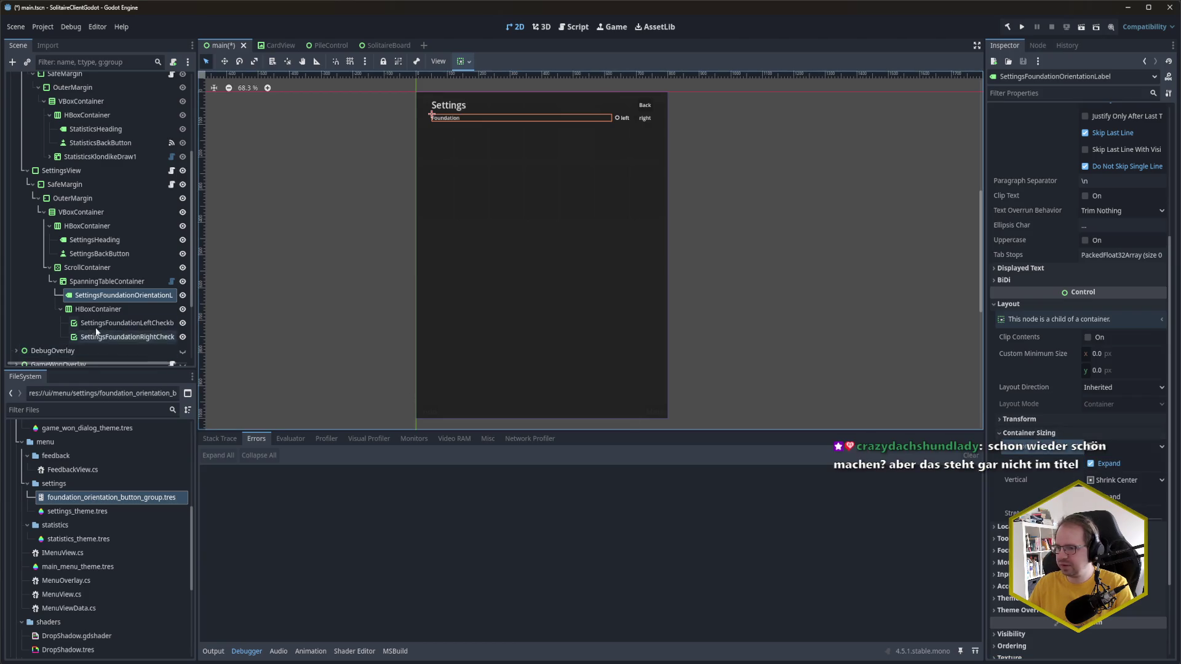
left_click(106, 311)
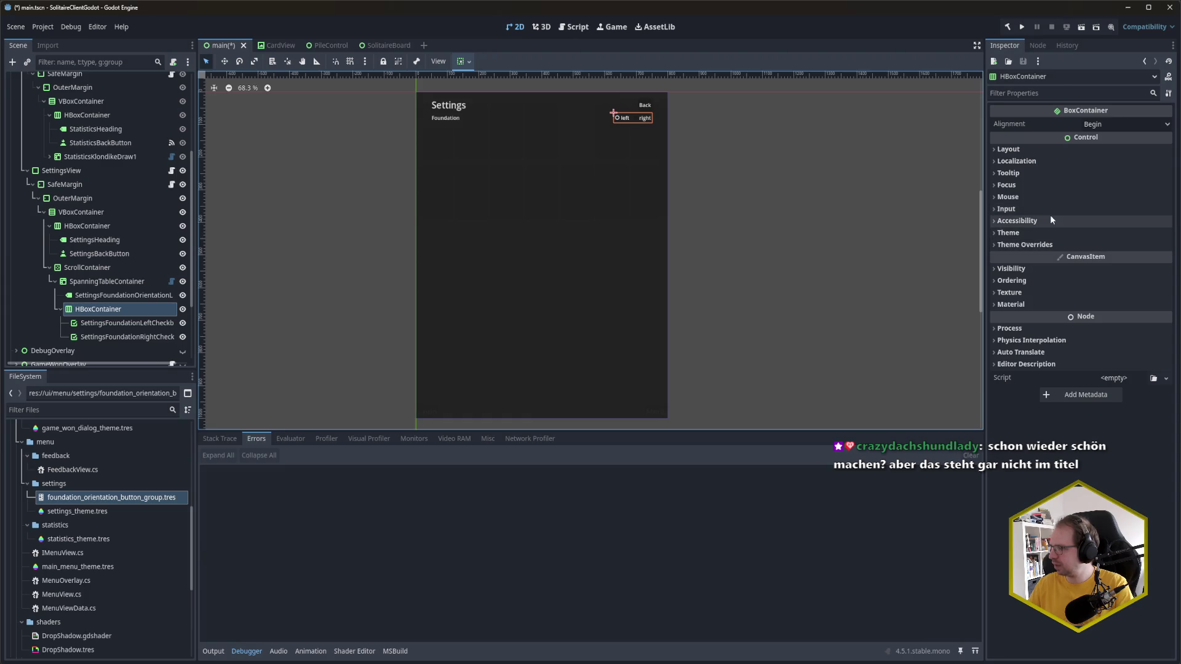
left_click(1009, 149)
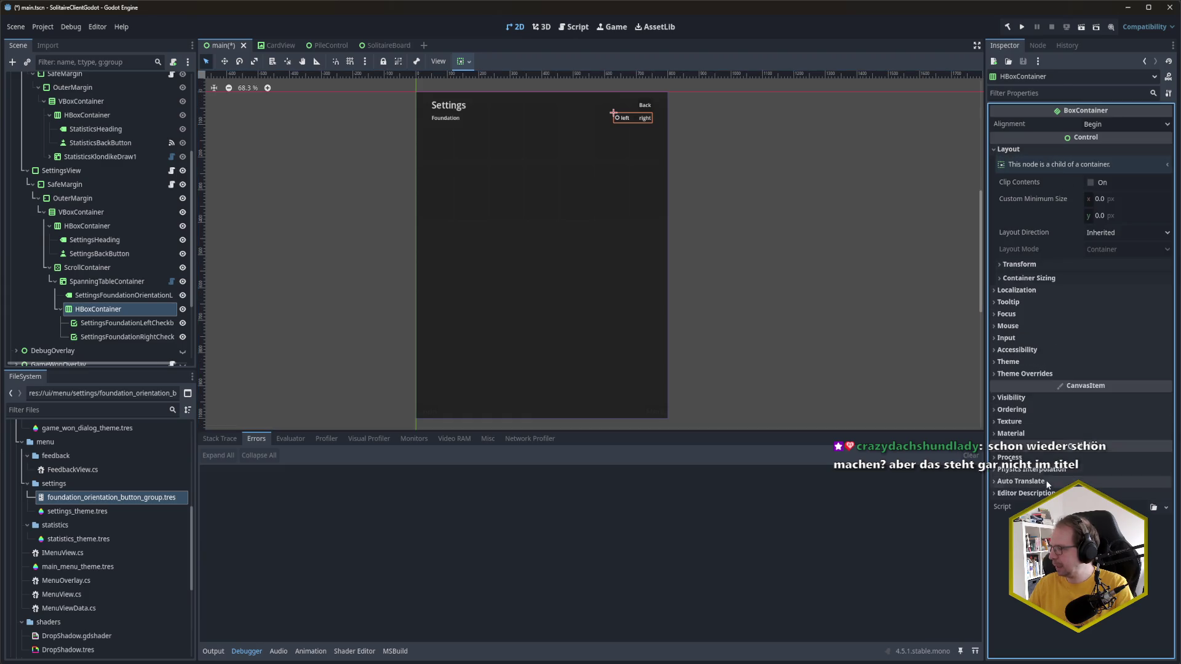
left_click(1046, 278)
left_click(1101, 309)
key("ctrl+s")
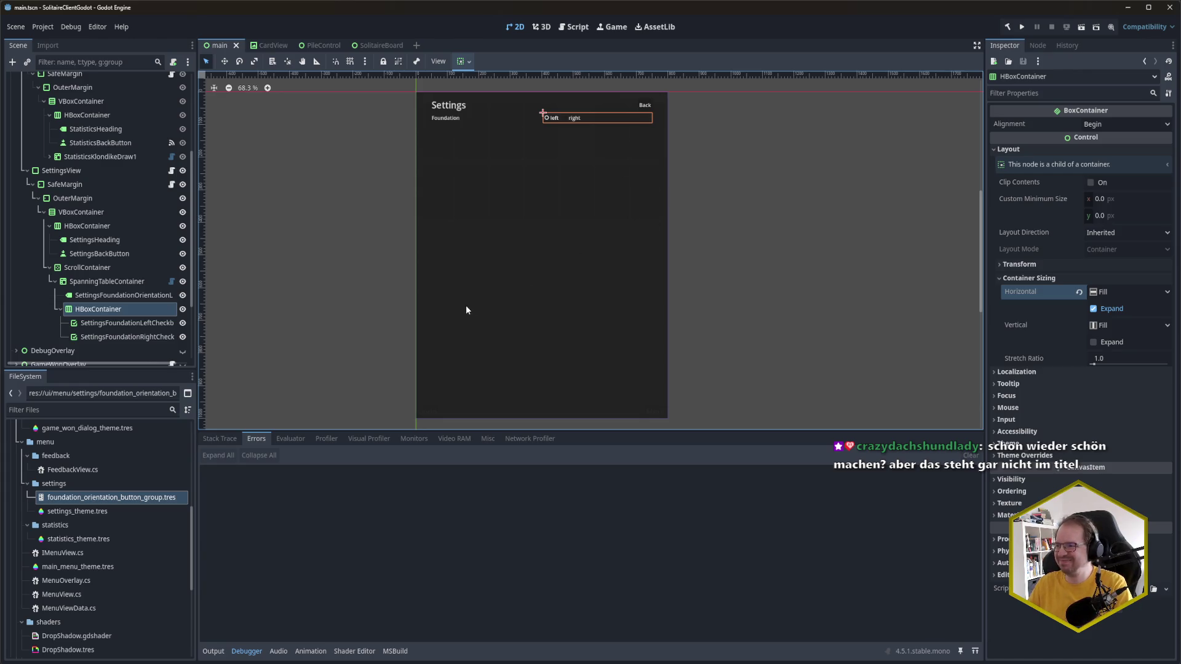
Step: Step through the table's nodes to compare layouts and collapse the HBoxContainer in the tree
left_click(115, 296)
key("Up")
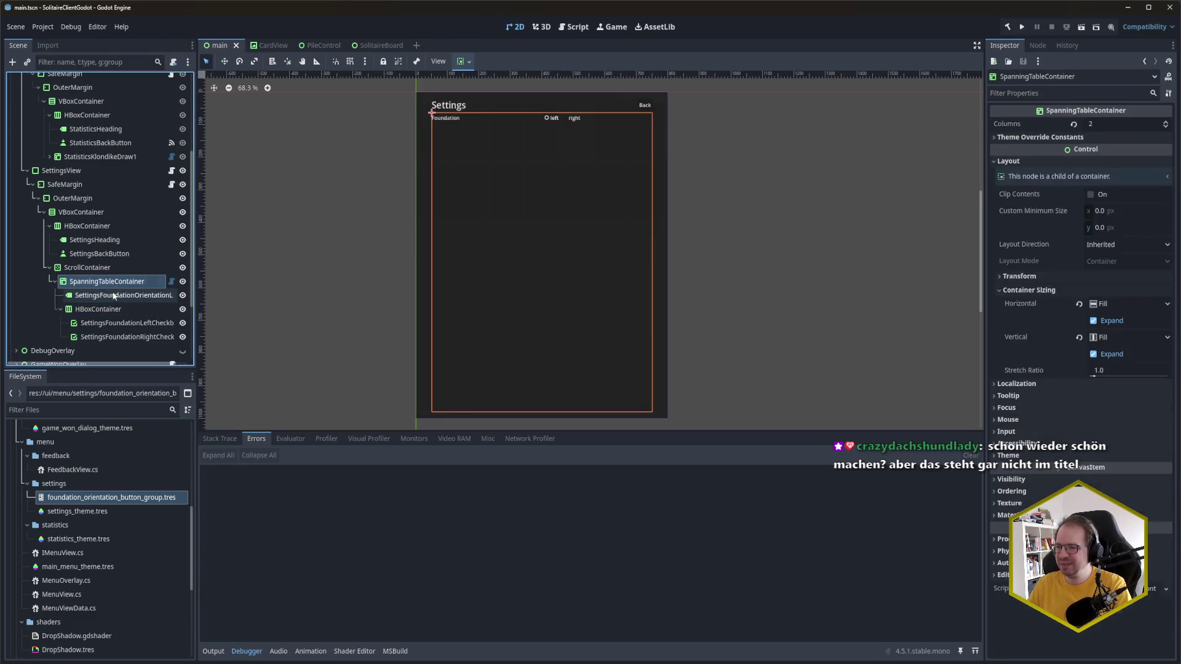
key("Down")
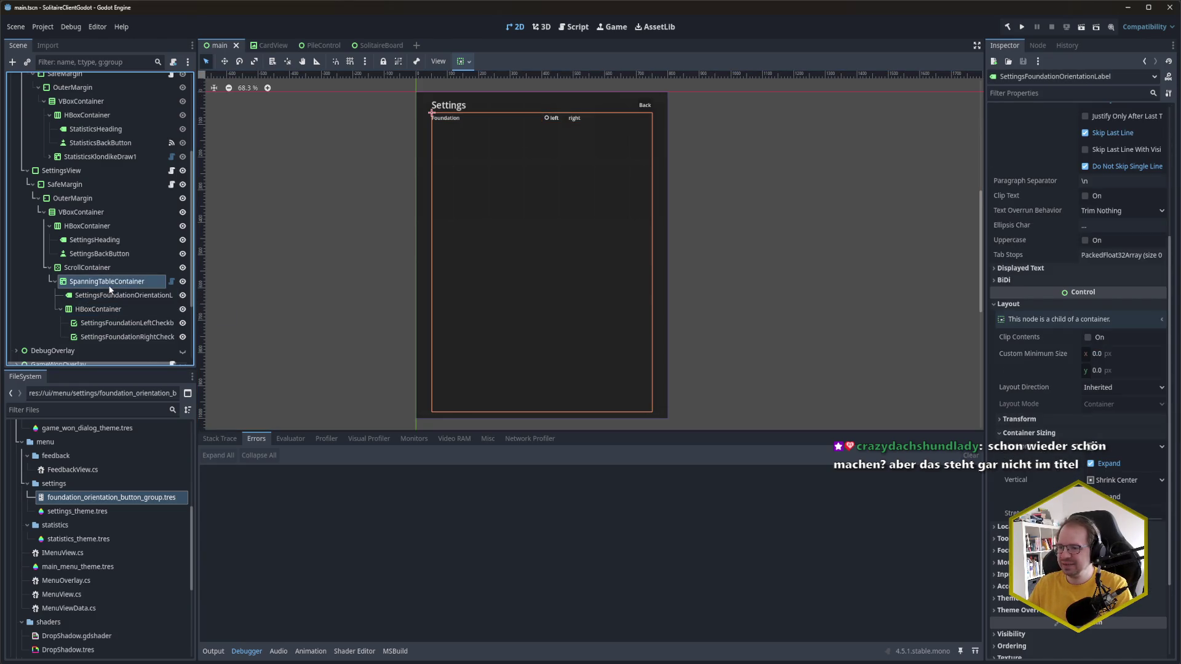
key("Up")
key("Down")
key("Down")
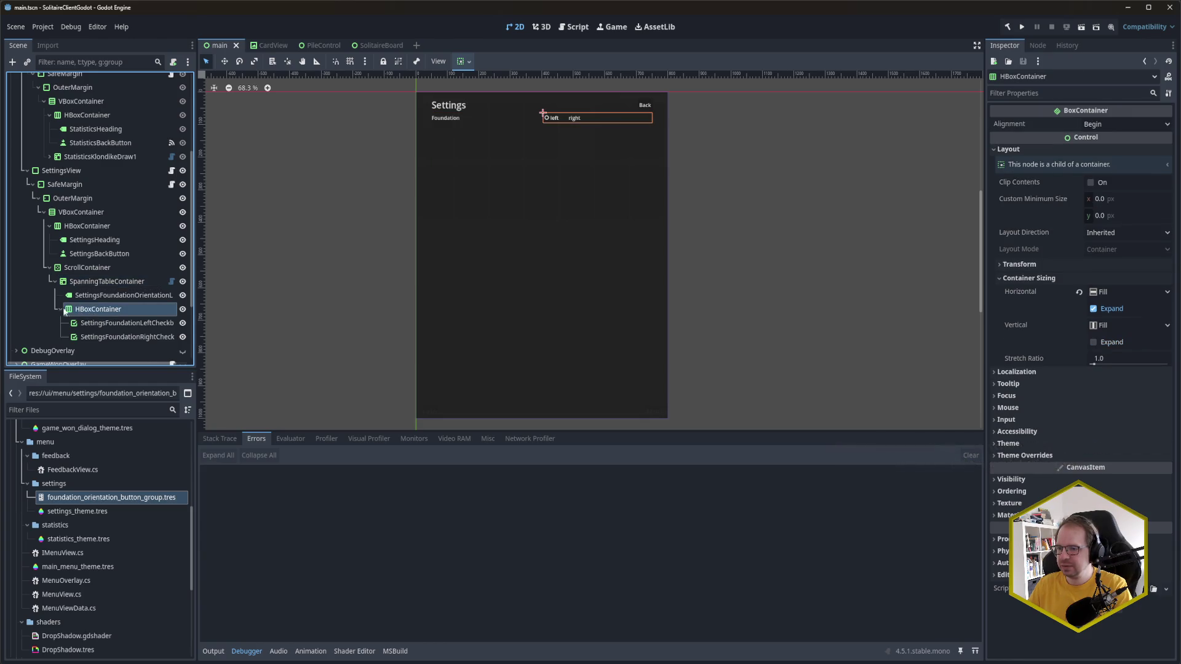
left_click(62, 311)
key("Up")
key("Up")
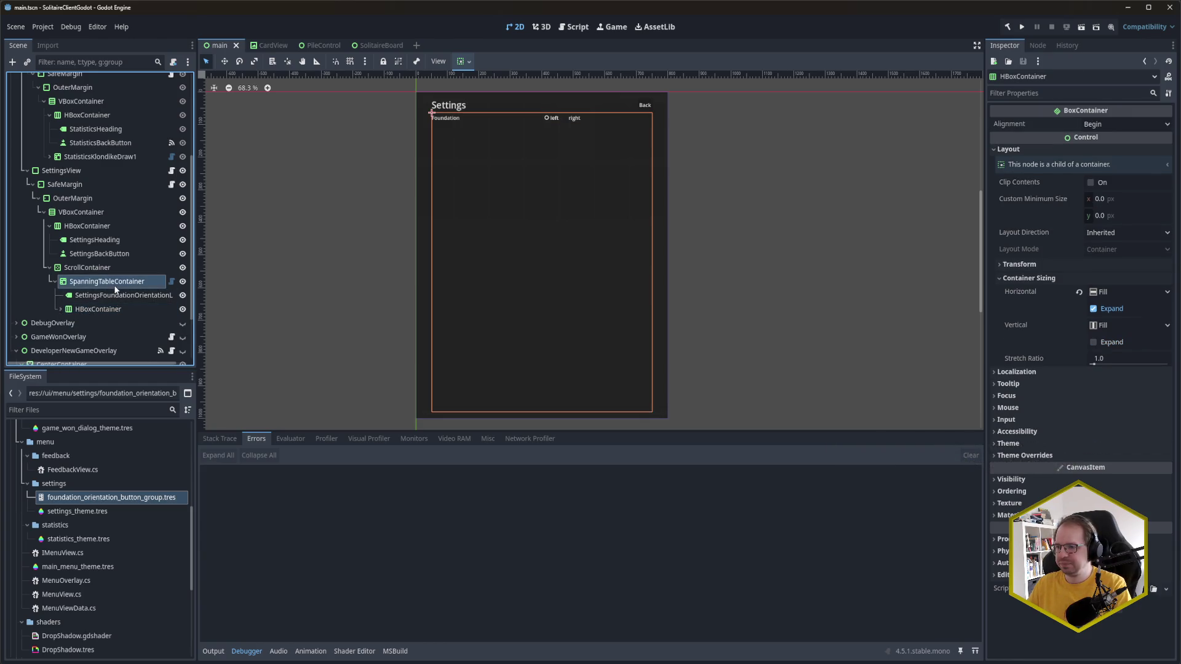
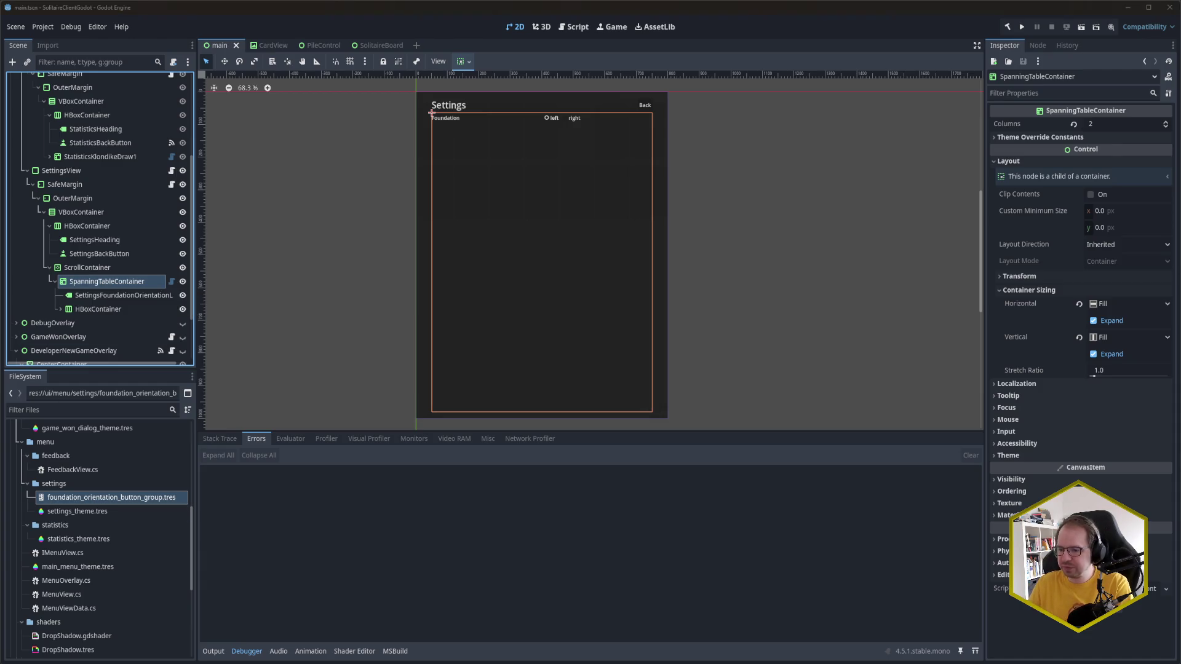
Step: Back in Godot, add a Label node under SpanningTableContainer
key("alt+Tab")
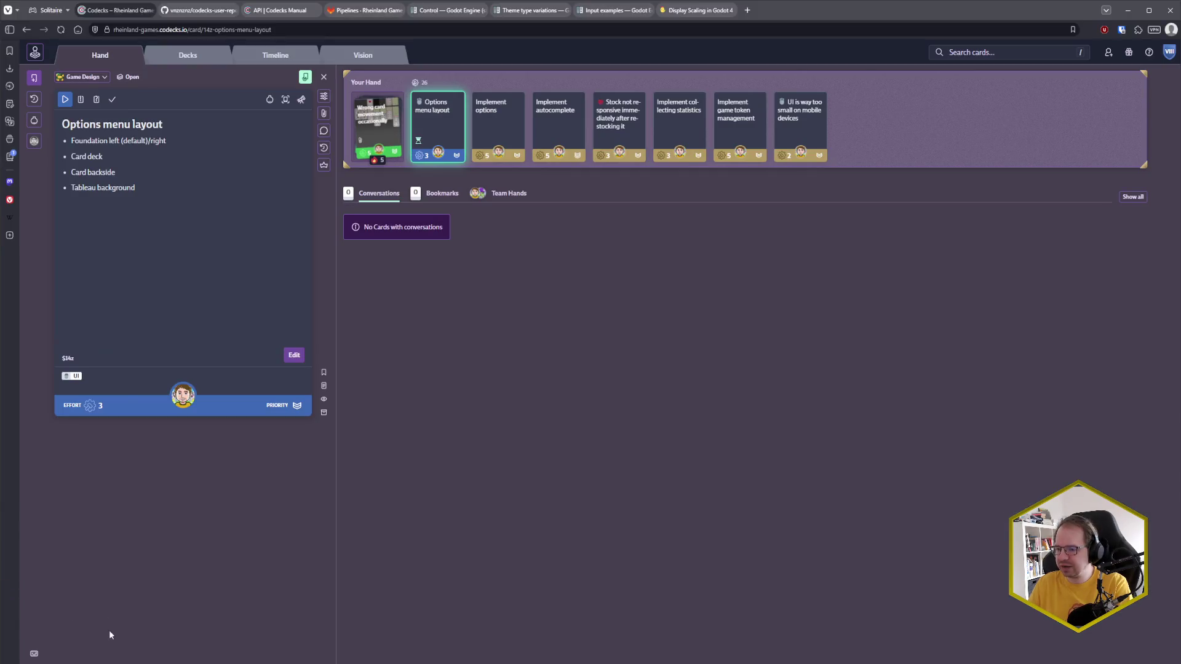
mouse_move(112, 663)
left_click(112, 622)
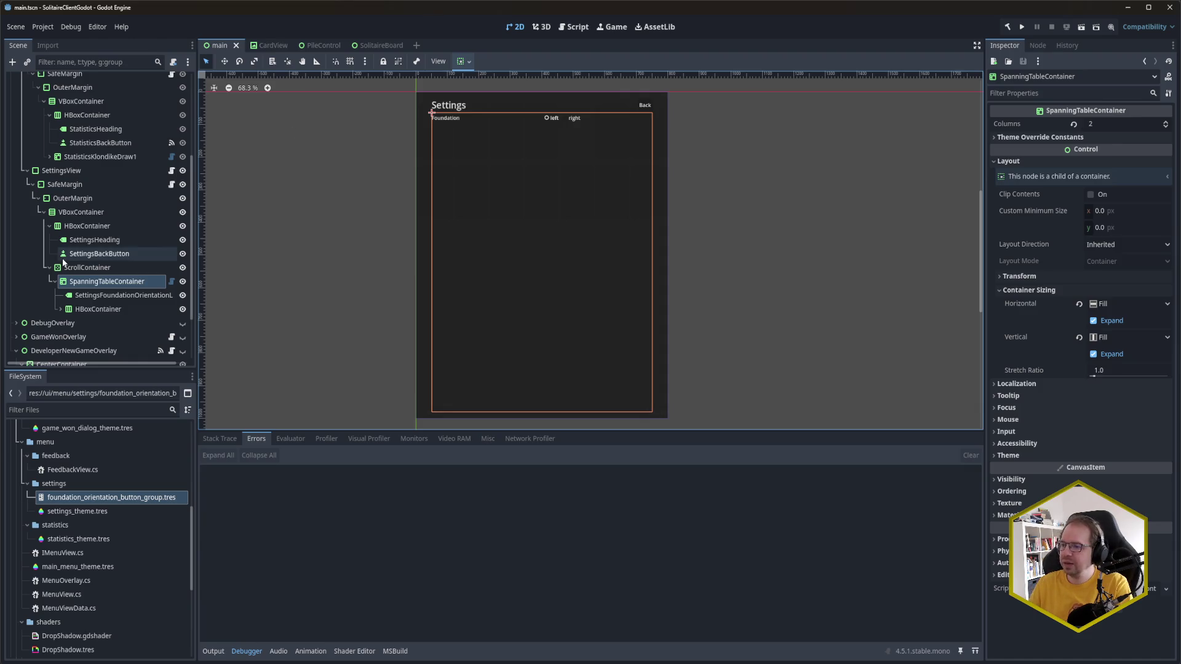
left_click(114, 281)
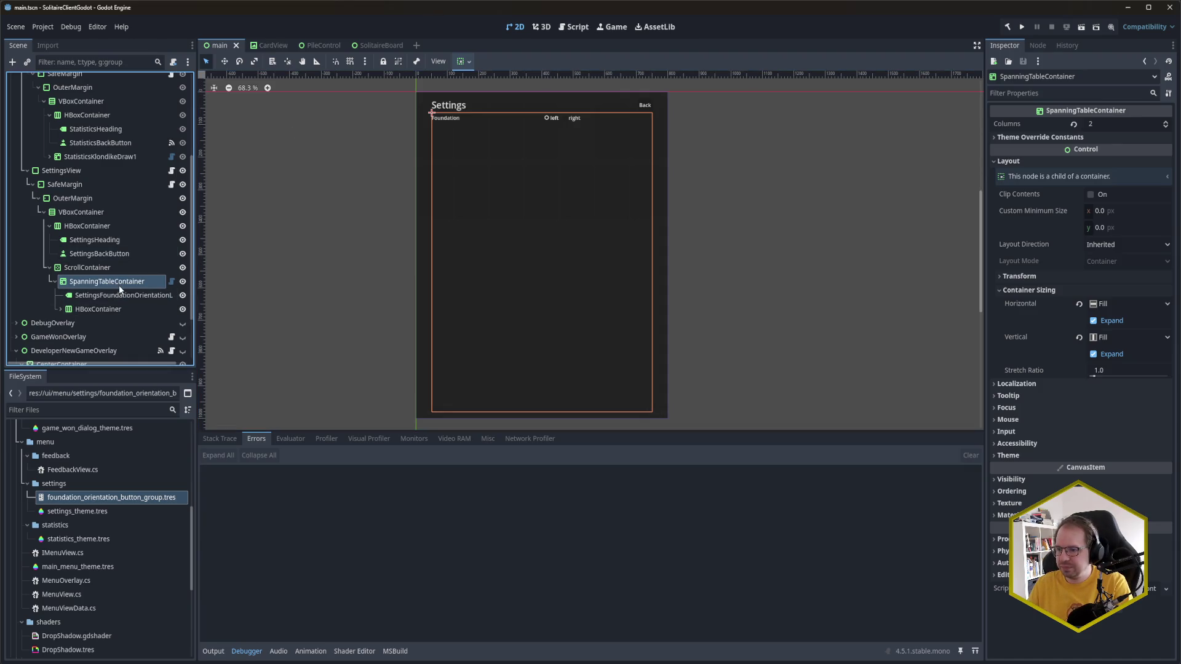
key("ctrl+a")
type("Label")
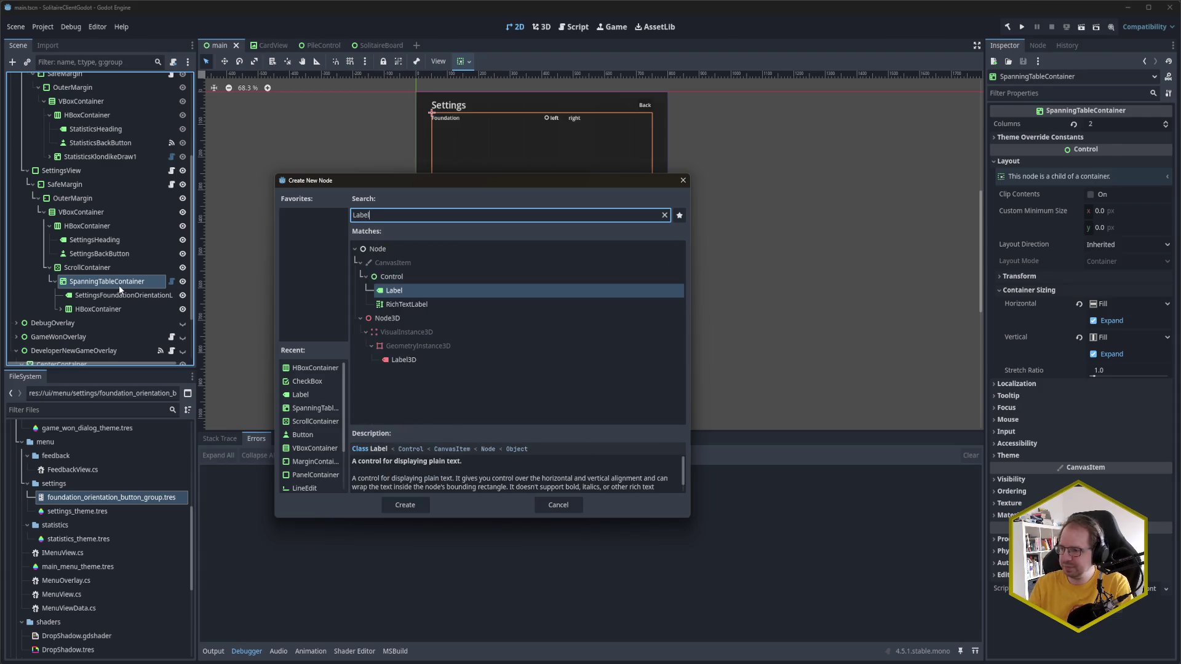
key("Return")
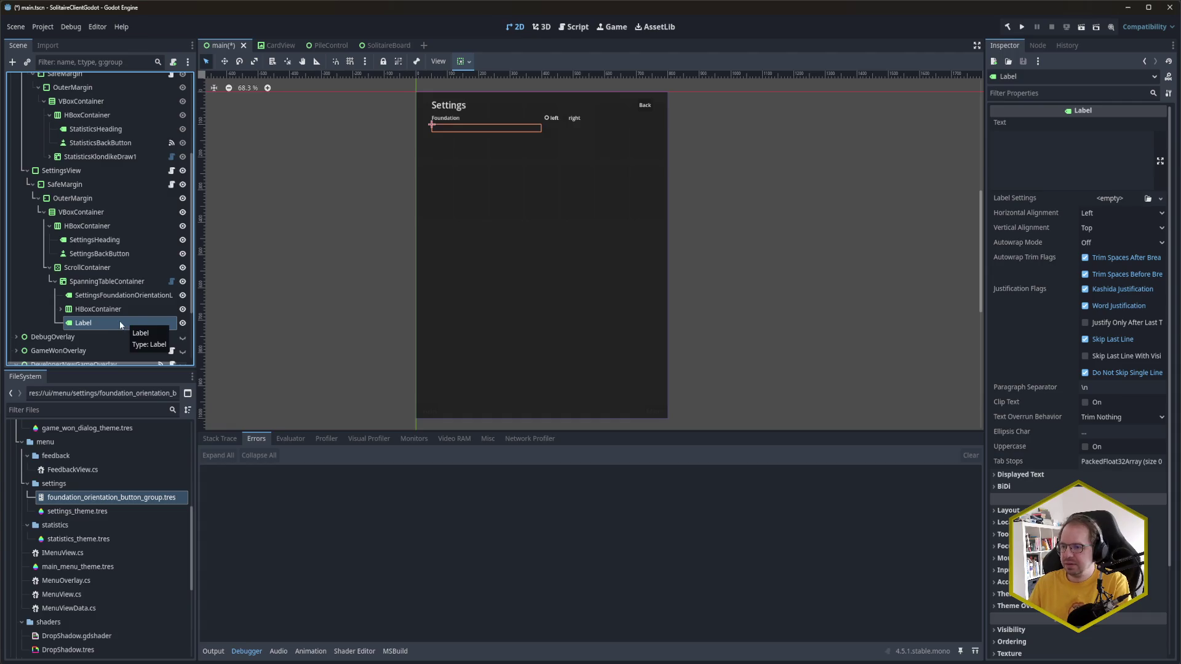
Step: Rename the label SettingsCardDeckLabel, set its text to 'Card deck', and save
double_click(119, 329)
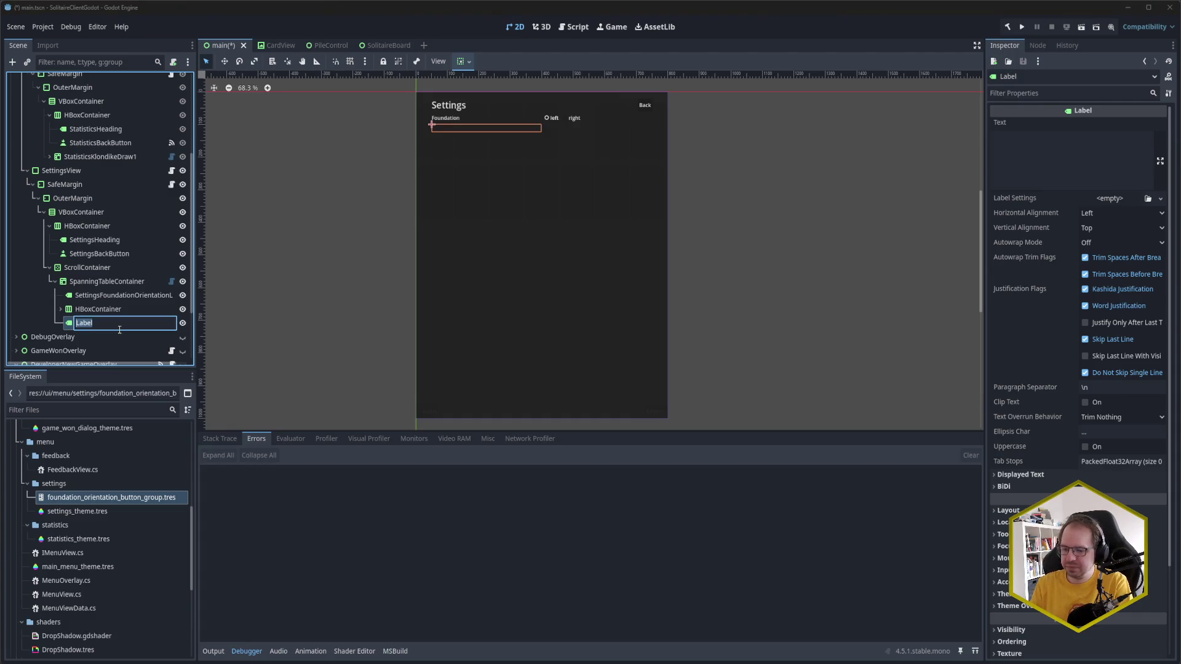
type("Settings")
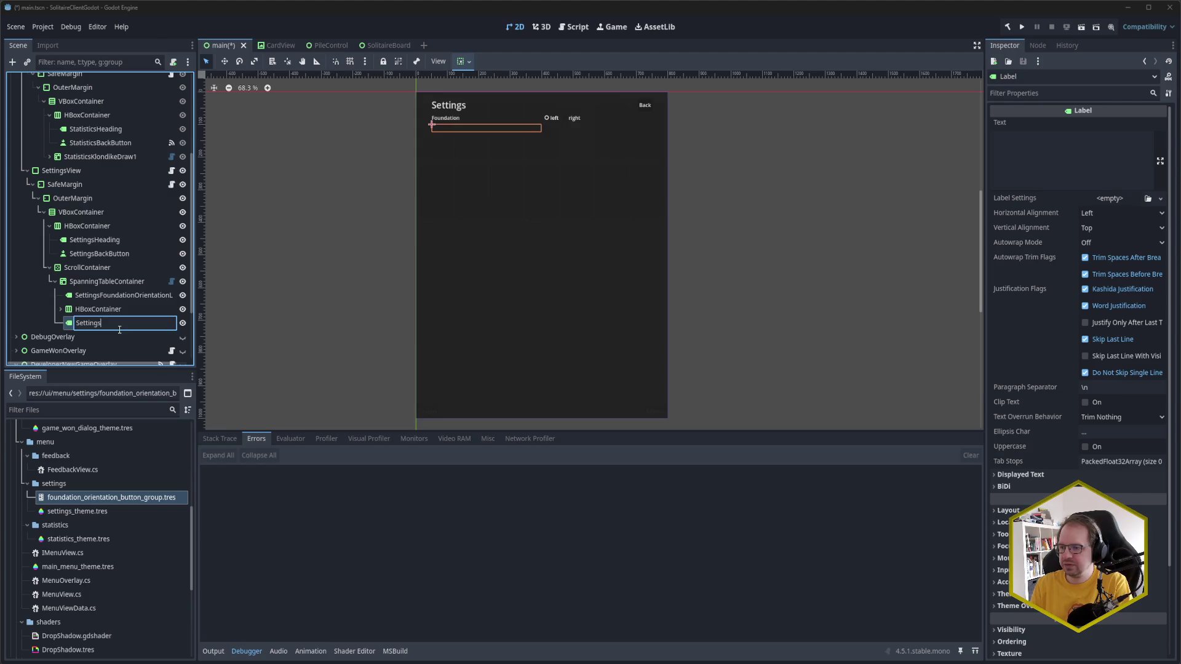
type("CardDec")
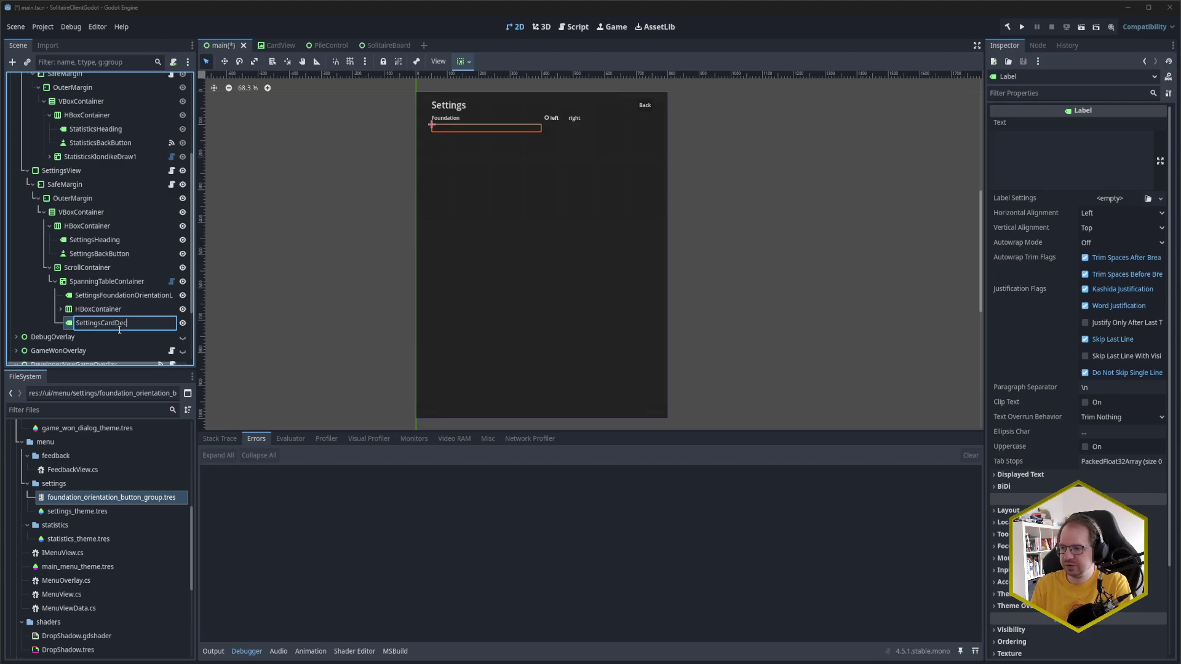
type("kLabel")
key("Return")
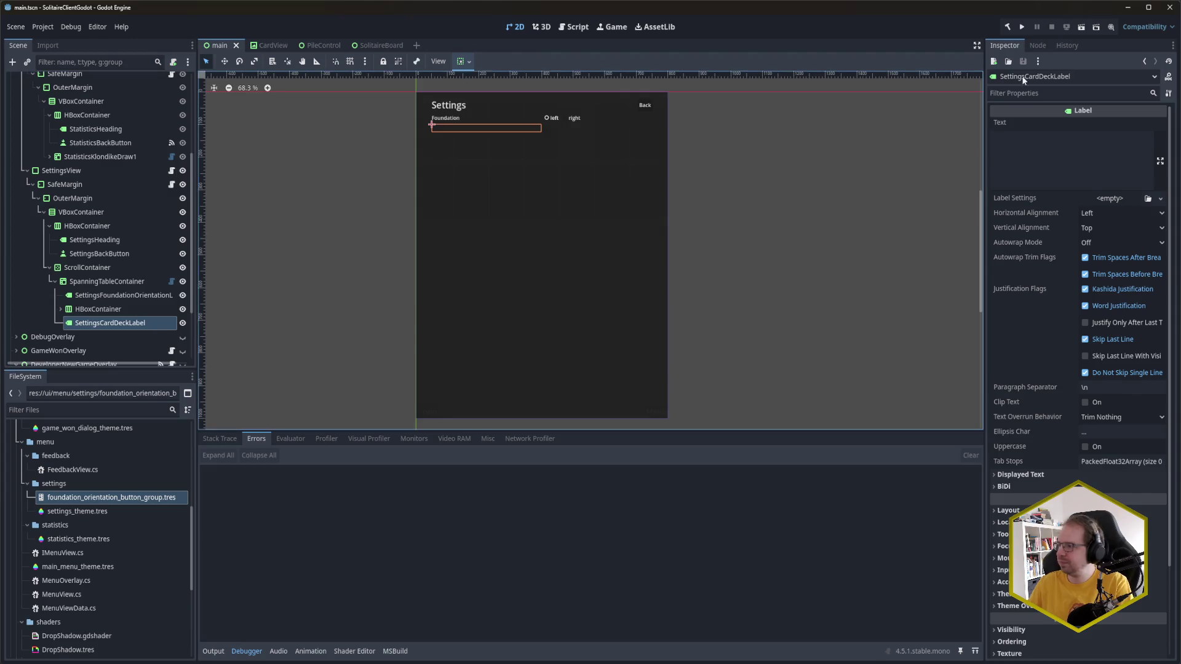
left_click(1004, 158)
type("Card deck")
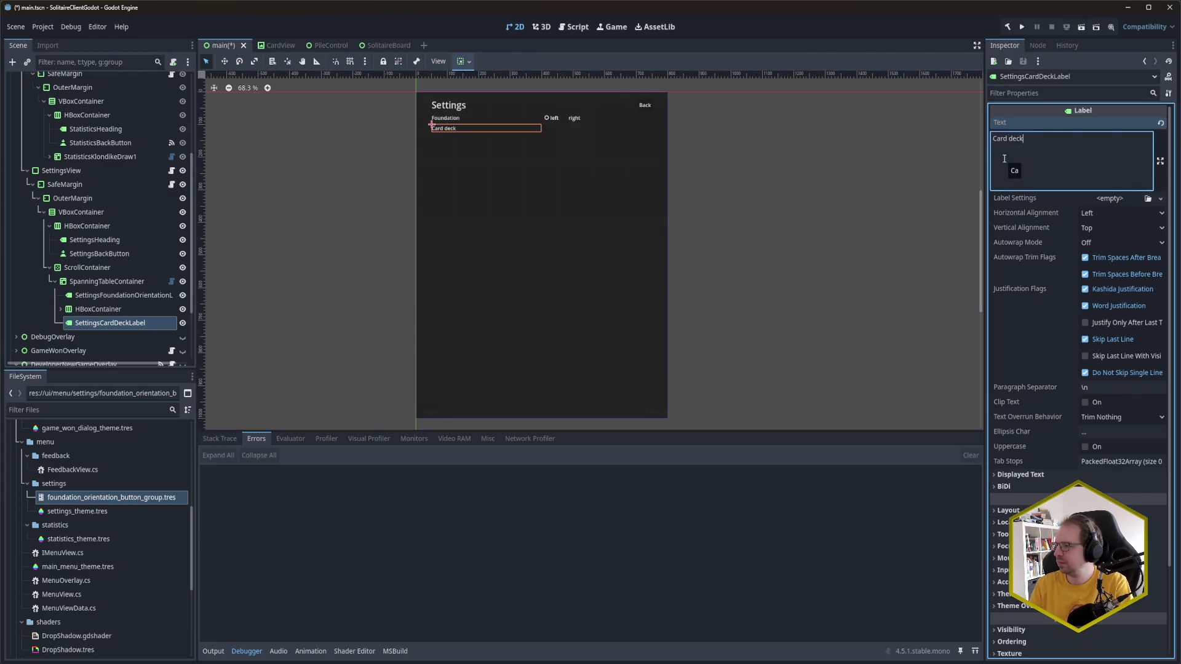
key("ctrl+s")
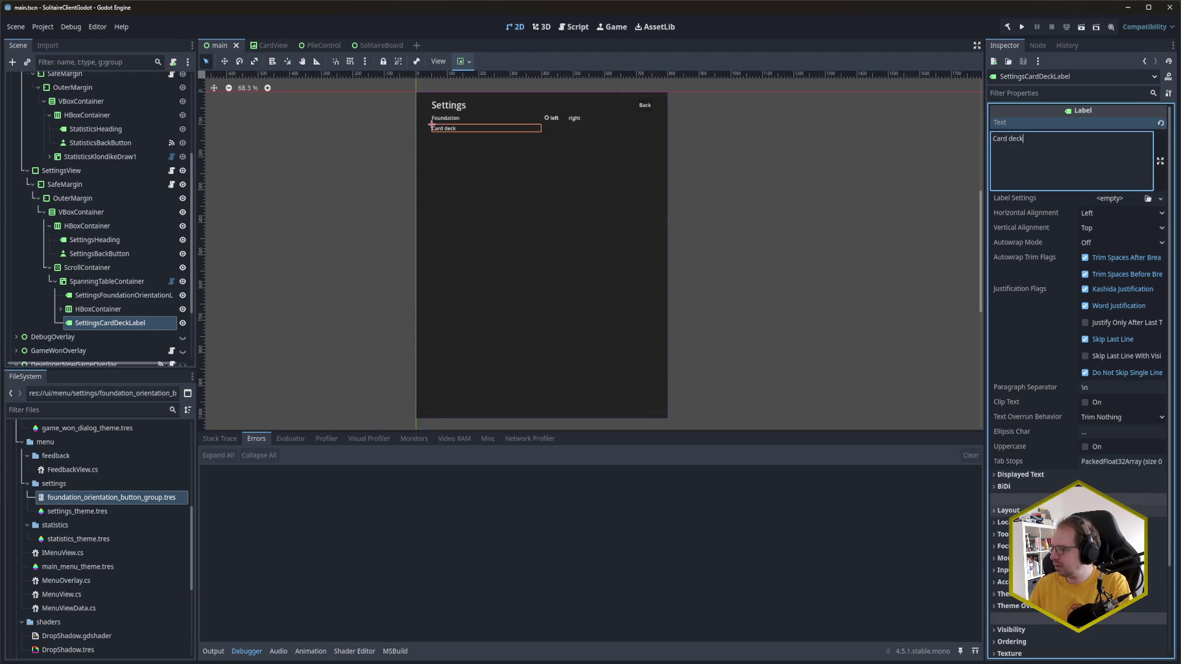
Step: Set the label's Theme Type Variation to HeaderMedium, then begin reparenting it to a new node
left_click(1001, 594)
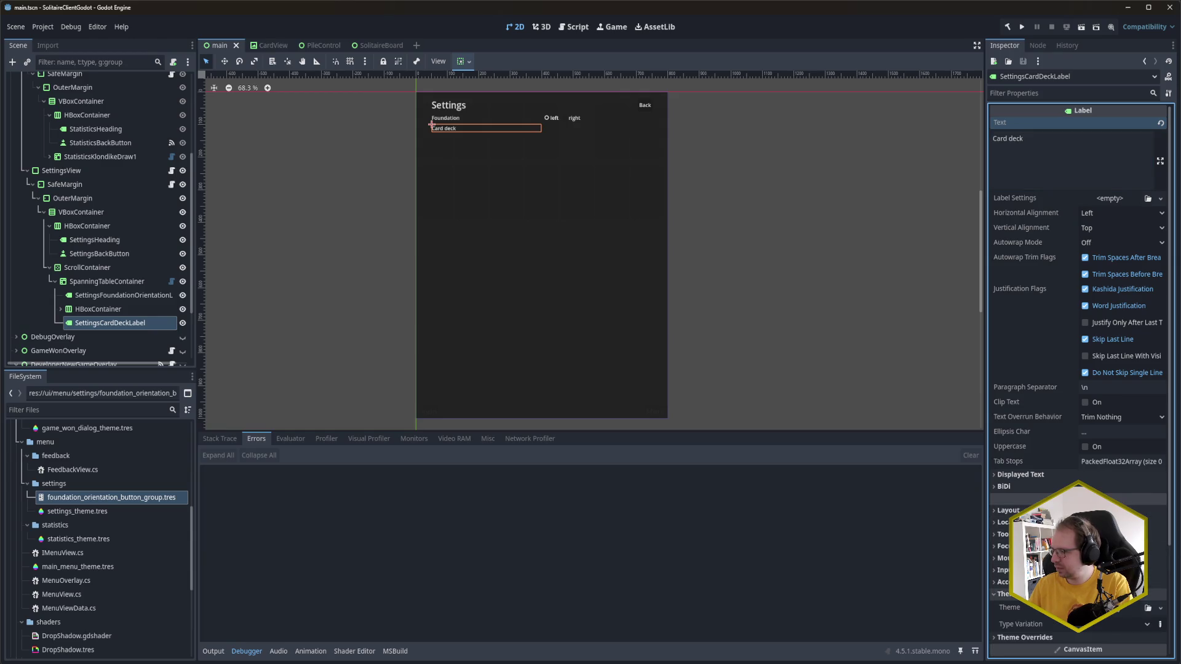
left_click(1122, 627)
left_click(1124, 623)
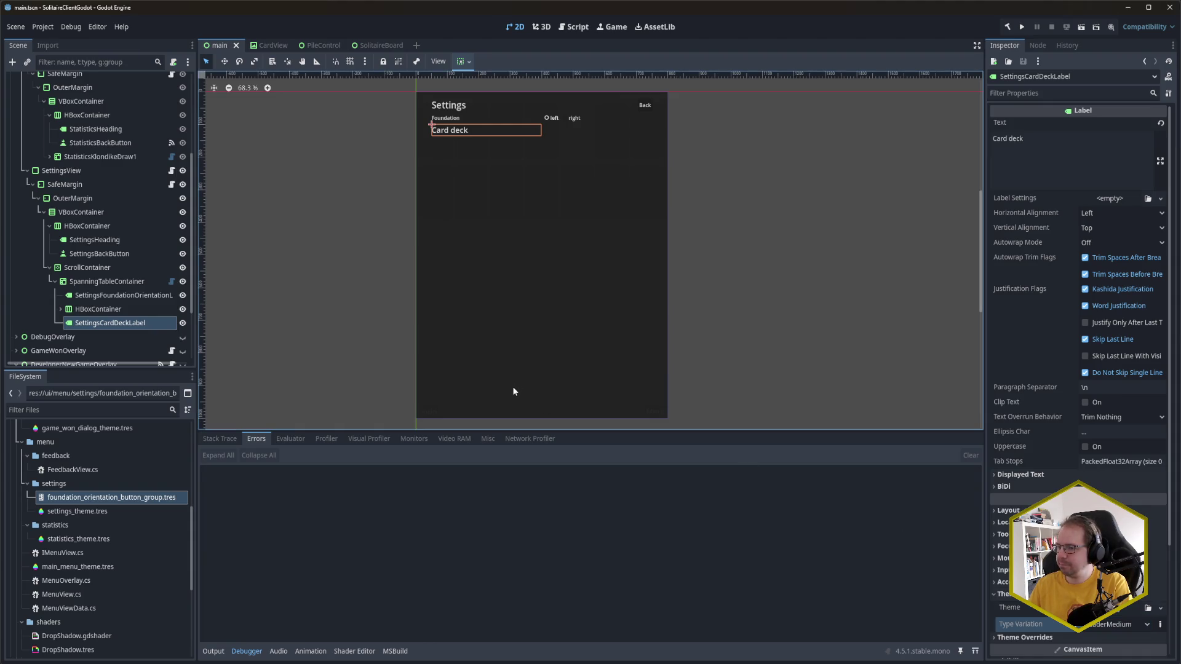
right_click(103, 325)
left_click(165, 535)
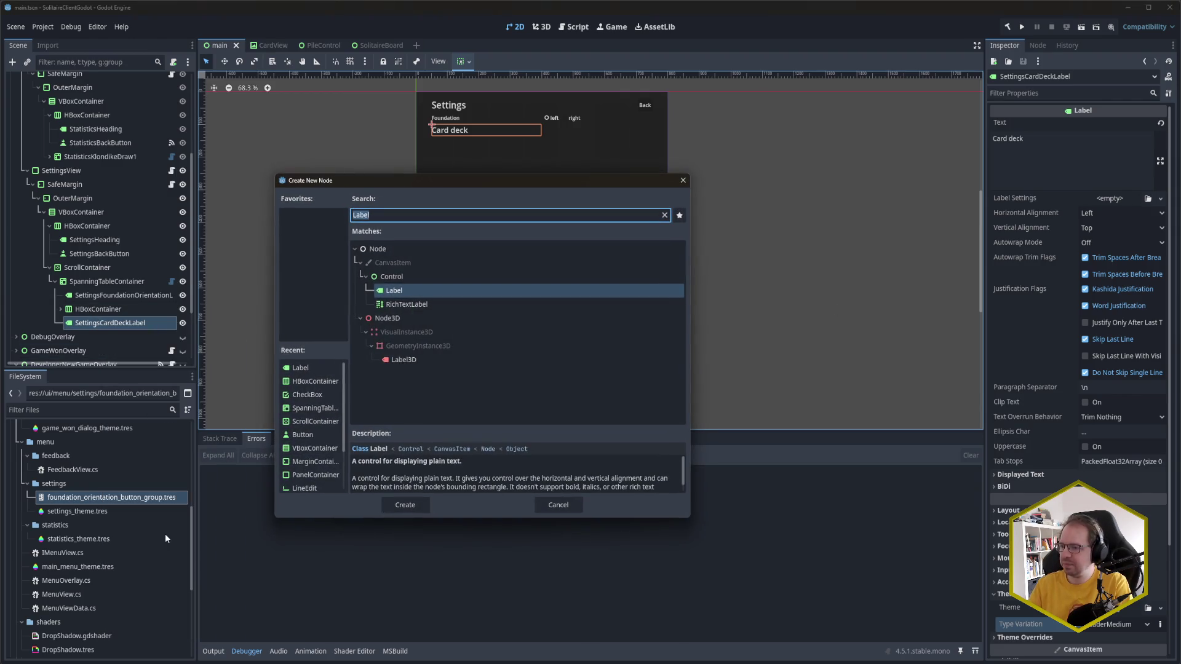
Step: Wrap the label in a SpanningCellContainer with Col Span 2 and save
type("table")
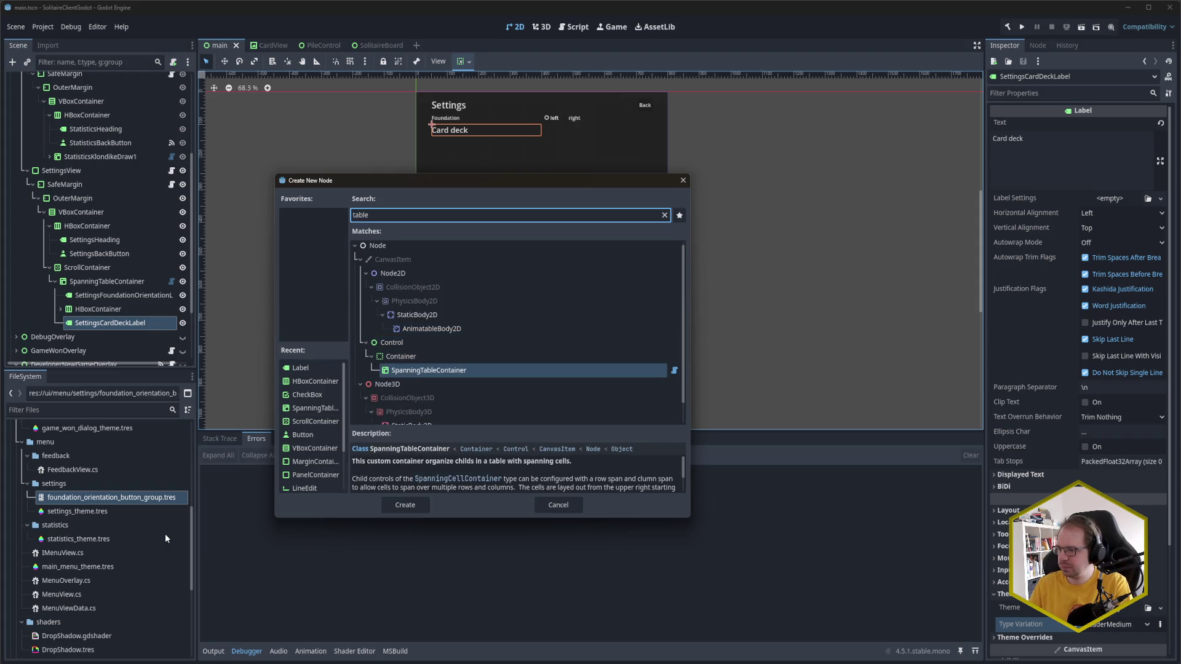
key("ctrl+a")
type("cell")
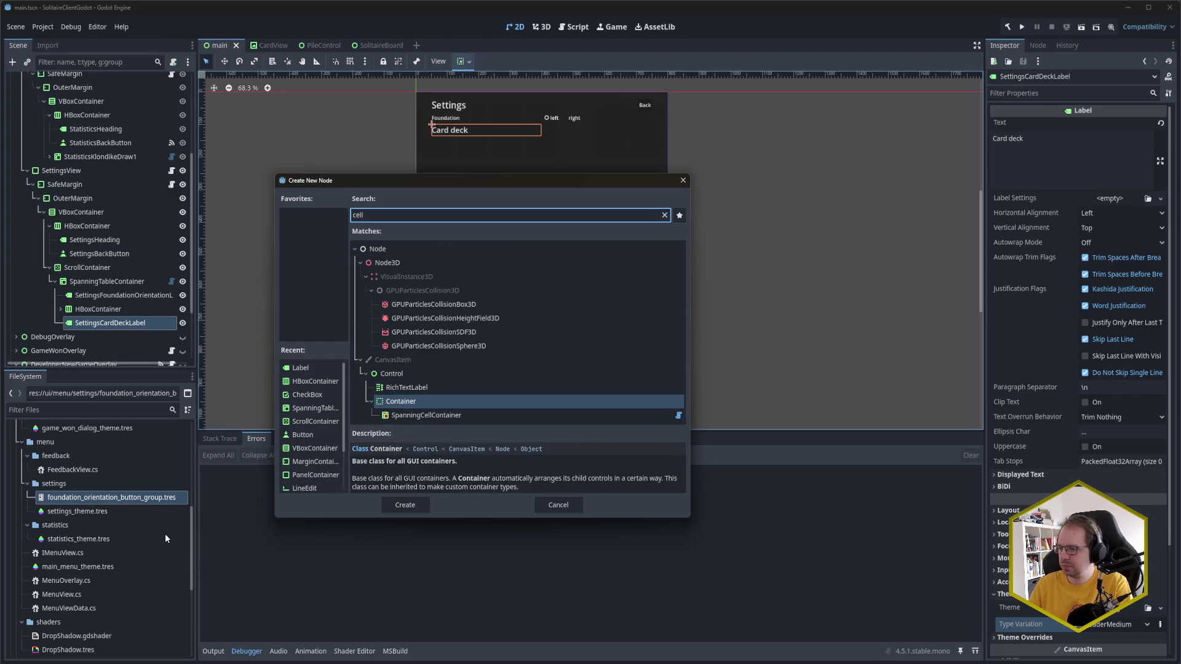
key("Down")
key("Return")
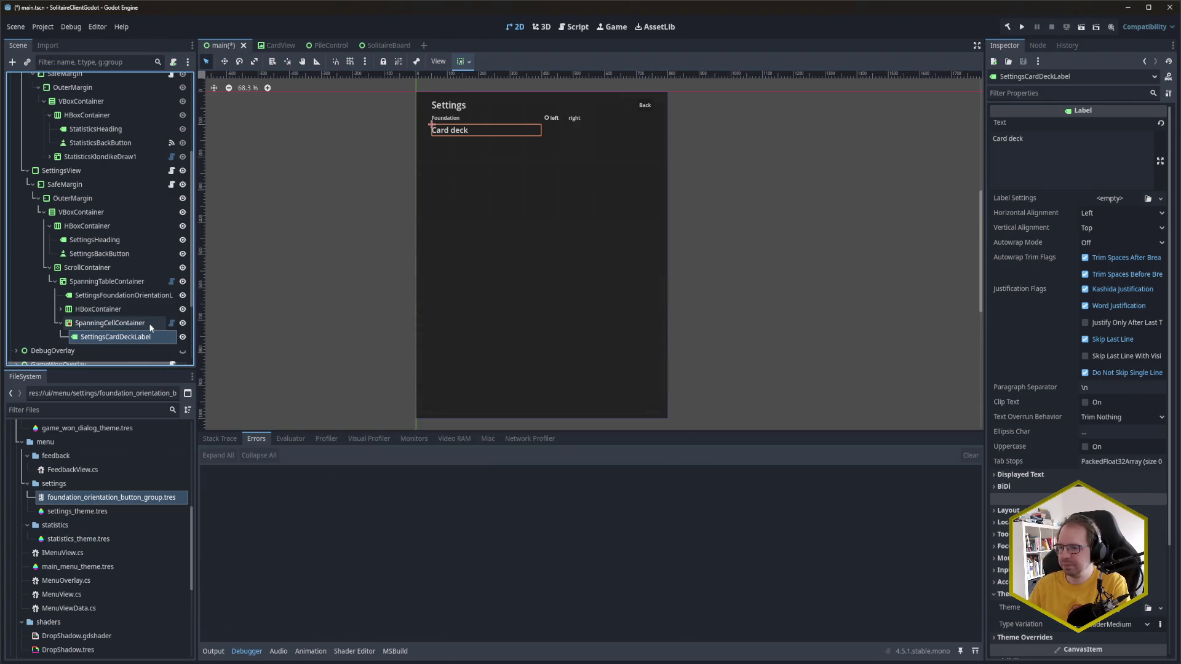
left_click(149, 325)
left_click(1166, 122)
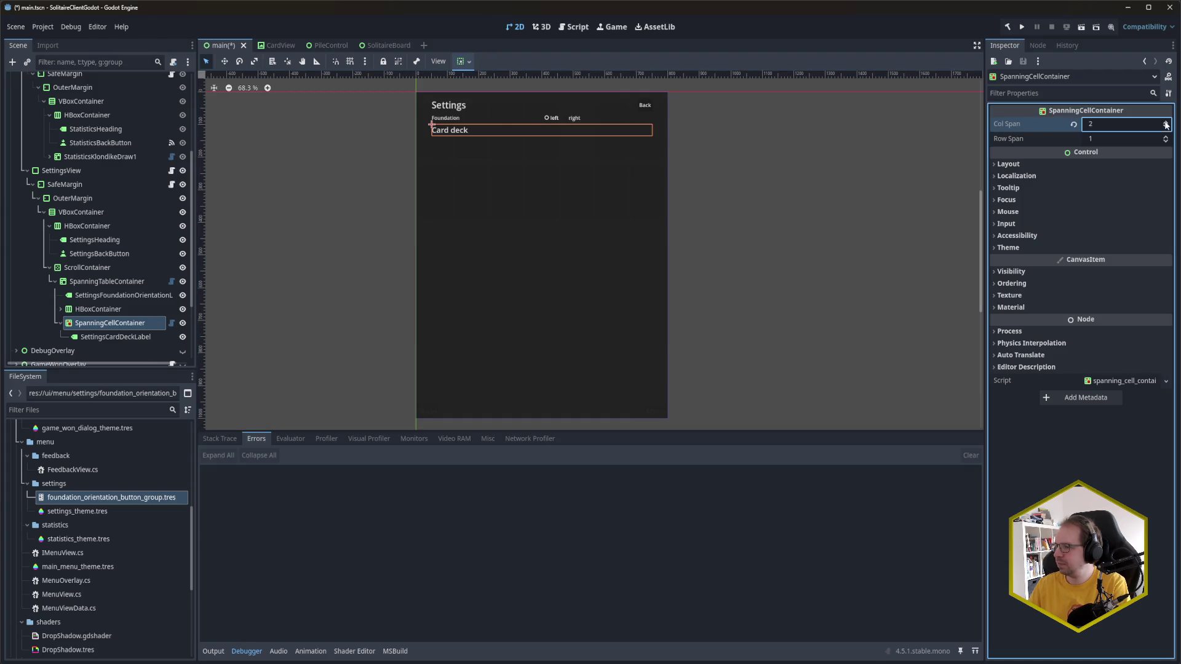
key("ctrl+s")
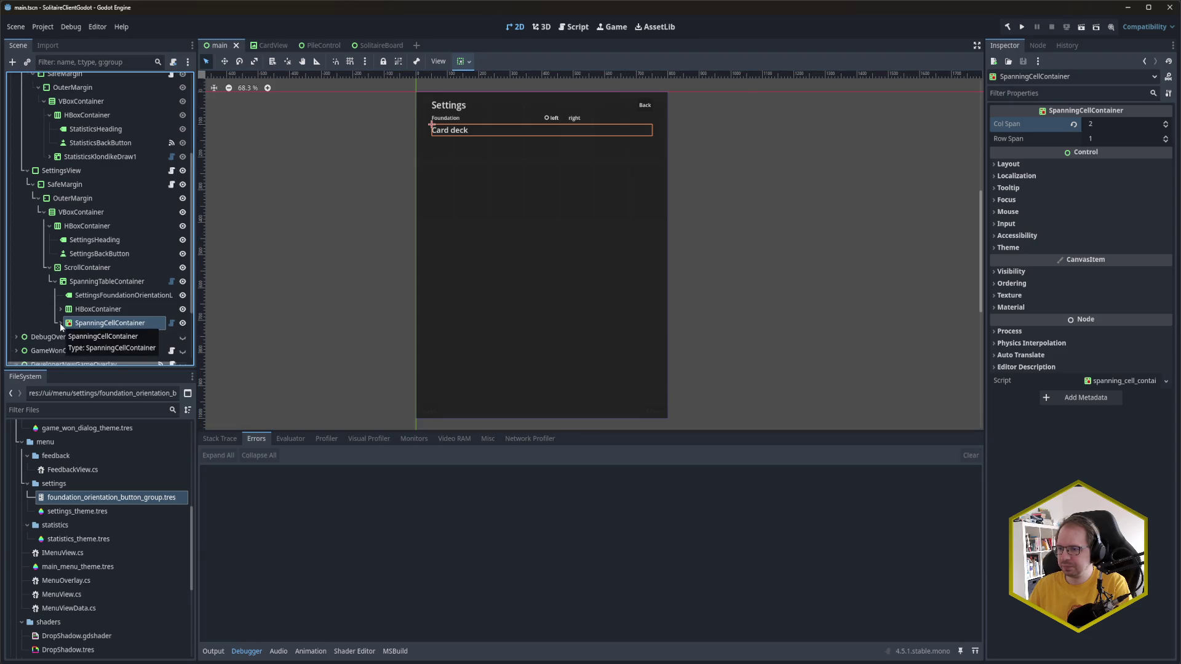
Step: Duplicate the spanning cell and delete the copy's label, leaving an empty SpanningCellContainer2
scroll(134, 282, "down", 3)
key("ctrl+d")
left_click(134, 293)
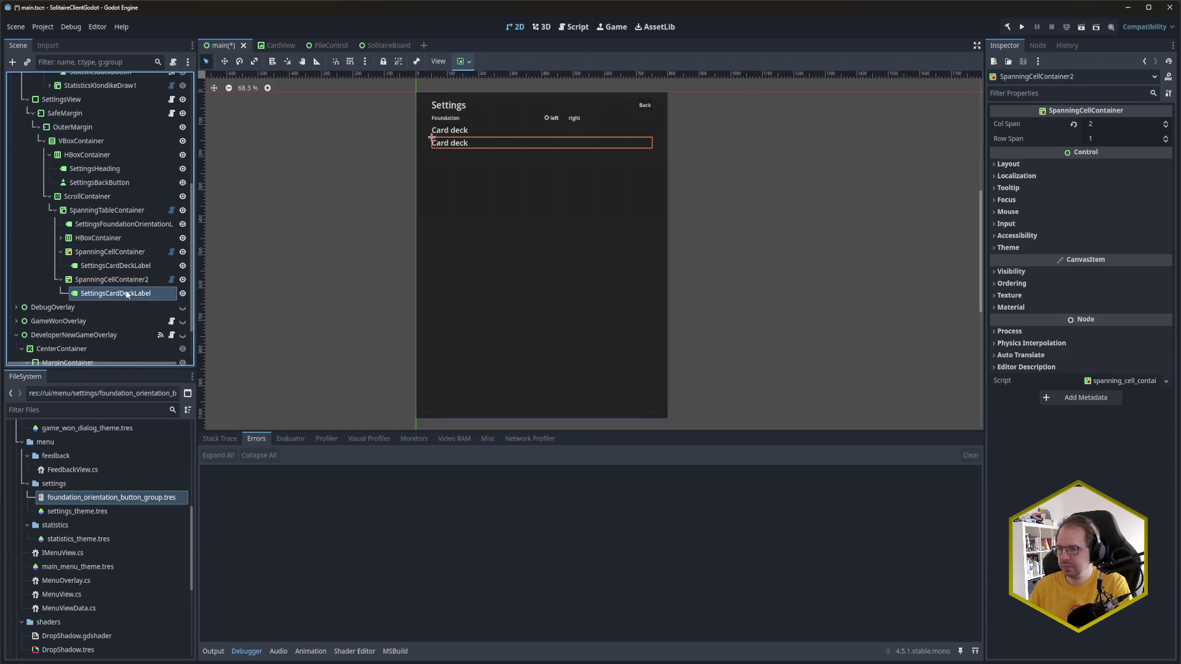
key("Delete")
key("Return")
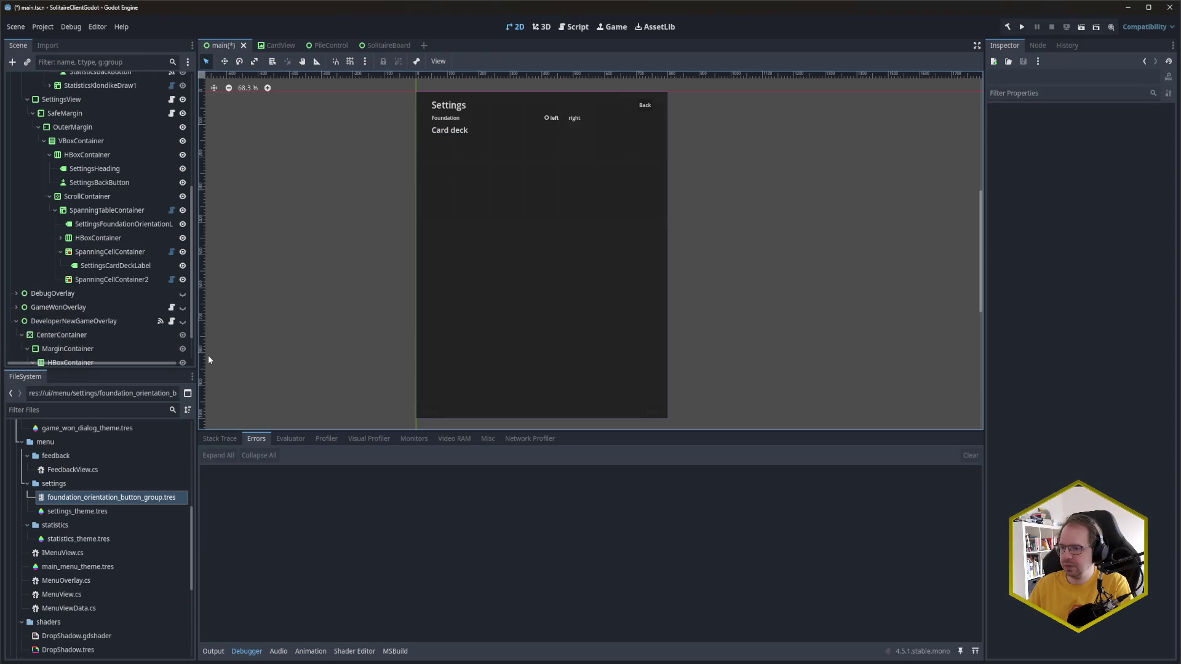
left_click(111, 280)
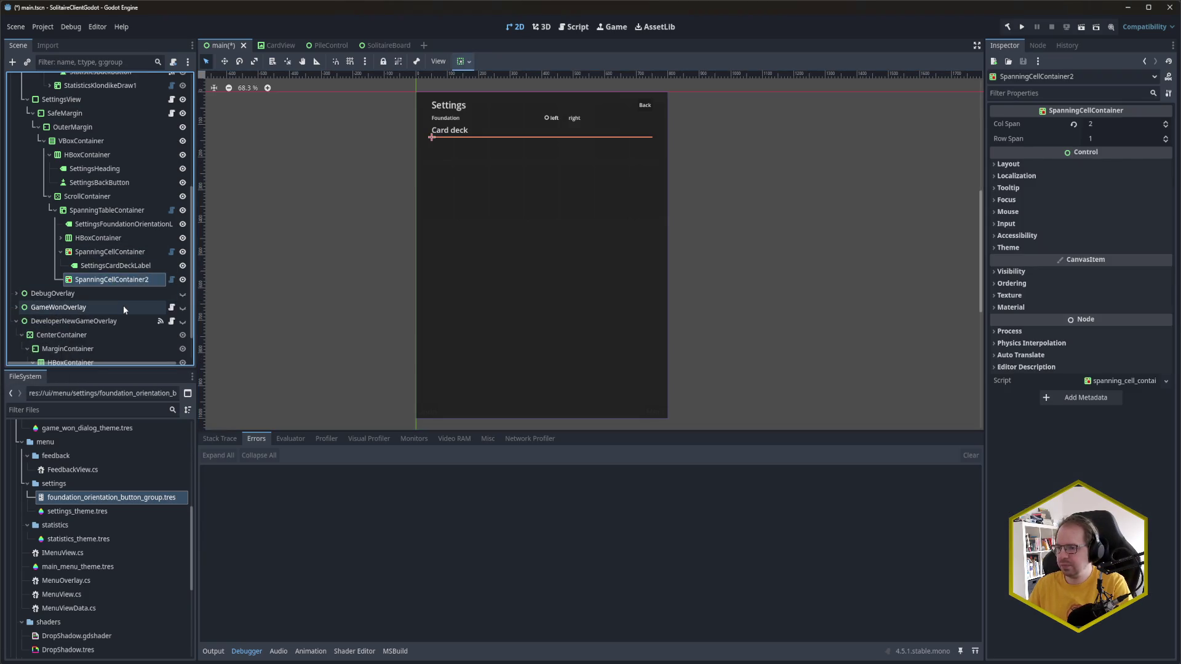
key("ctrl+a")
Step: Add a ScrollContainer to the second cell and rename it CardDeckScrollContainer
type("Scroll")
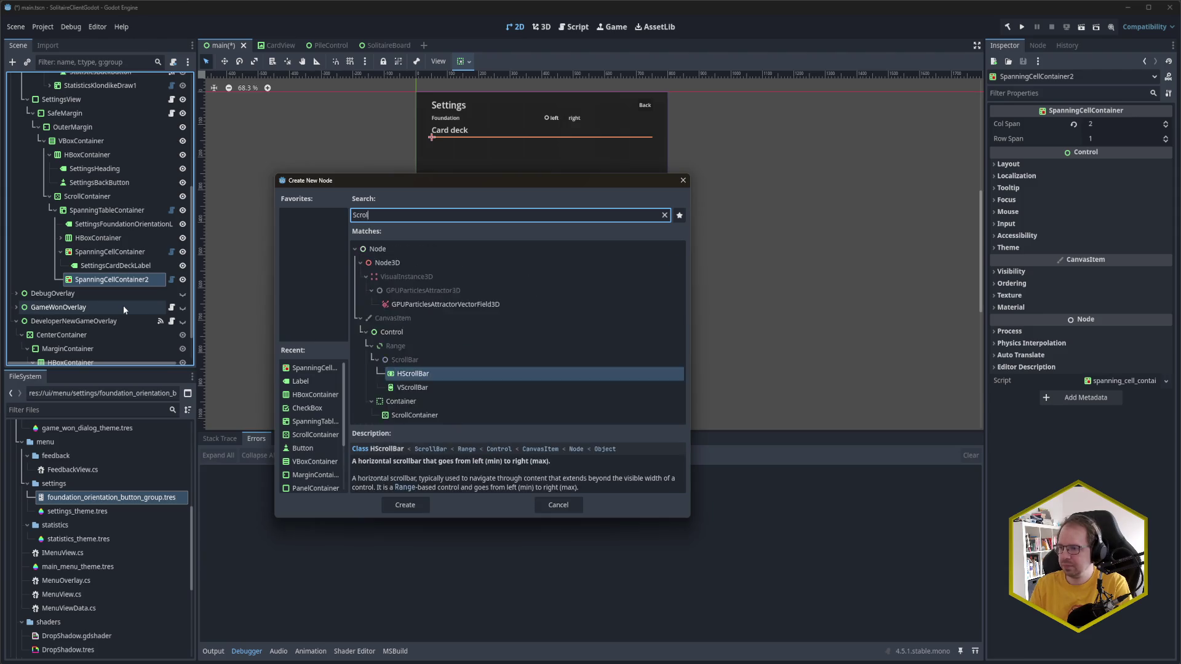
key("Down")
key("Down")
key("Return")
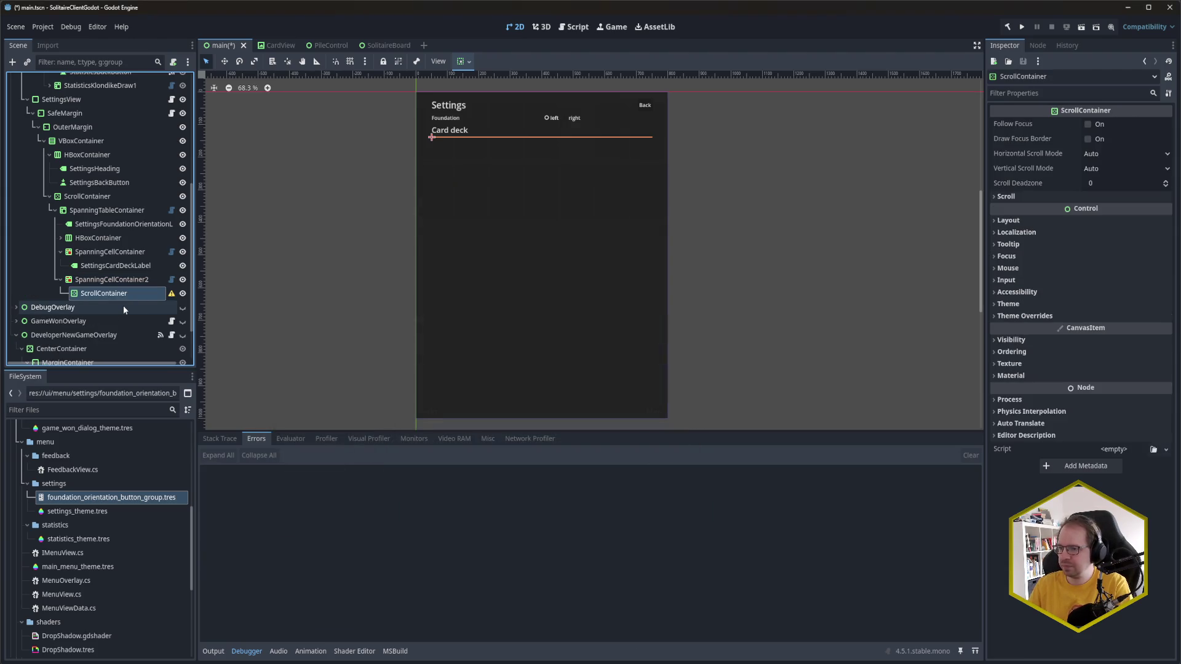
key("F2")
type("CardDeckScroll")
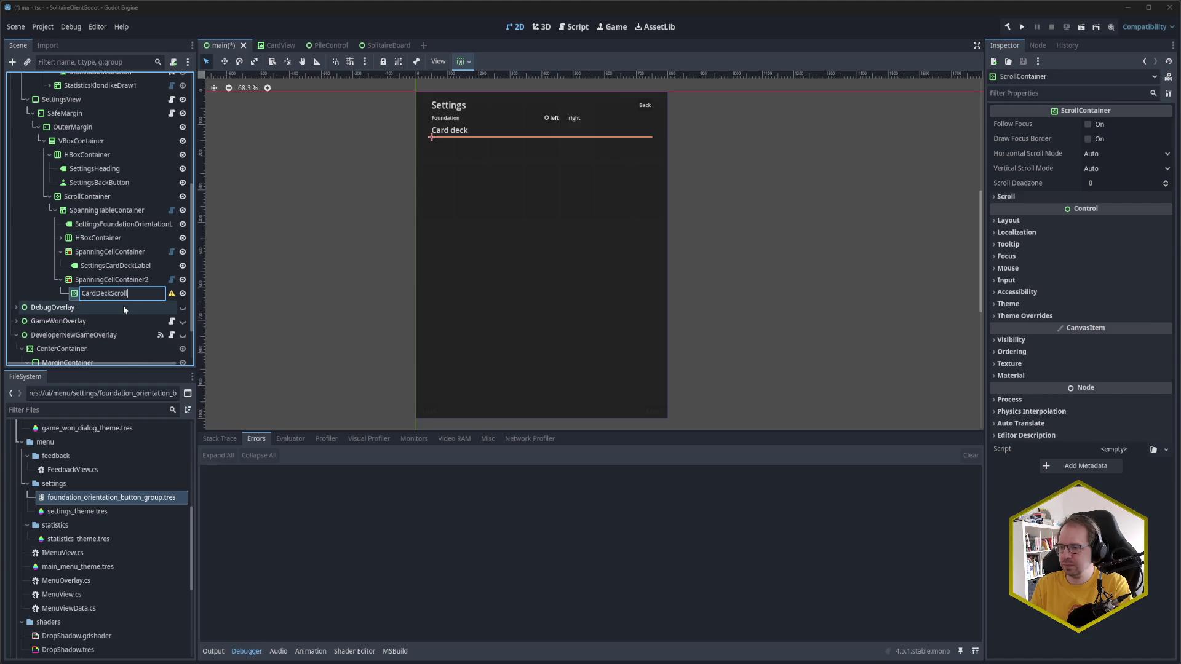
type("Container")
key("Return")
Step: Add a GridContainer inside CardDeckScrollContainer
key("ctrl+a")
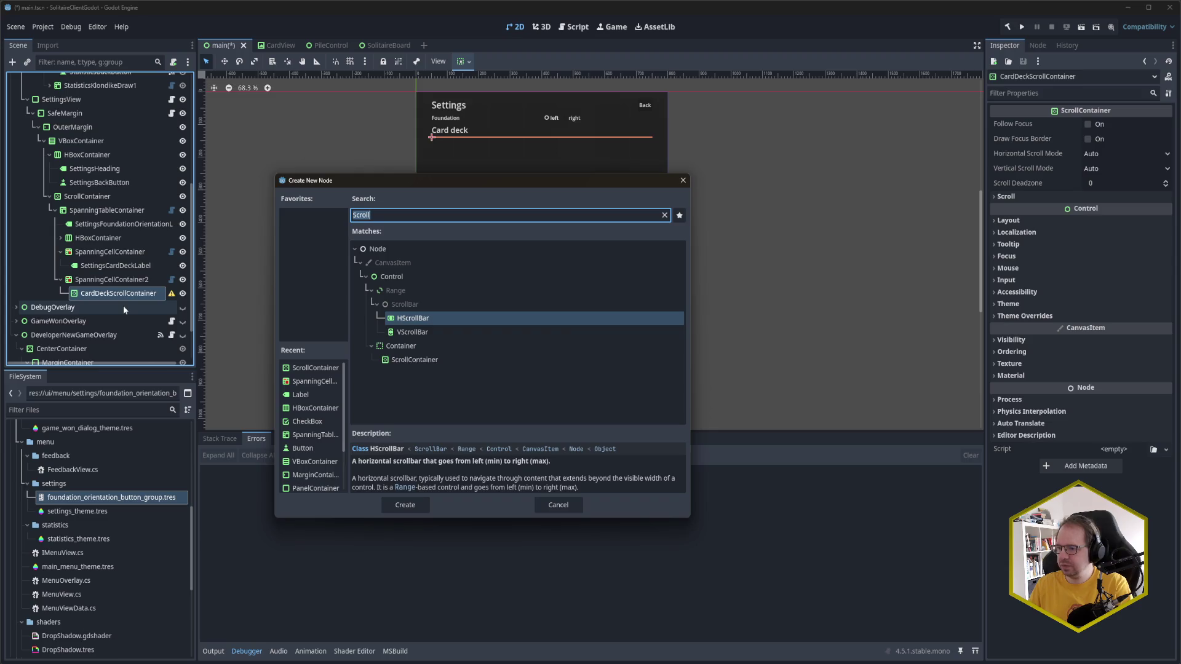
type("grid")
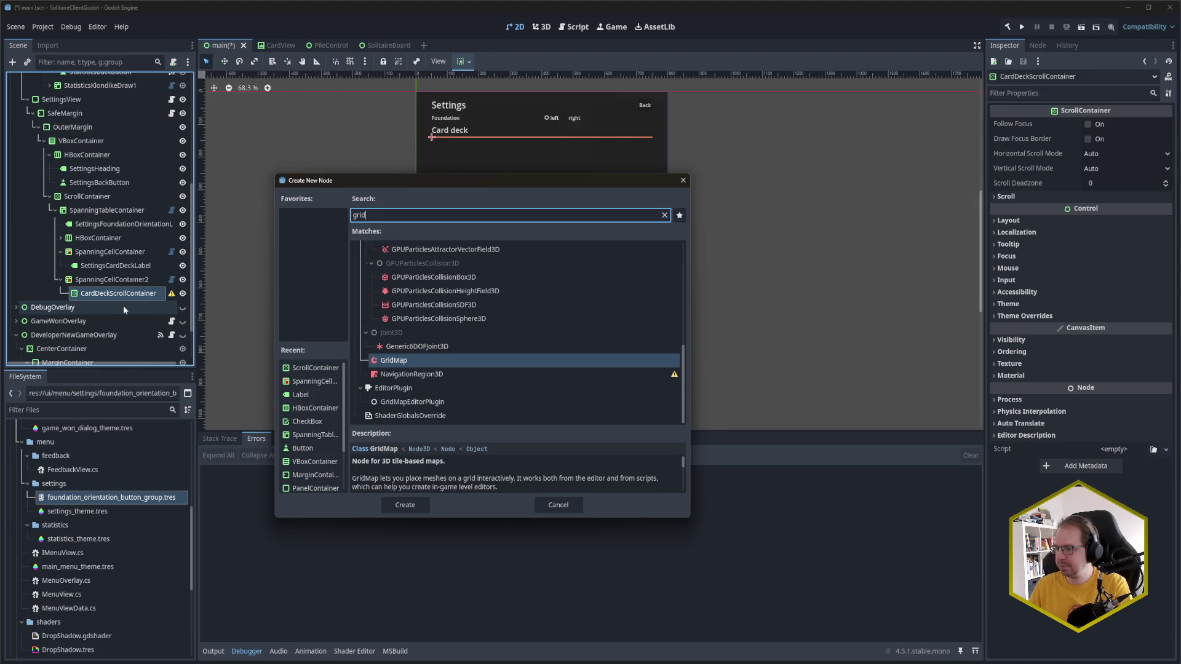
type("con")
key("Return")
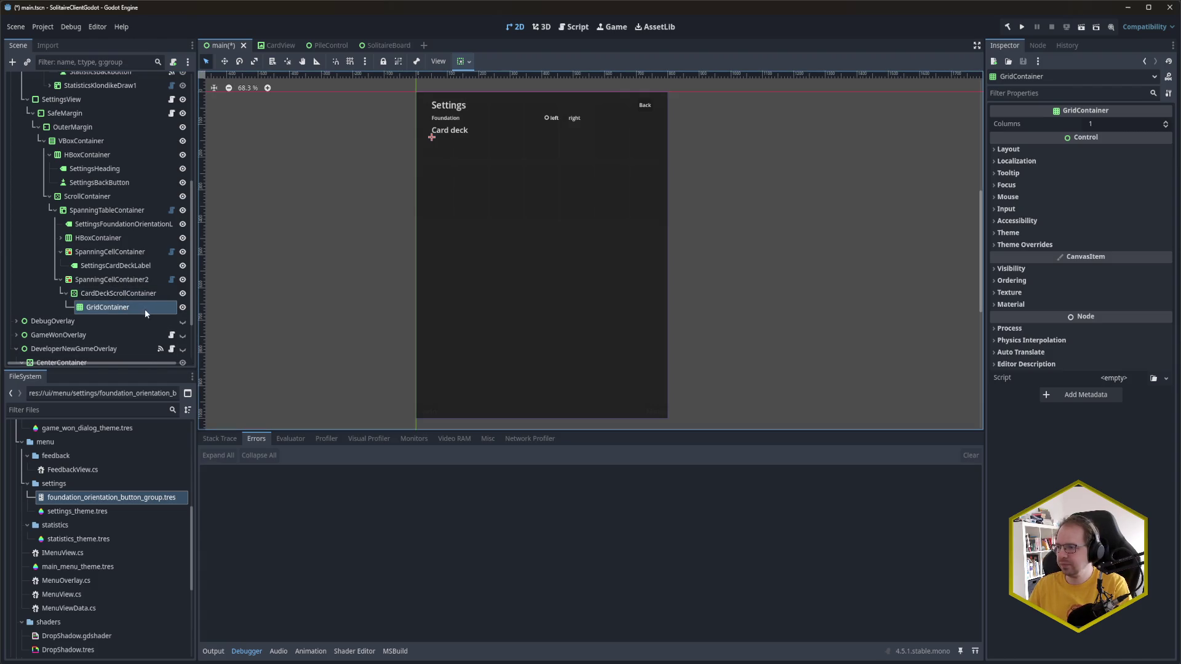
Step: Tick Horizontal and Vertical Expand in the GridContainer's Container Sizing
left_click(131, 294)
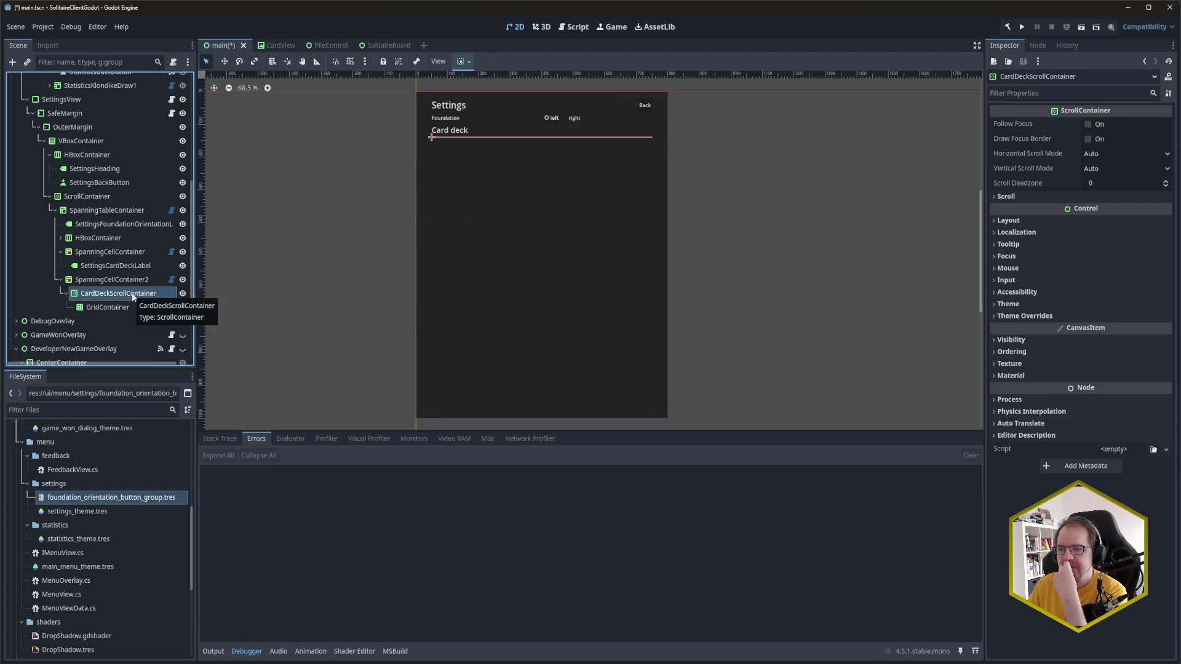
left_click(122, 308)
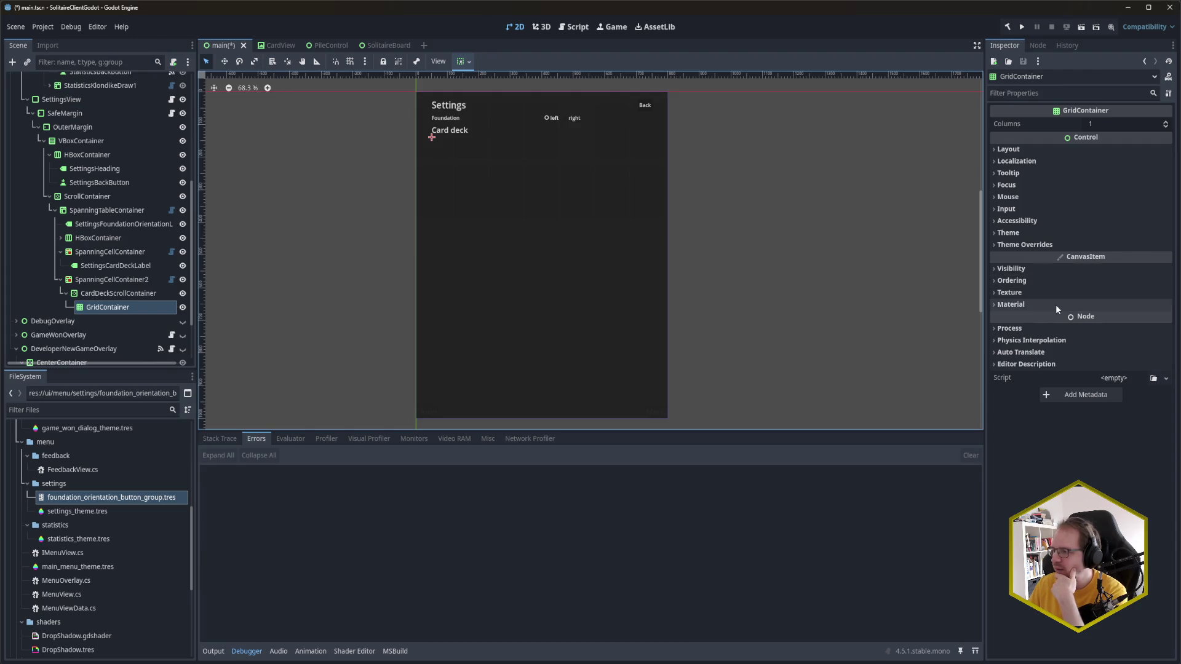
left_click(1037, 149)
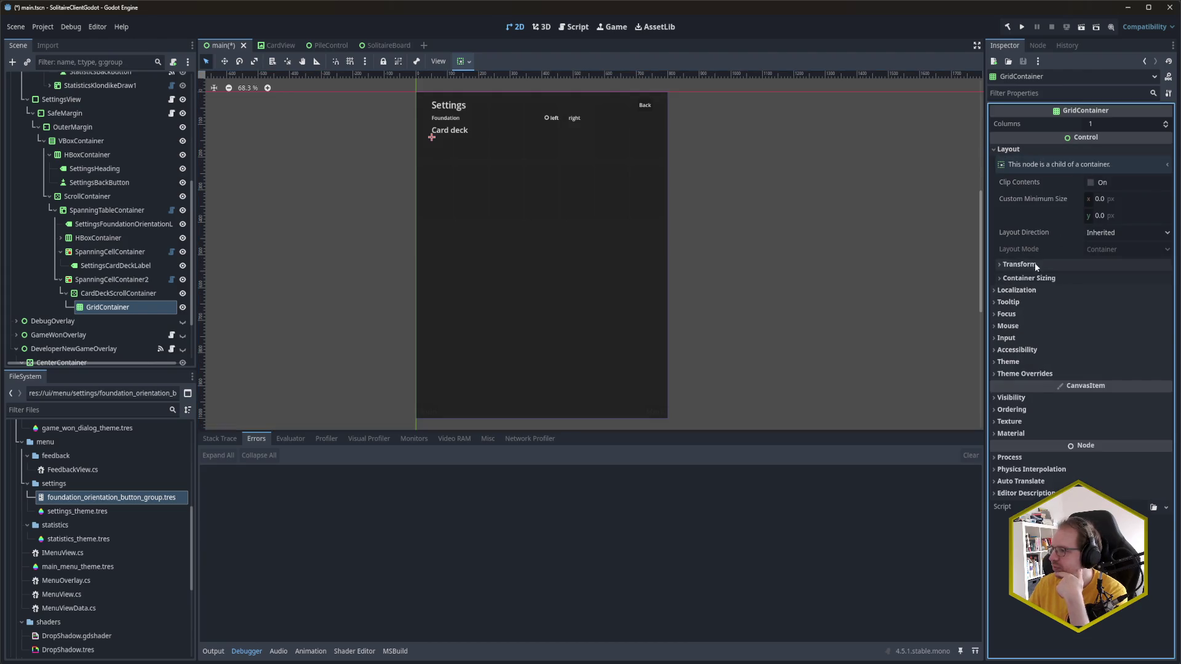
left_click(1036, 278)
left_click(1098, 309)
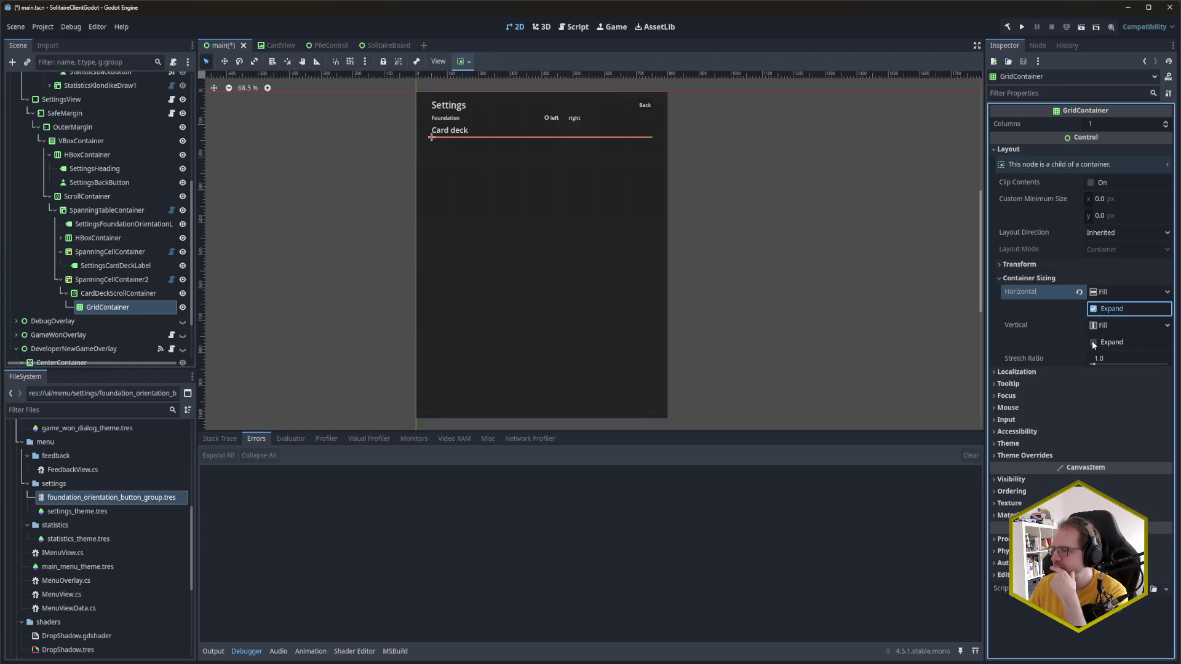
left_click(1093, 342)
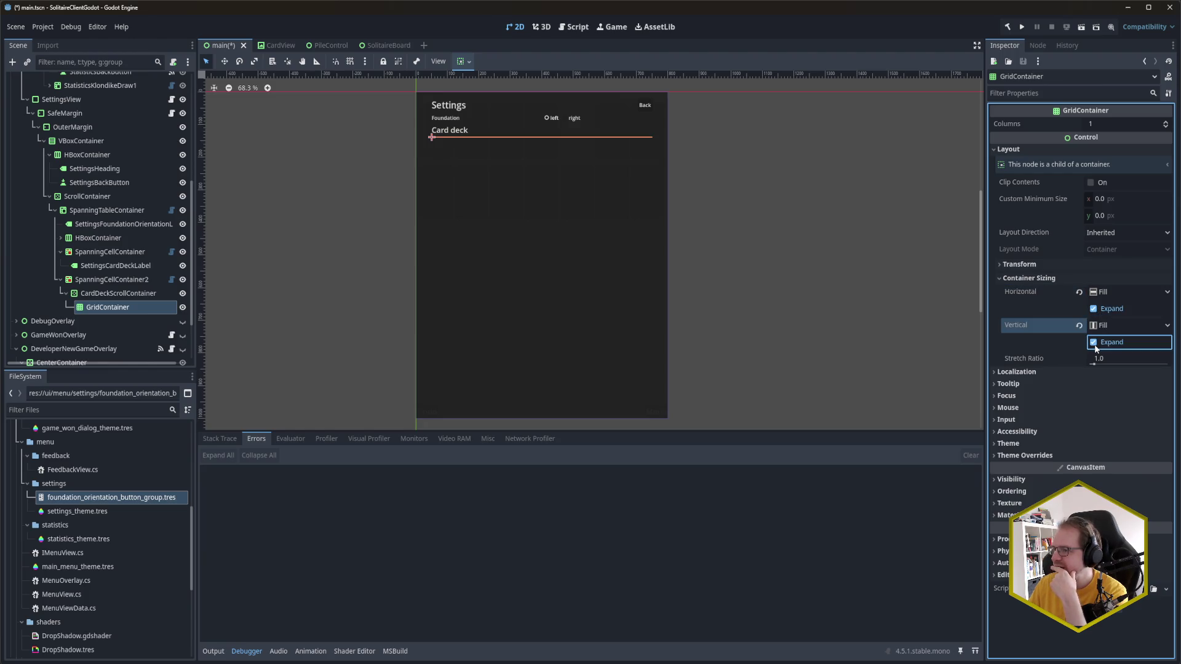
Step: Set CardDeckScrollContainer's Custom Minimum Size height to 300 px, after first trying 400
left_click(118, 294)
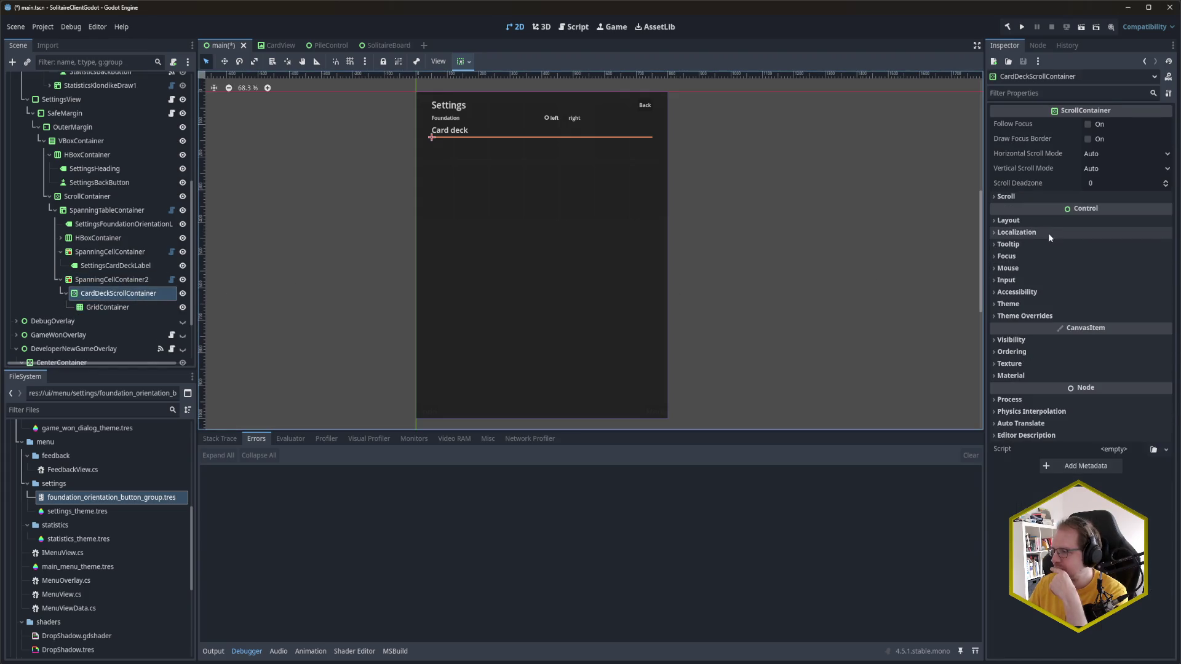
left_click(1033, 222)
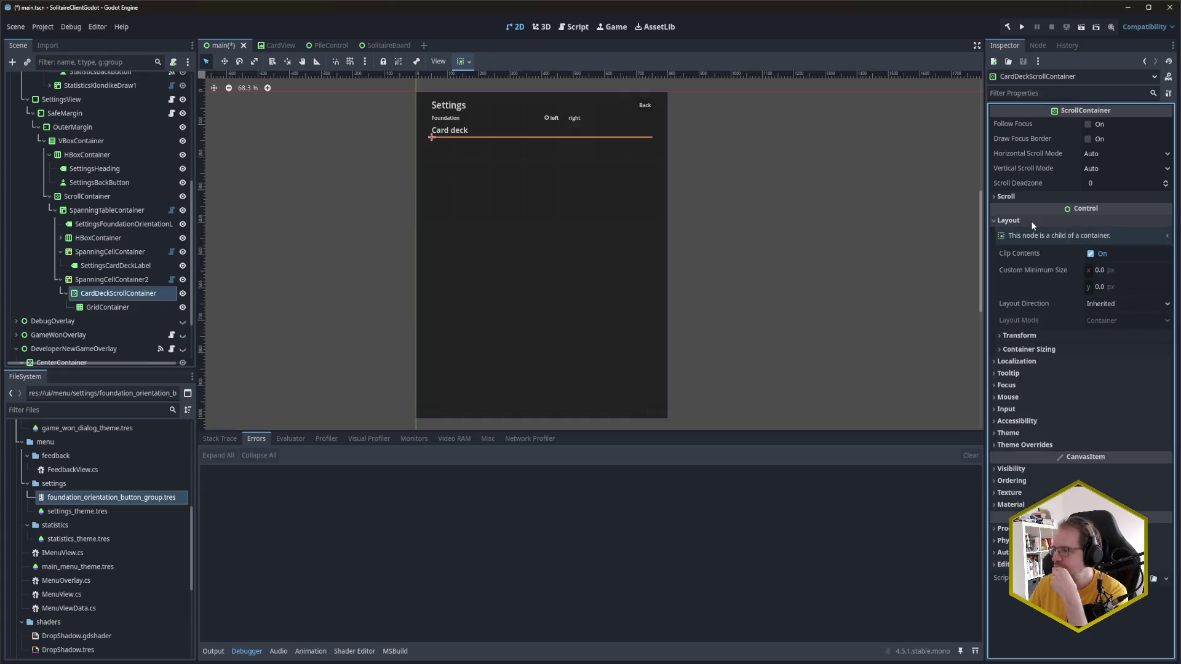
left_click(1101, 286)
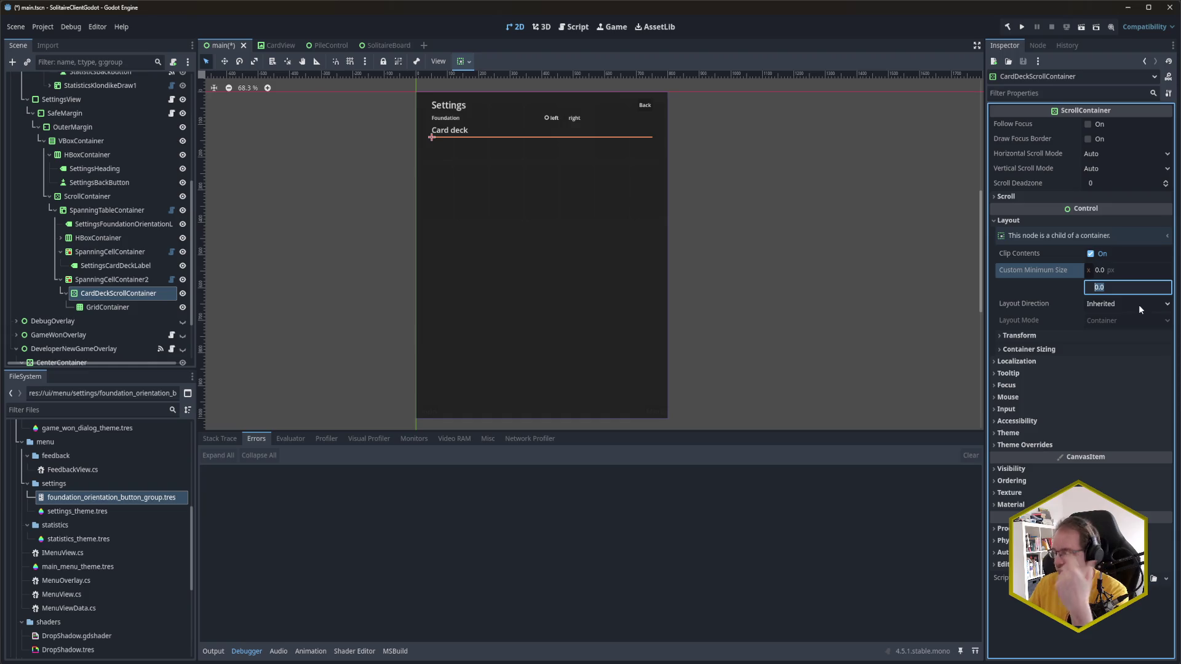
type("400")
key("Return")
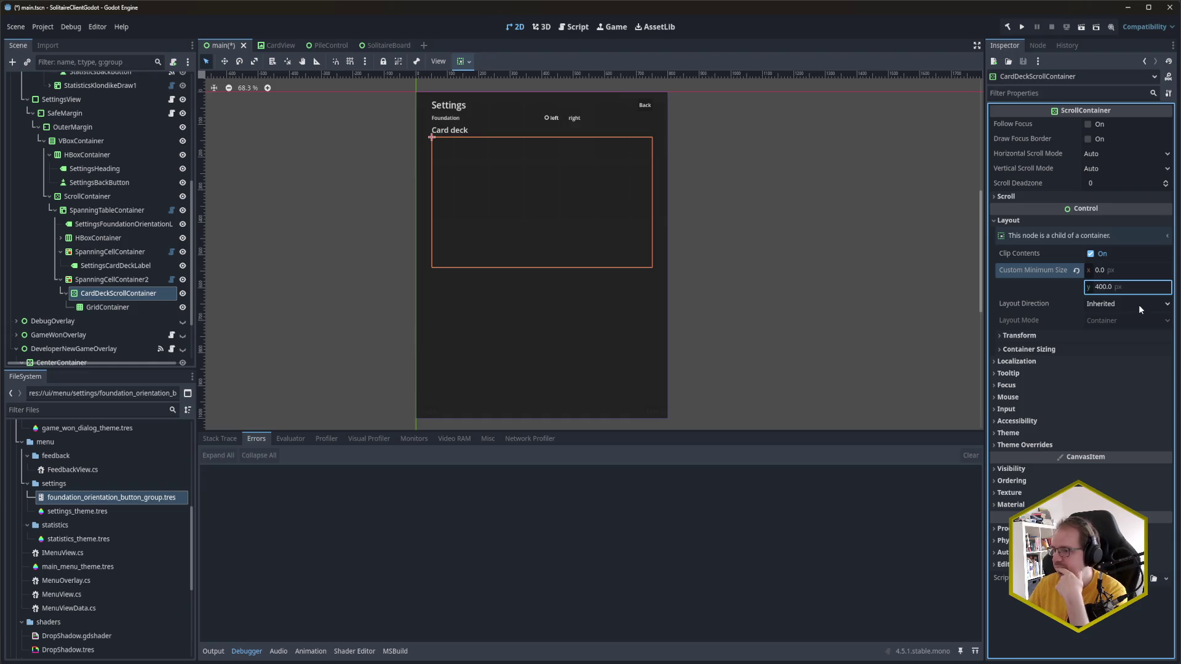
double_click(1103, 288)
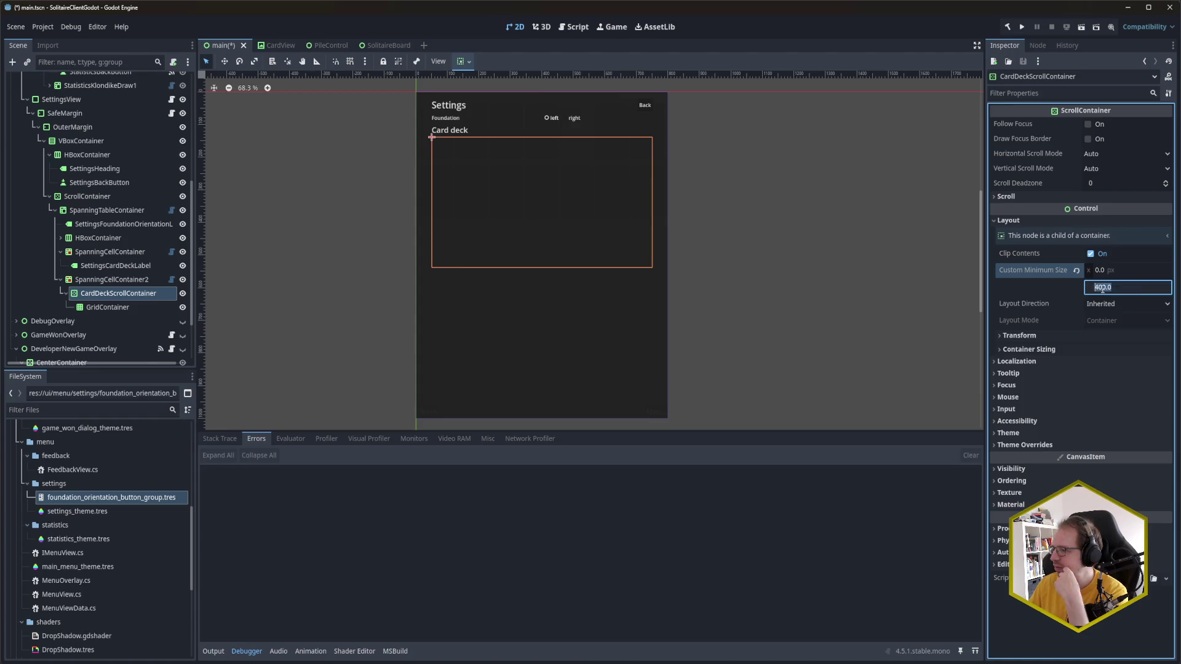
type("300")
key("Return")
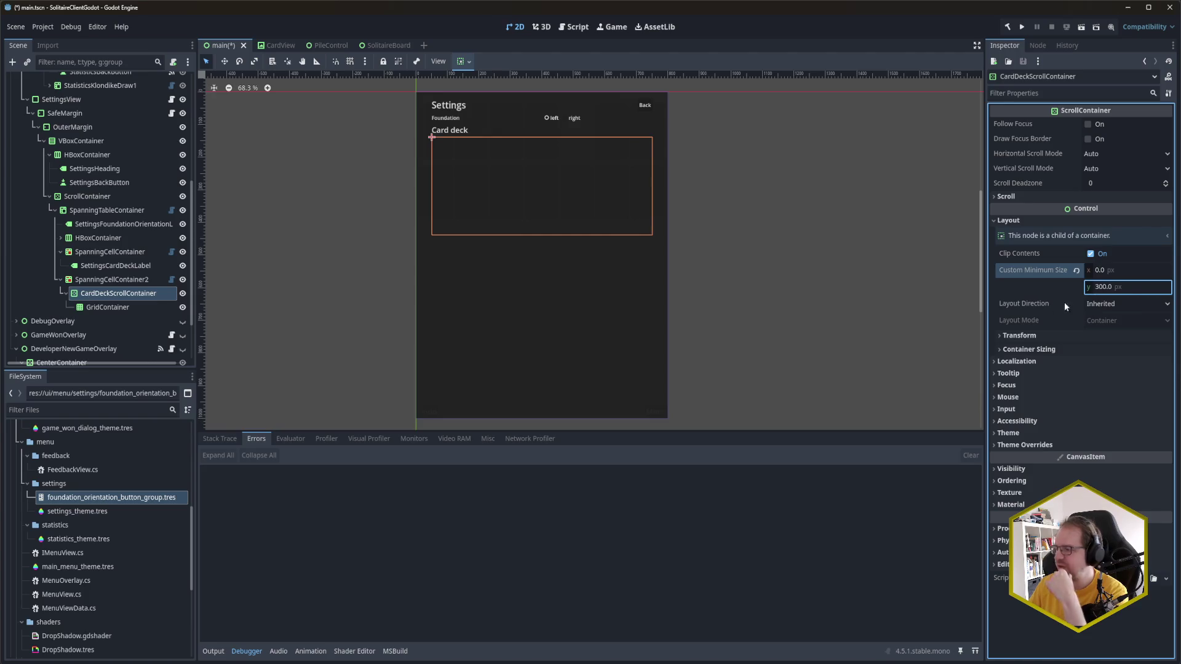
Step: Reselect the GridContainer and edit its Columns value
left_click(121, 308)
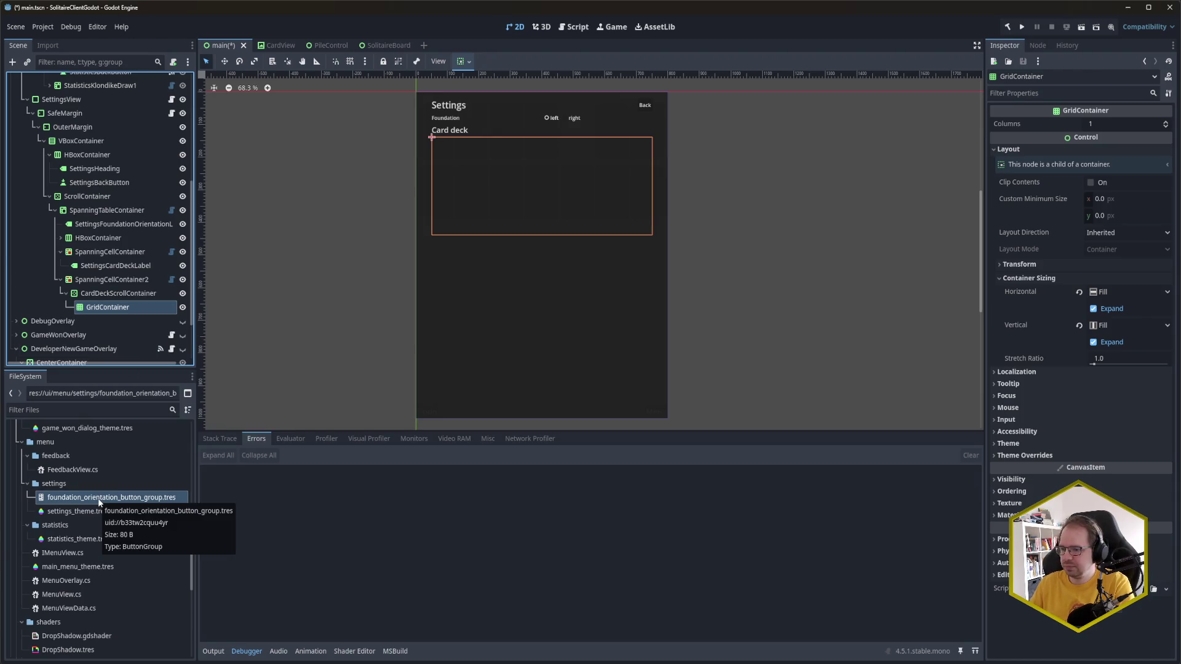
scroll(103, 562, "up", 5)
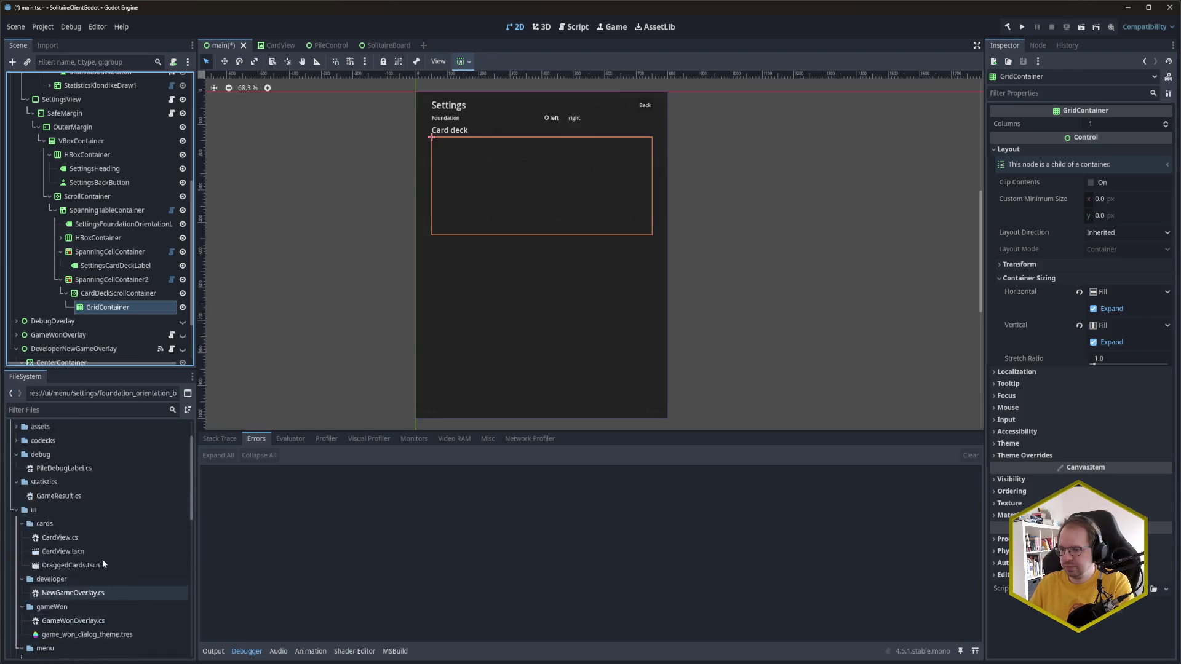
scroll(102, 560, "down", 5)
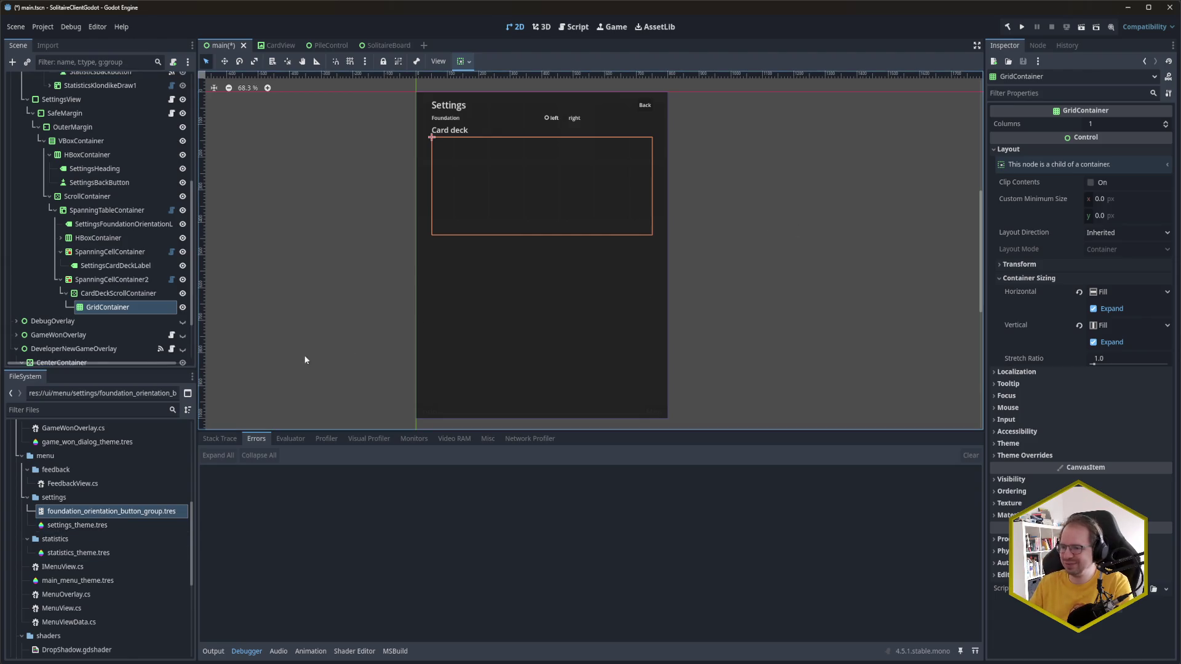
left_click(1102, 125)
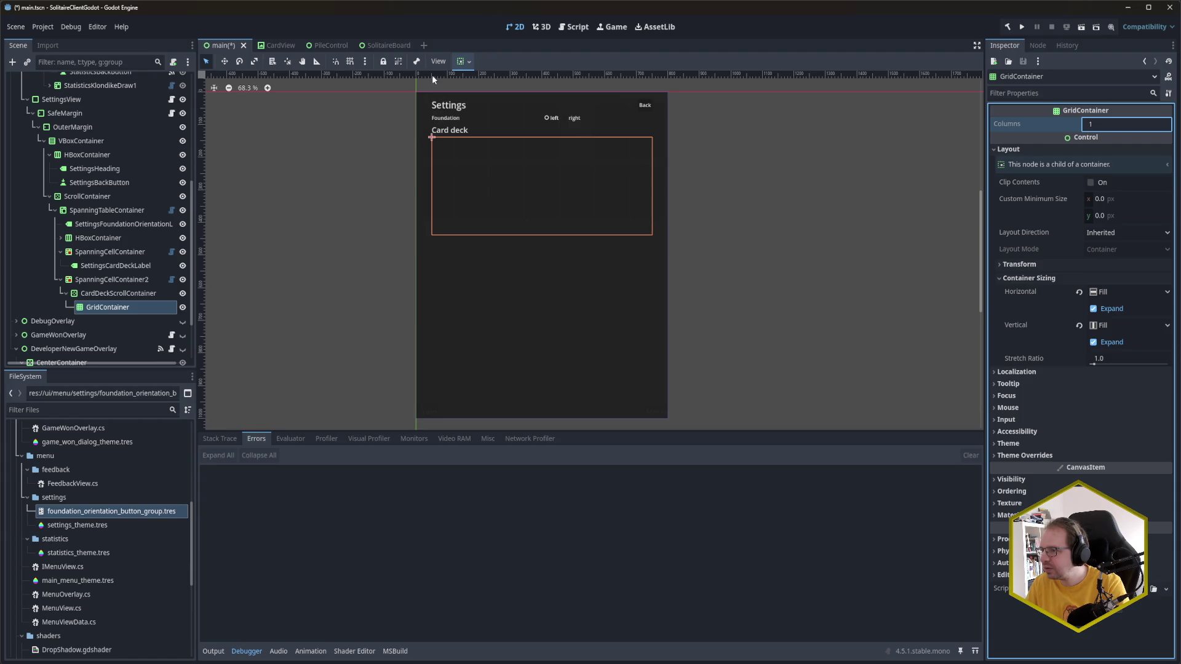
scroll(426, 105, "up", 8)
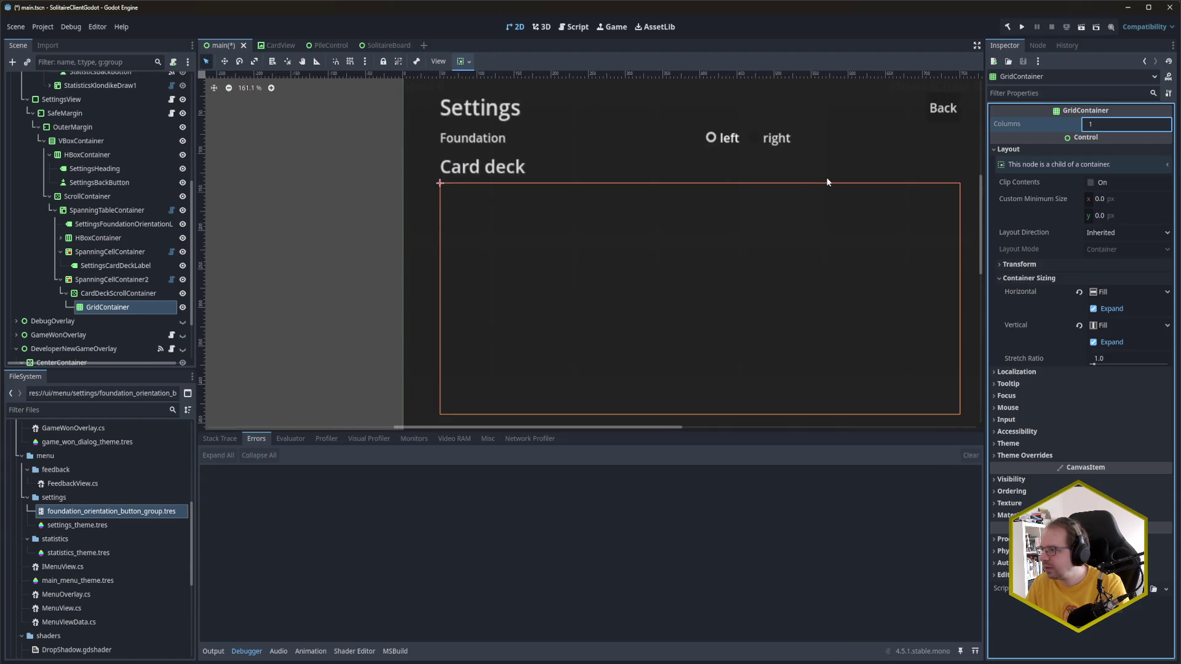
scroll(523, 175, "right", 5)
scroll(522, 175, "up", 1)
scroll(670, 165, "down", 2)
scroll(824, 182, "left", 4)
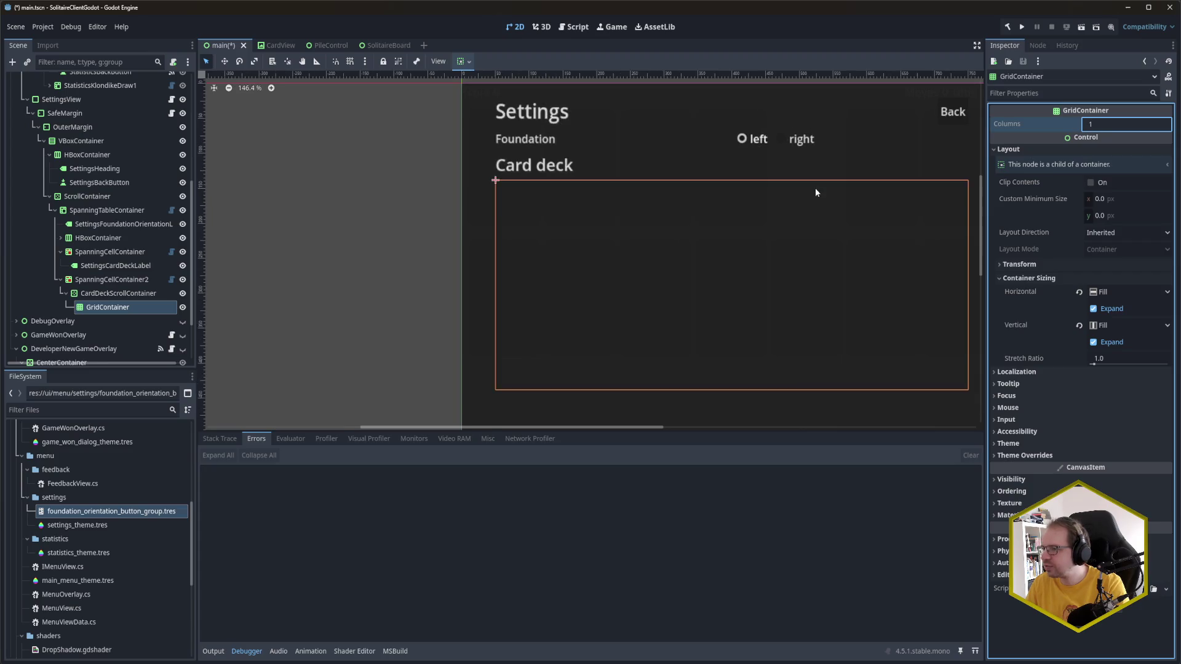
left_click_drag(834, 201, 664, 195)
scroll(665, 197, "down", 2)
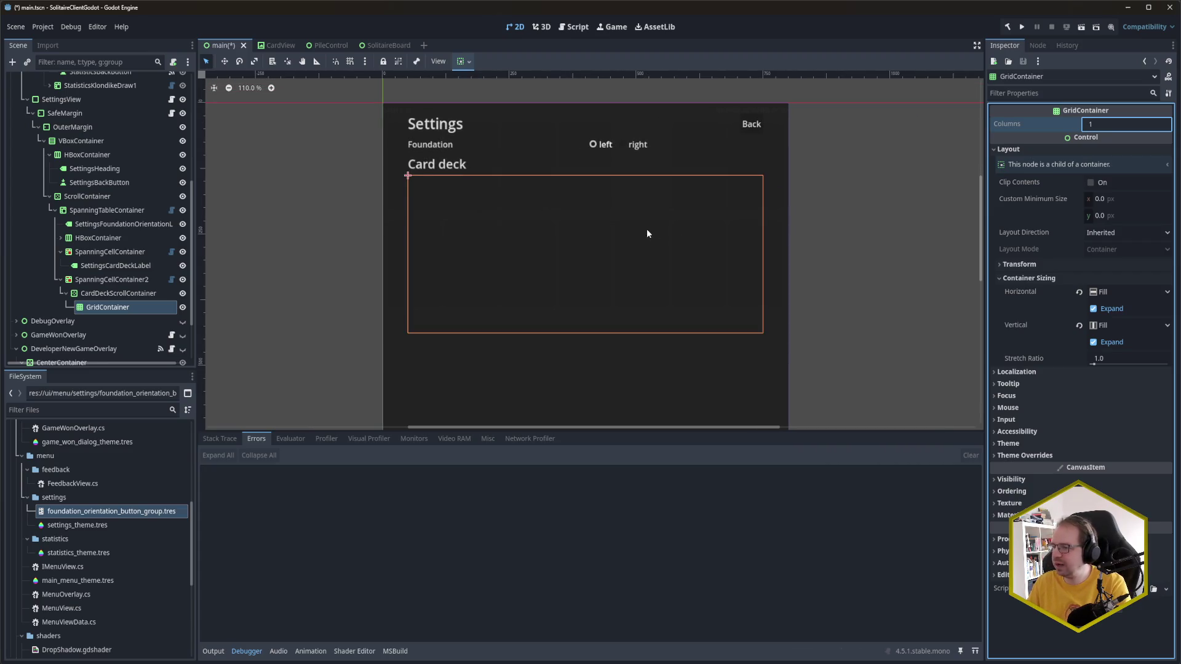
scroll(774, 280, "right", 2)
scroll(769, 276, "down", 1)
scroll(800, 243, "down", 2)
scroll(800, 243, "right", 2)
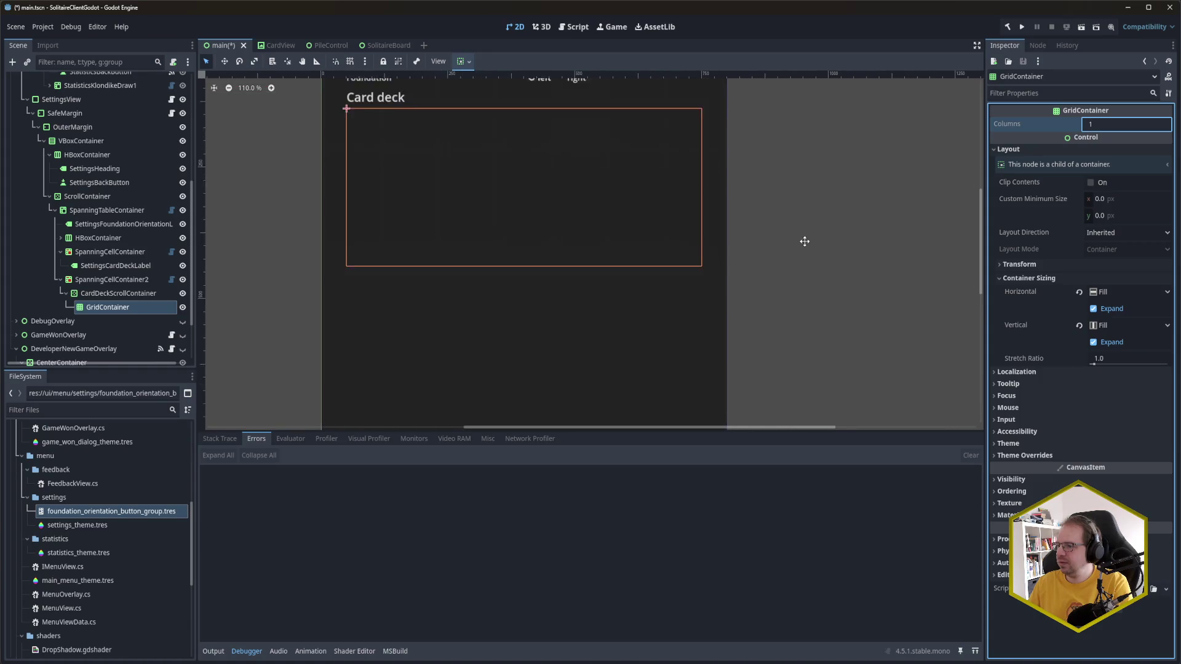
scroll(804, 239, "down", 2)
mouse_move(813, 251)
left_mouse_down()
mouse_move(765, 245)
mouse_move(791, 288)
left_mouse_up()
scroll(767, 265, "up", 2)
scroll(712, 222, "up", 1)
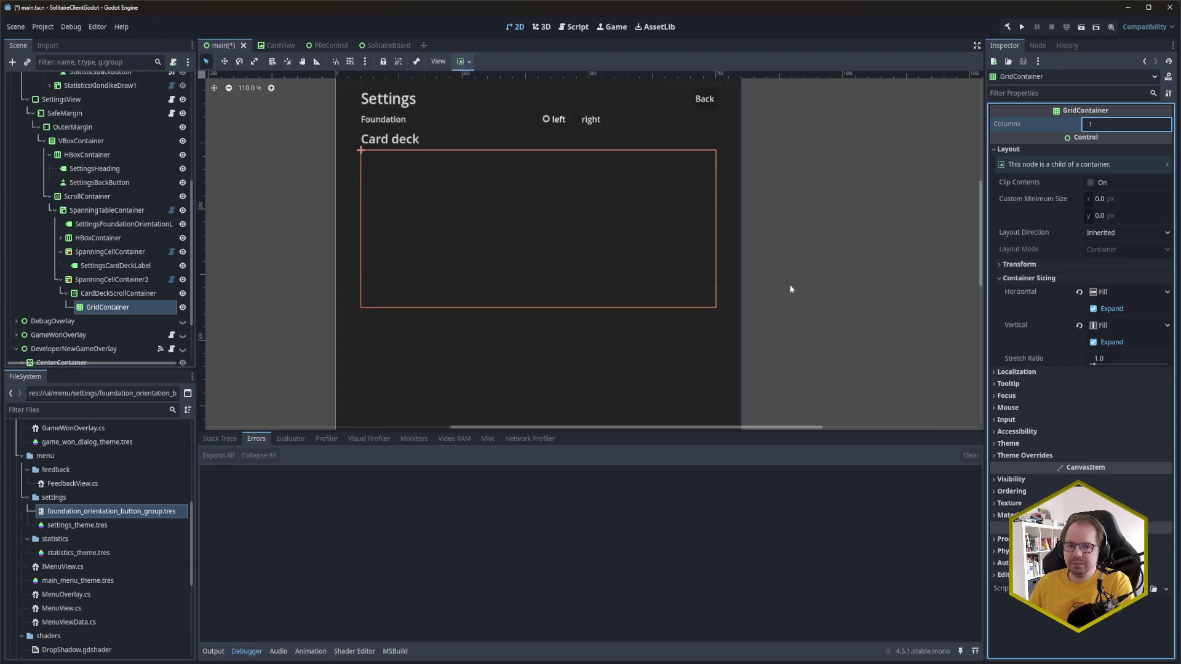
key("alt+space")
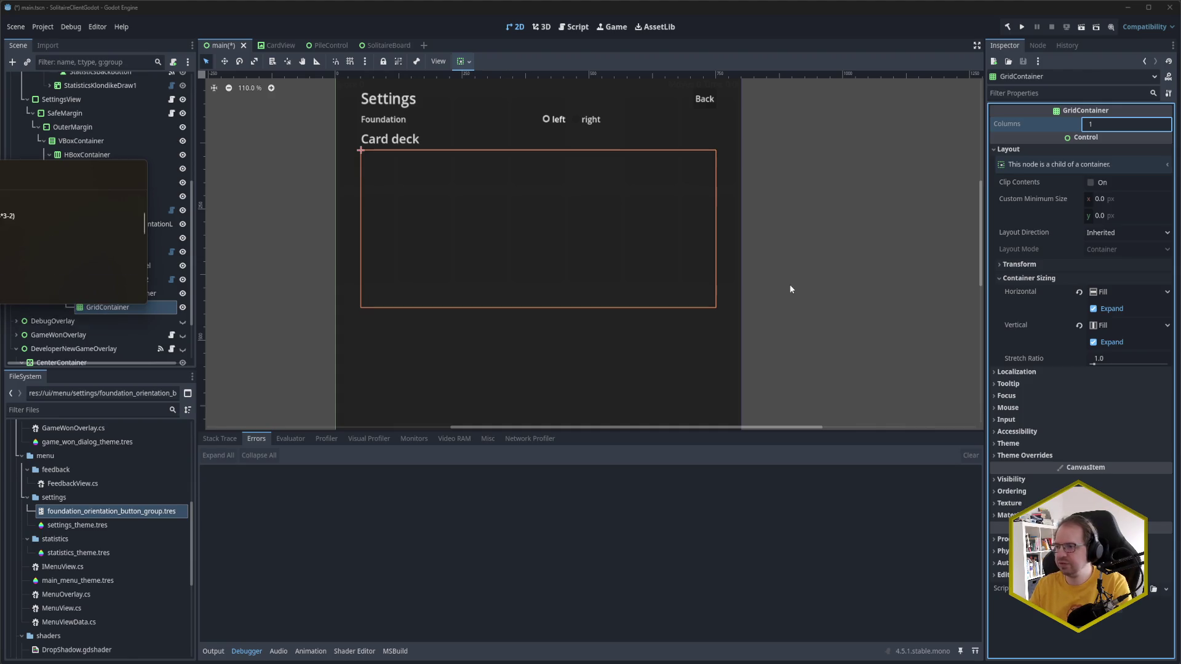
left_click_drag(783, 286, 803, 278)
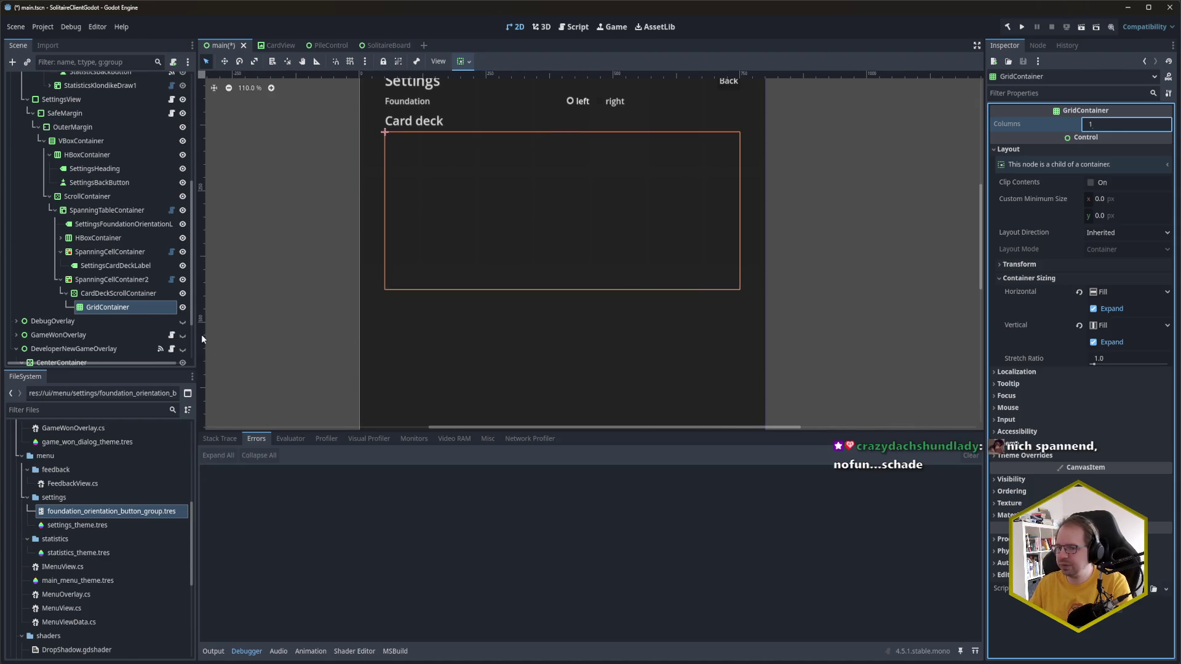
Step: Set the GridContainer's Columns to 7 and save the scene
double_click(1130, 121)
type("7")
key("Return")
key("ctrl+s")
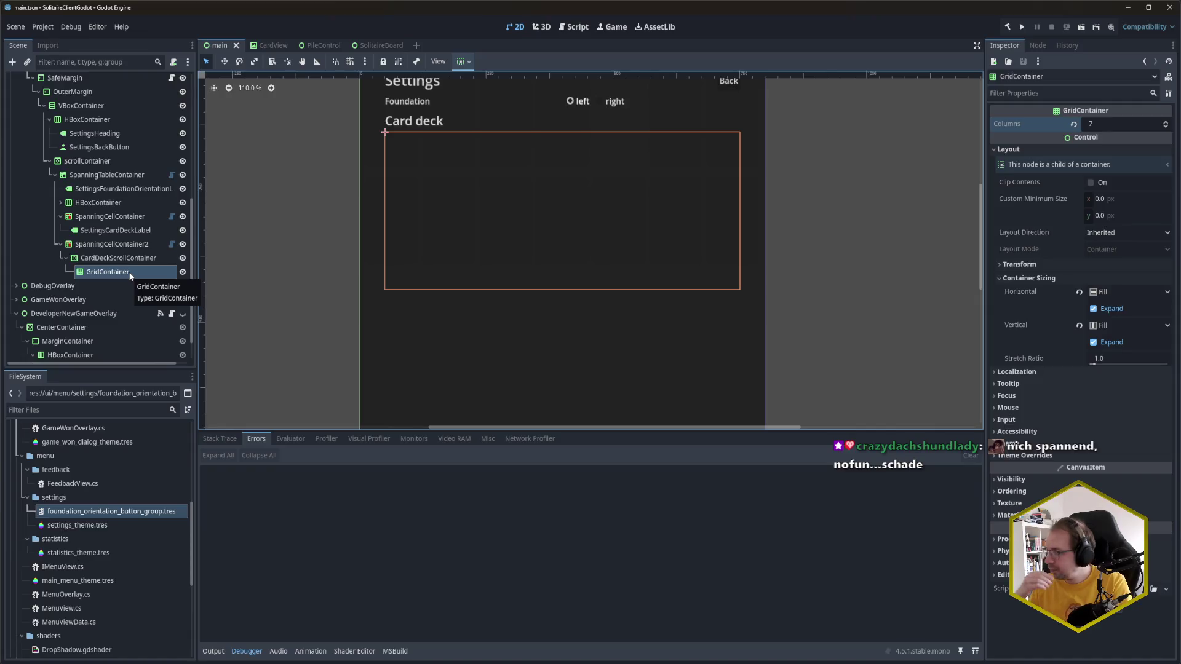
Step: Browse the assets deck folder to locate the card face images
scroll(75, 545, "up", 10)
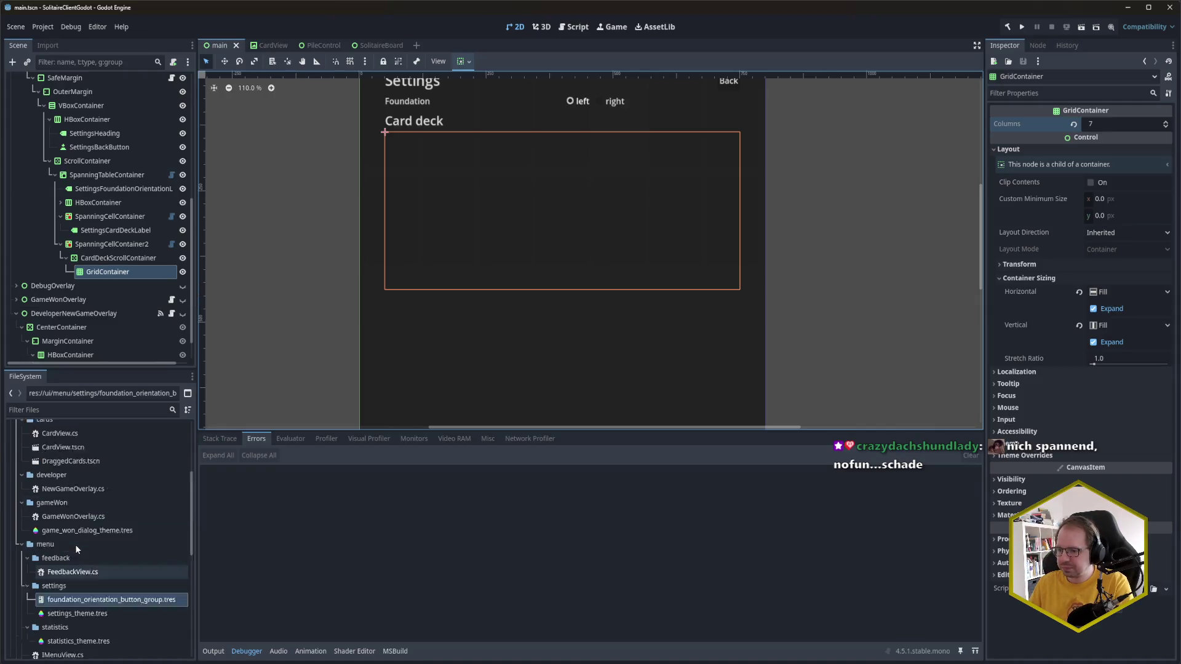
left_click(16, 470)
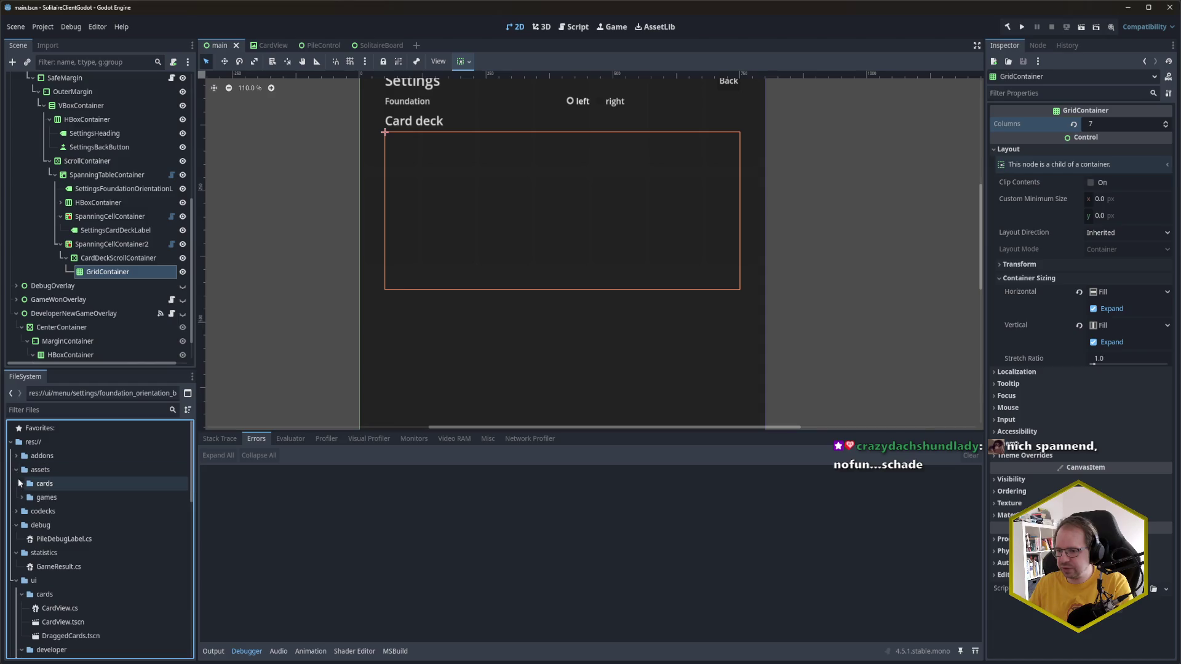
left_click(25, 511)
scroll(119, 501, "down", 10)
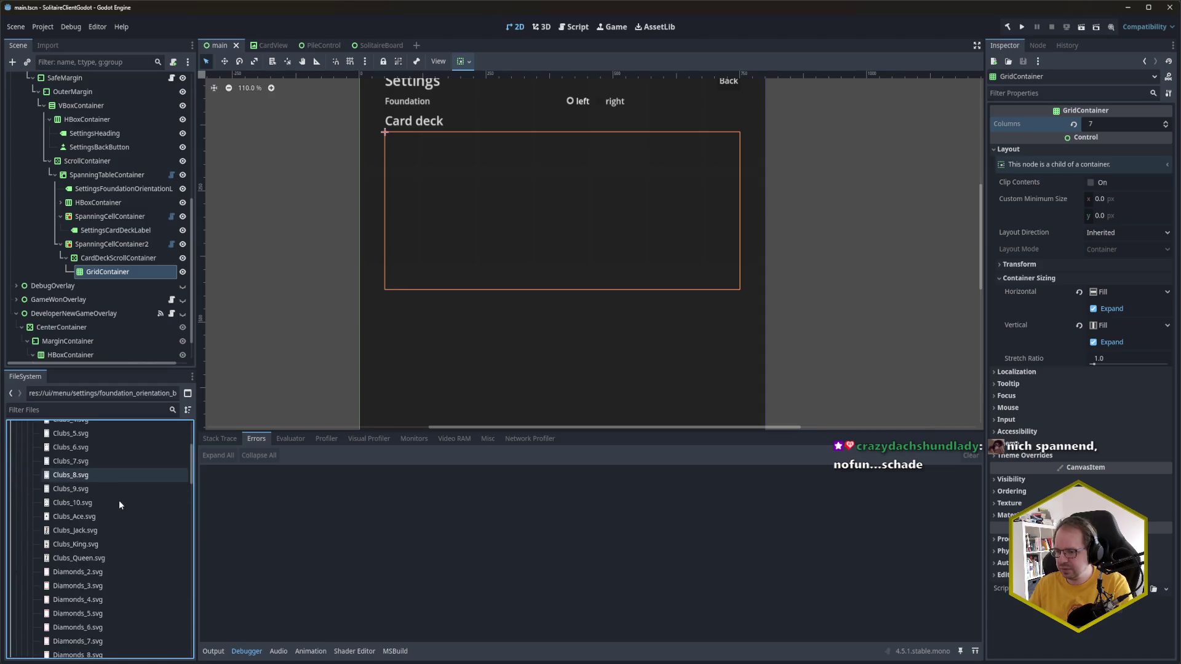
scroll(119, 500, "down", 5)
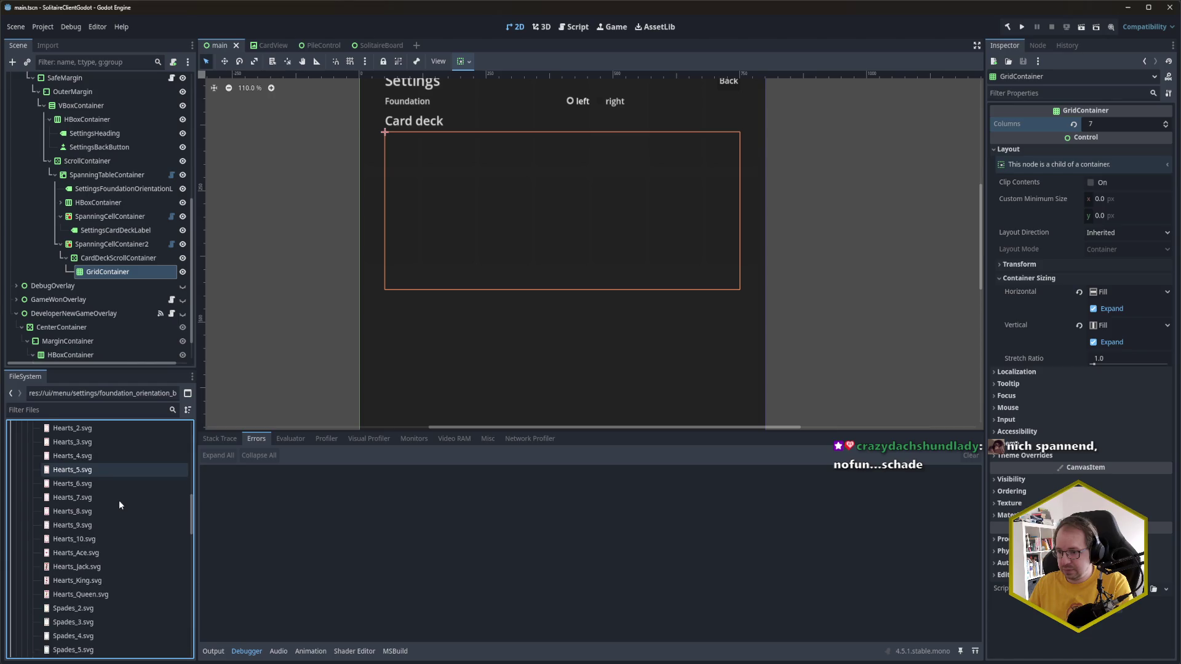
mouse_move(113, 548)
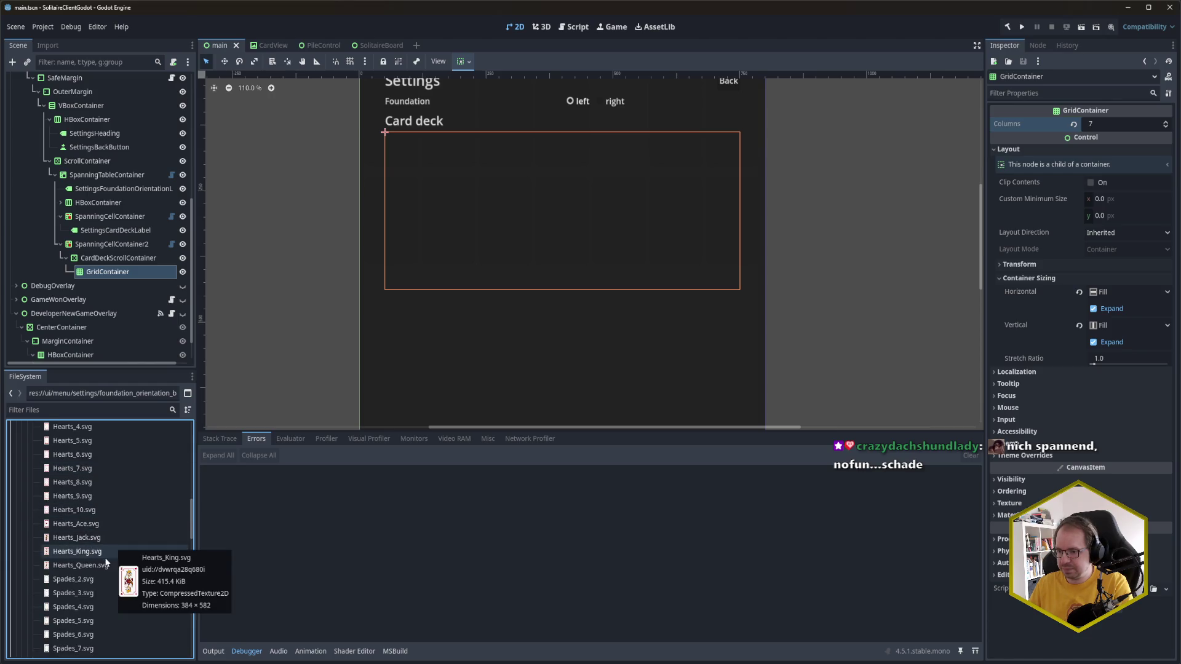
mouse_move(103, 568)
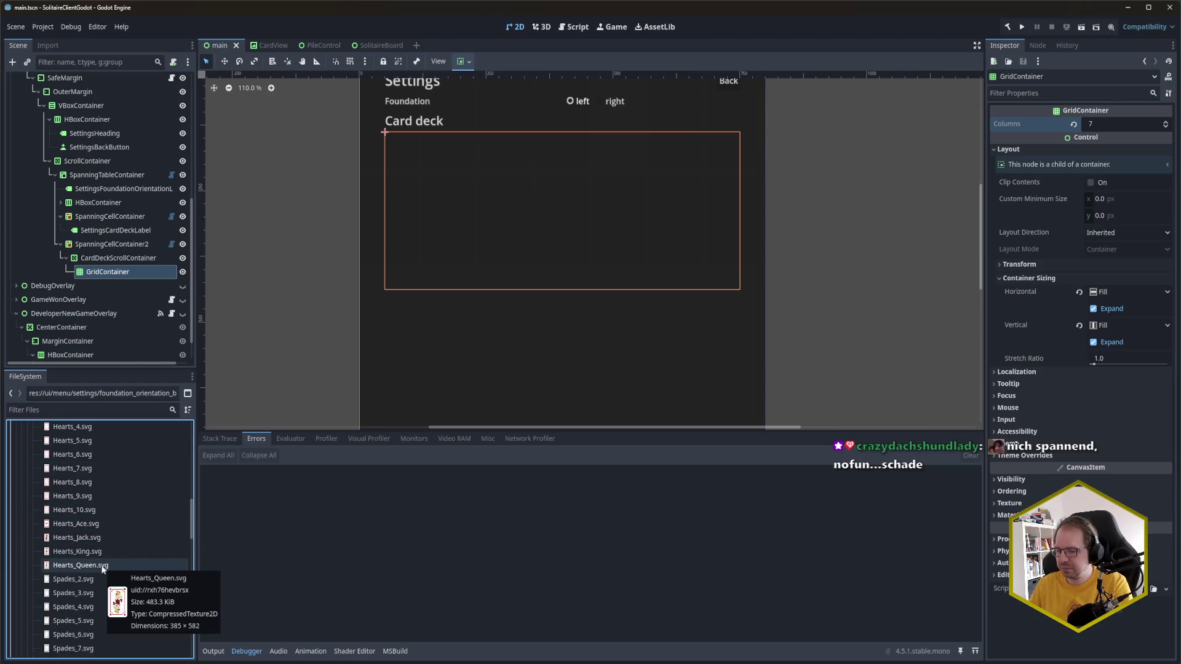
Step: Return to the scene tree's GridContainer and start adding a child node
left_click(134, 275)
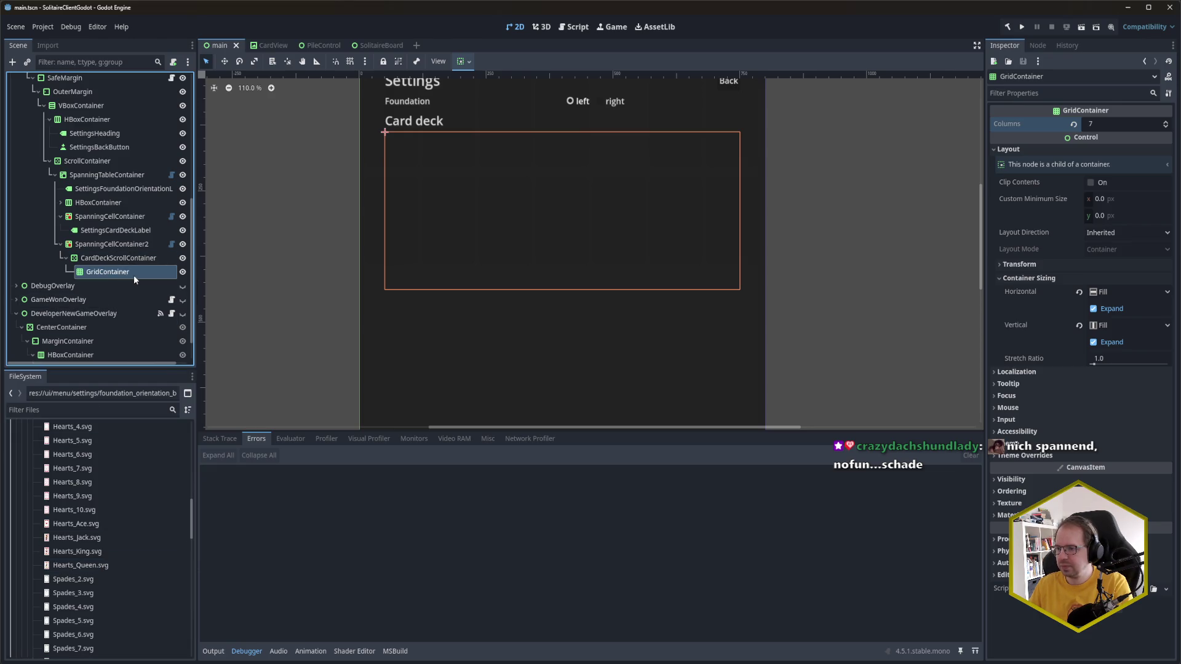
mouse_move(101, 486)
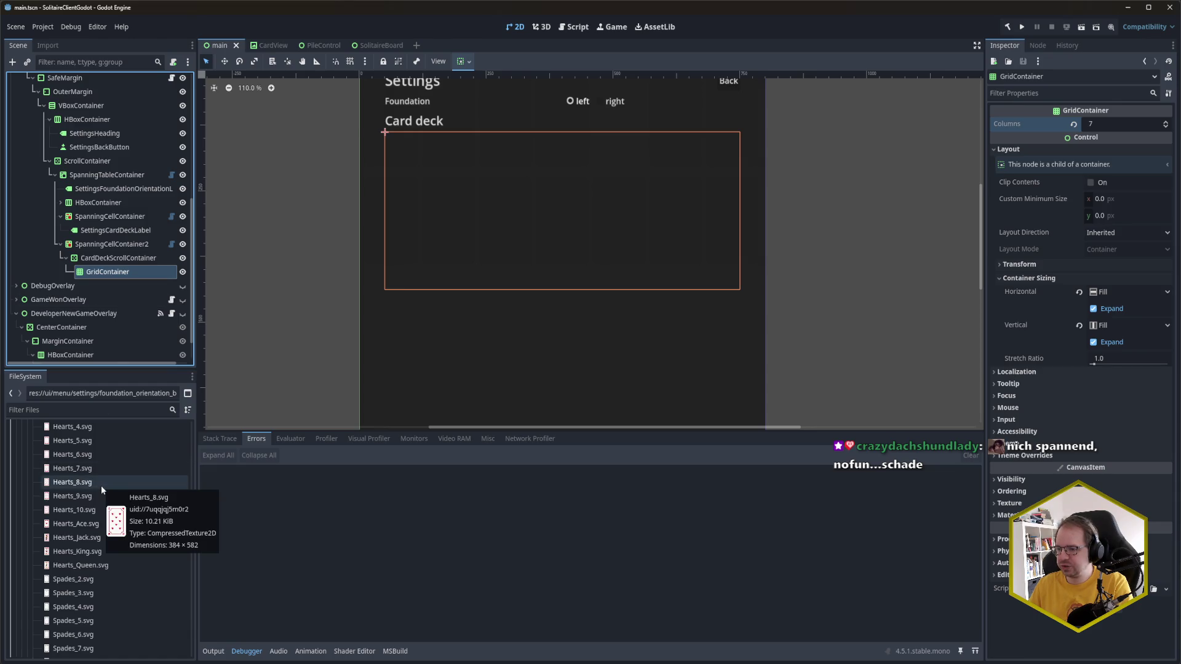
scroll(100, 478, "up", 2)
scroll(100, 479, "down", 2)
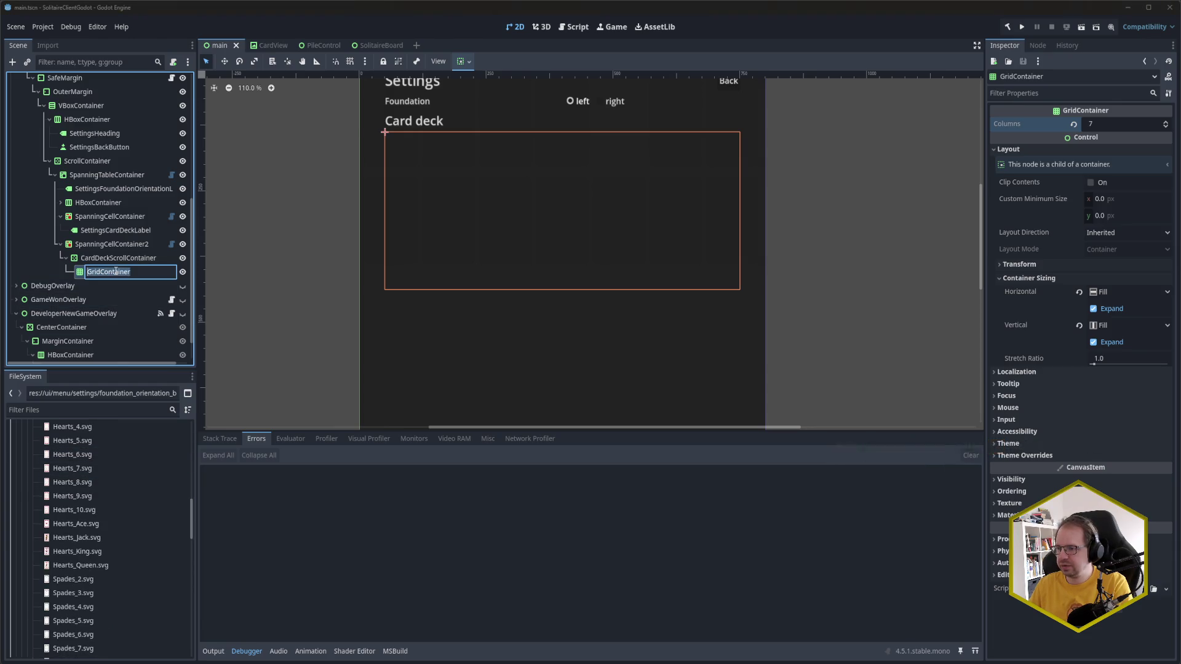
key("ctrl+a")
Step: Abandon a stray CardV search, then add a TextureRect under the GridContainer
type("CardV")
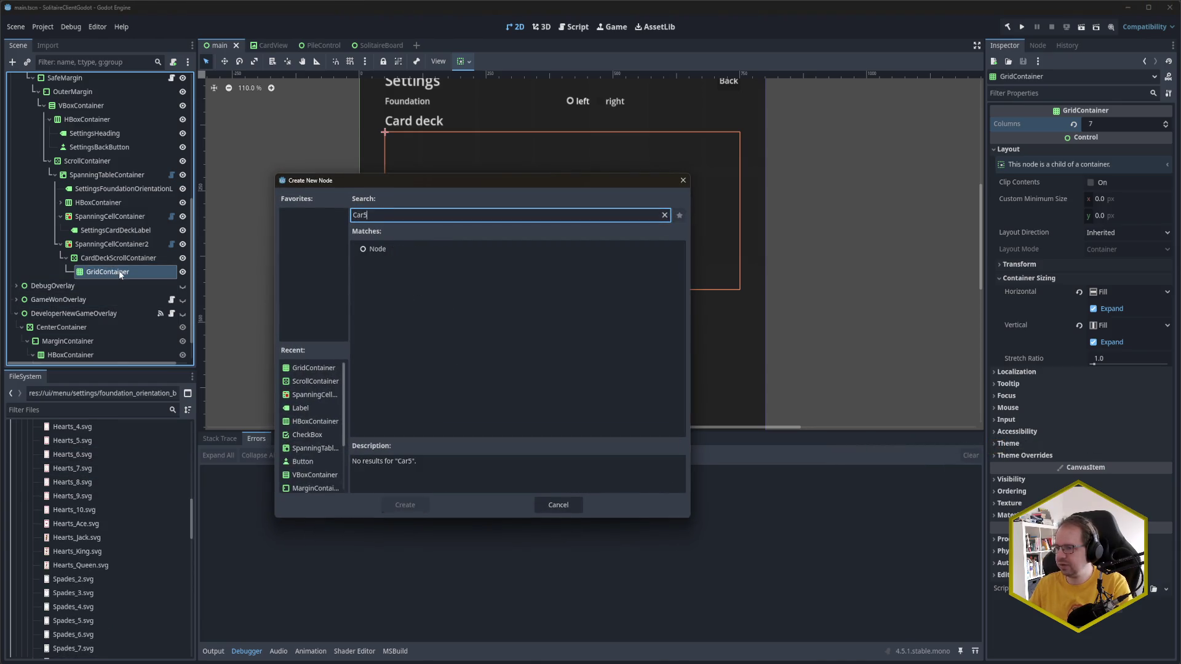
key("BackSpace")
key("BackSpace")
key("BackSpace")
key("Escape")
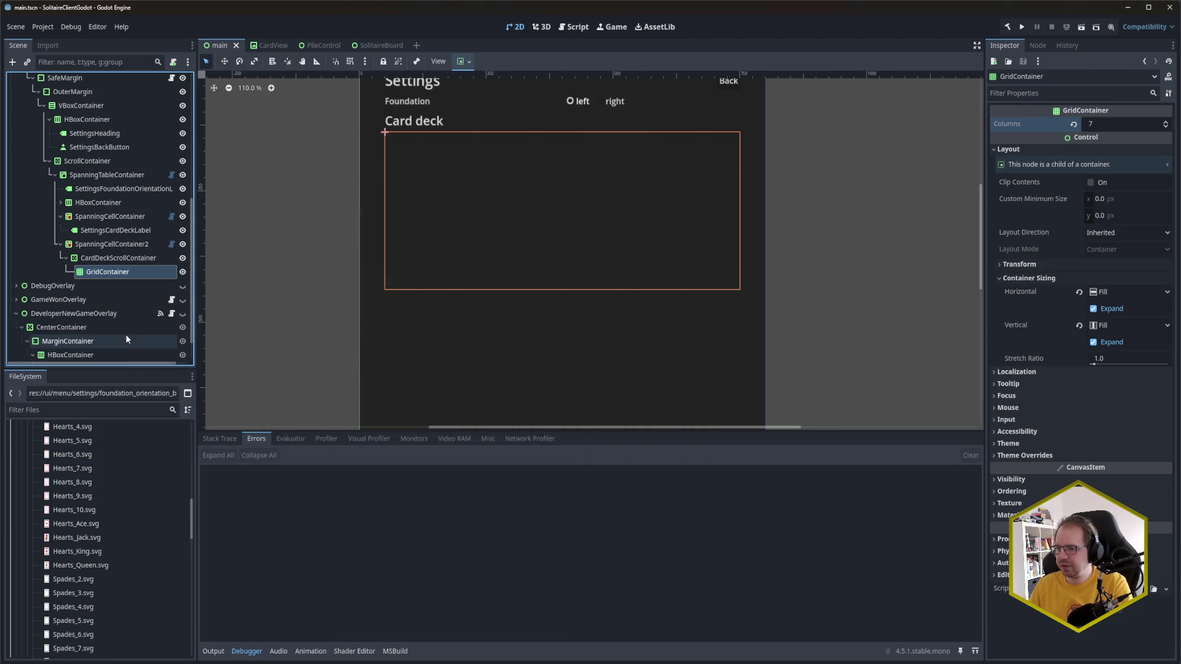
scroll(113, 509, "down", 3)
scroll(115, 514, "up", 5)
key("ctrl+a")
type("Tex2")
key("BackSpace")
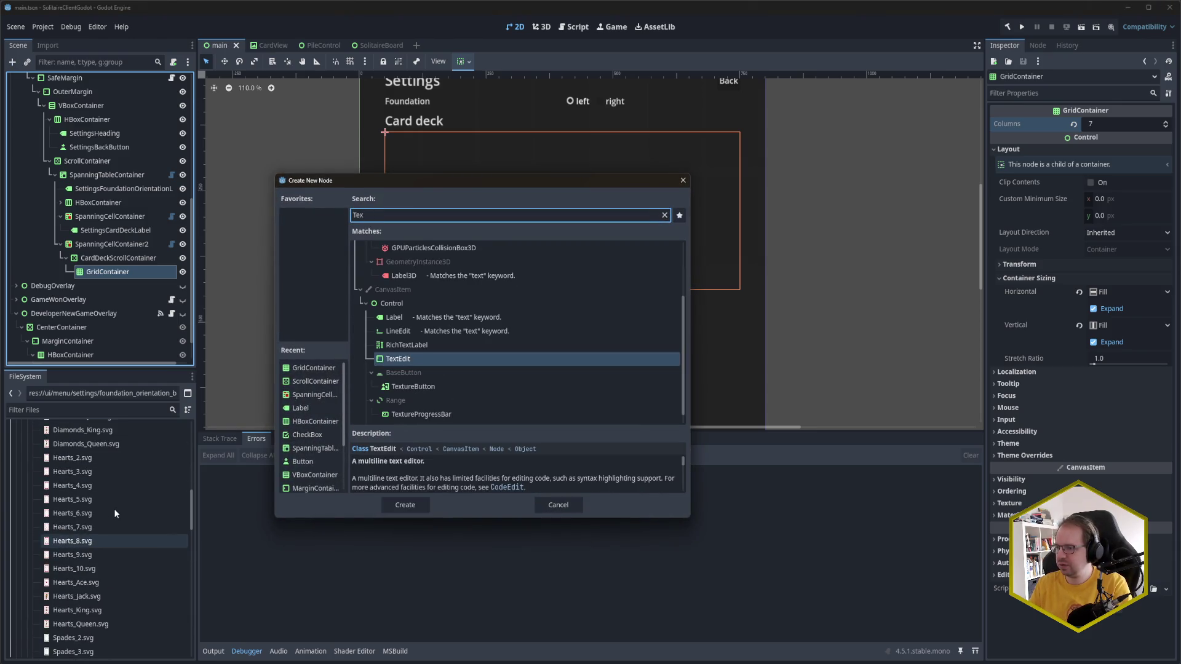
type("ture")
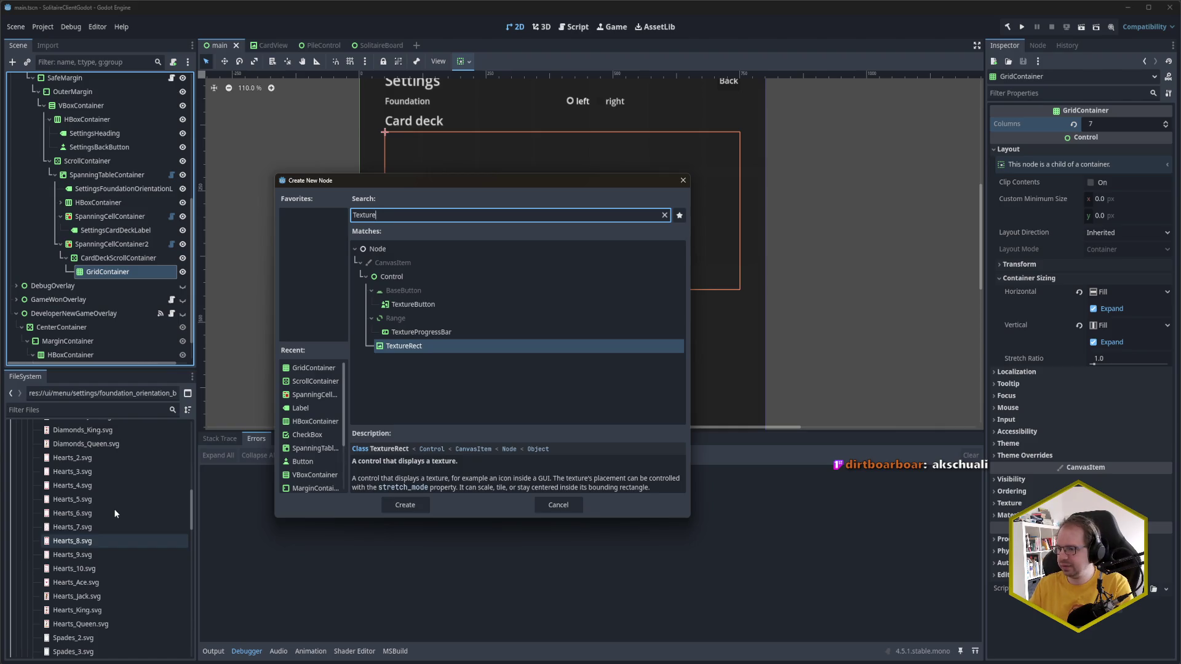
key("Return")
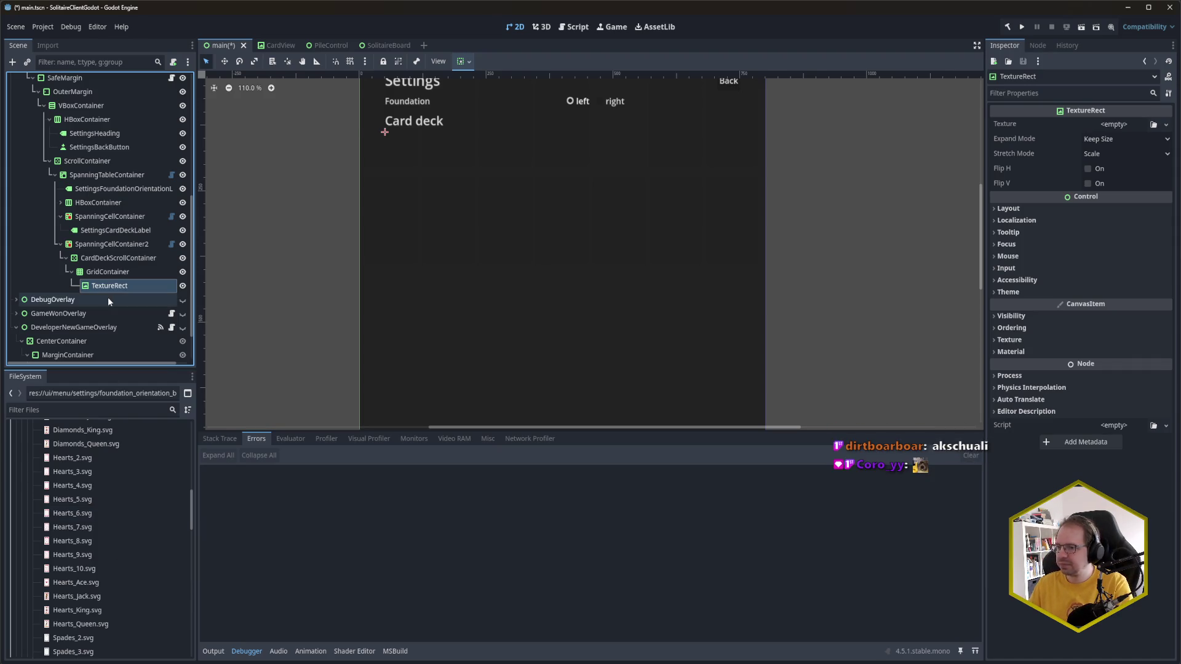
Step: Attach the CardView.cs script to the TextureRect and save
scroll(132, 486, "down", 10)
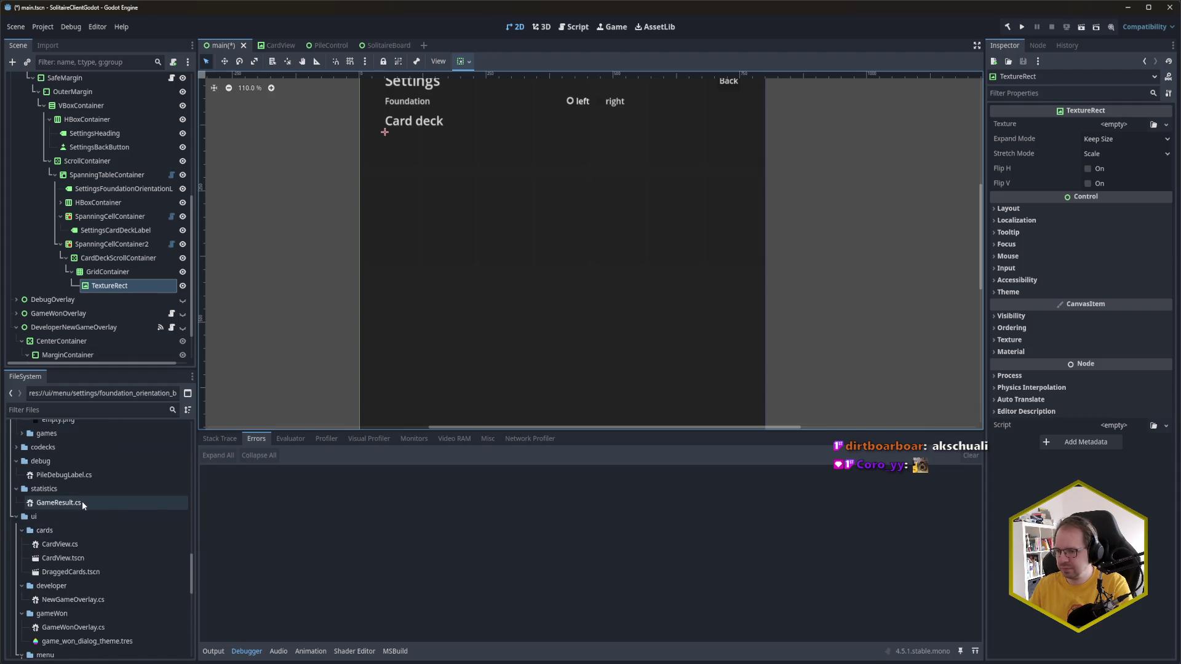
scroll(81, 522, "down", 2)
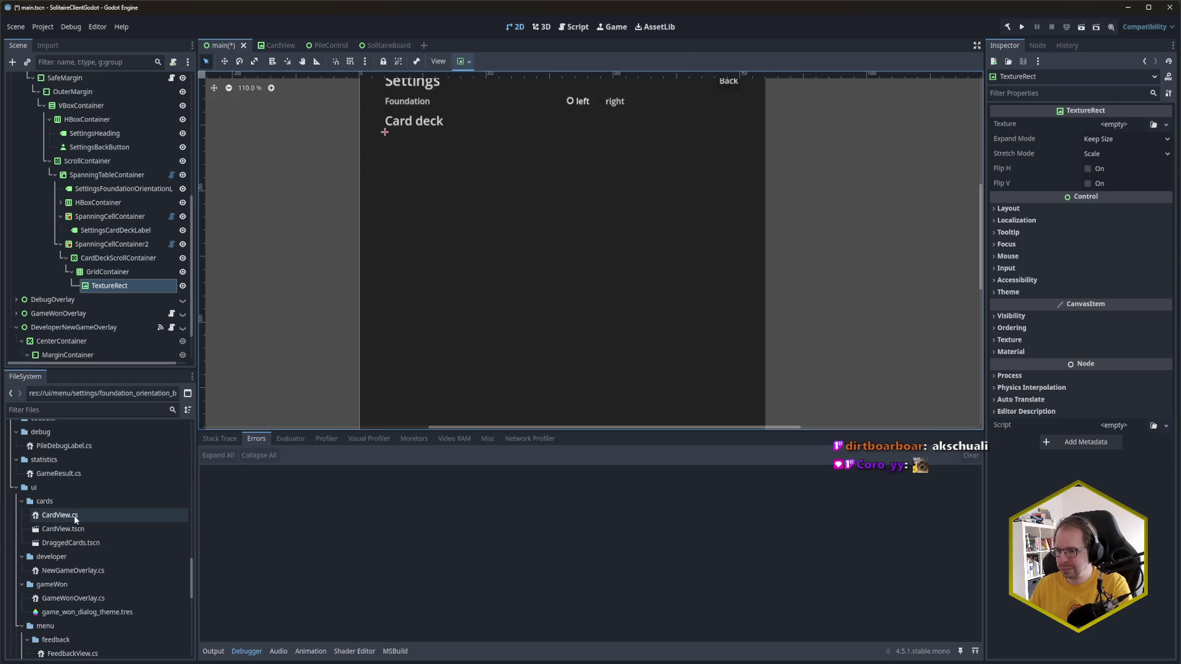
mouse_move(74, 516)
left_mouse_down()
mouse_move(966, 509)
mouse_move(1129, 438)
mouse_move(1123, 426)
left_mouse_up()
key("ctrl+s")
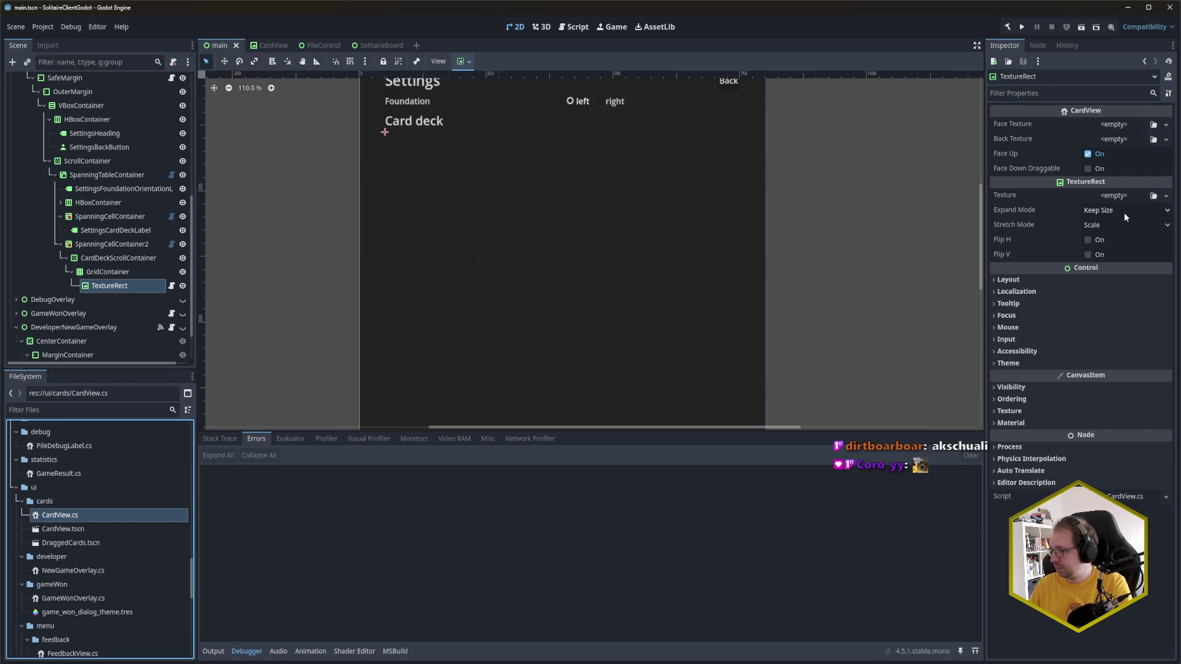
Step: Set the TextureRect's Custom Minimum Size width to 100 and save
left_click(1044, 279)
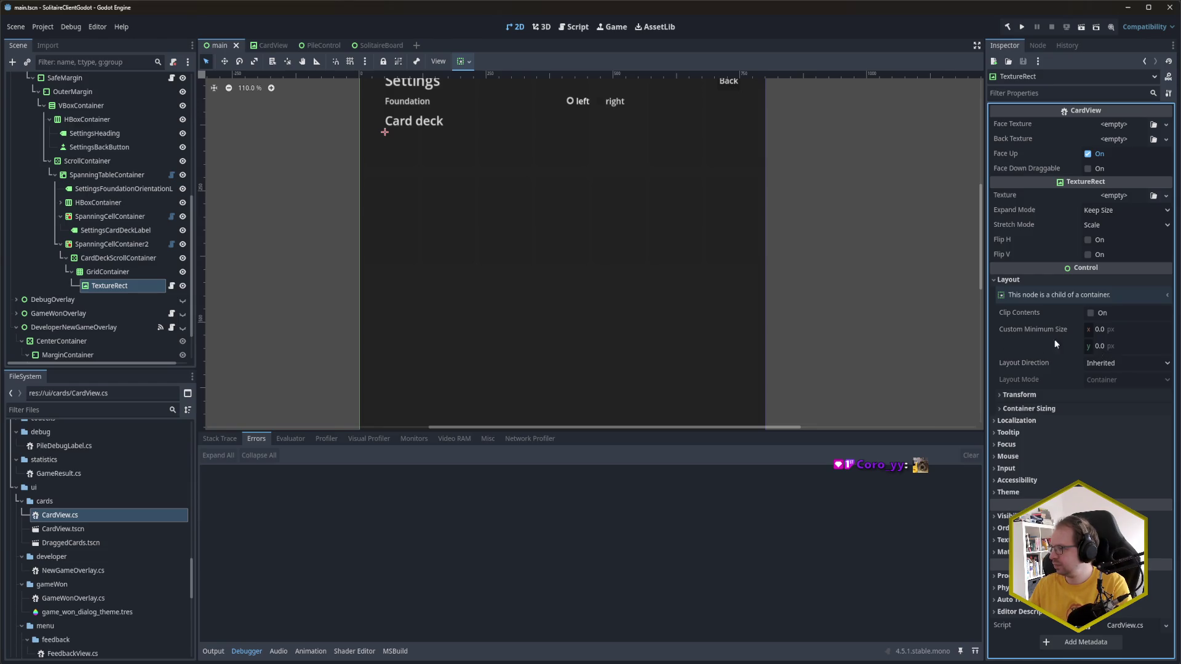
left_click(1099, 329)
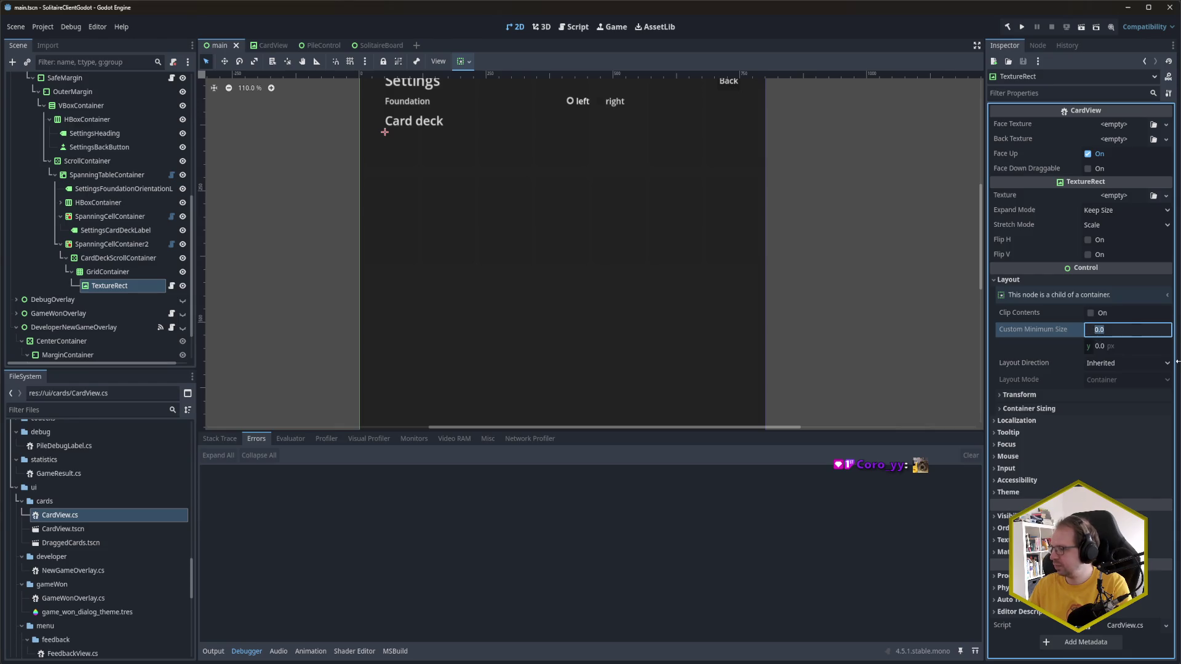
type("100")
key("Return")
key("ctrl+s")
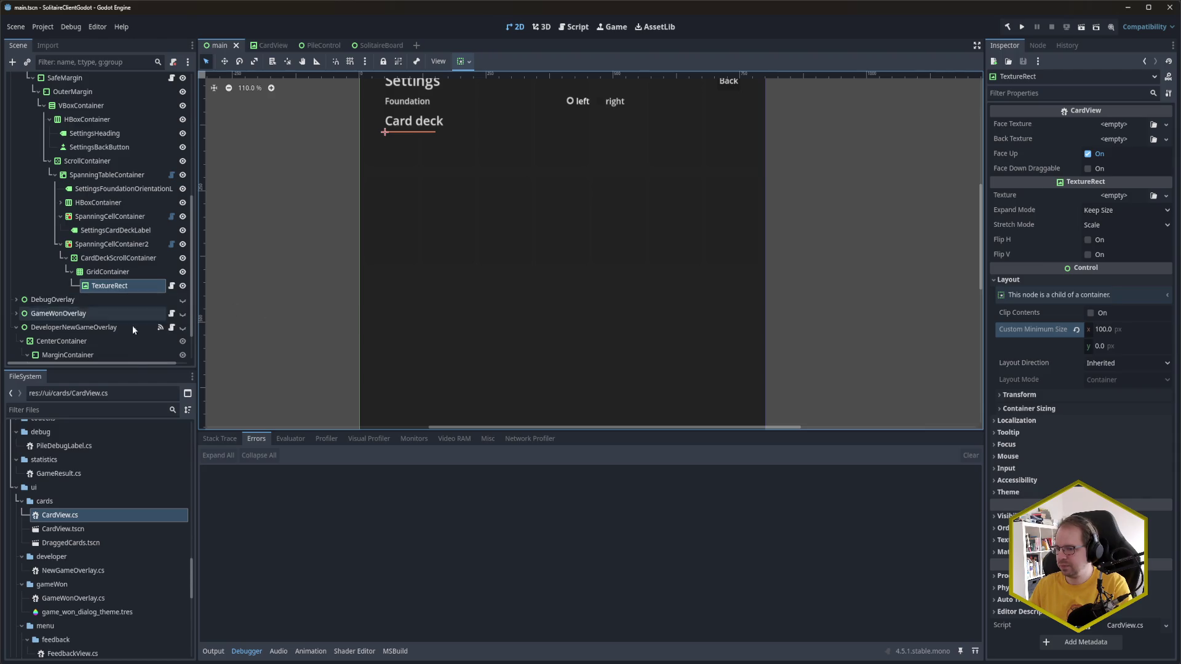
Step: Assign Hearts_Queen.svg as the card's Face Texture and save the scene
scroll(131, 540, "up", 5)
scroll(129, 533, "up", 4)
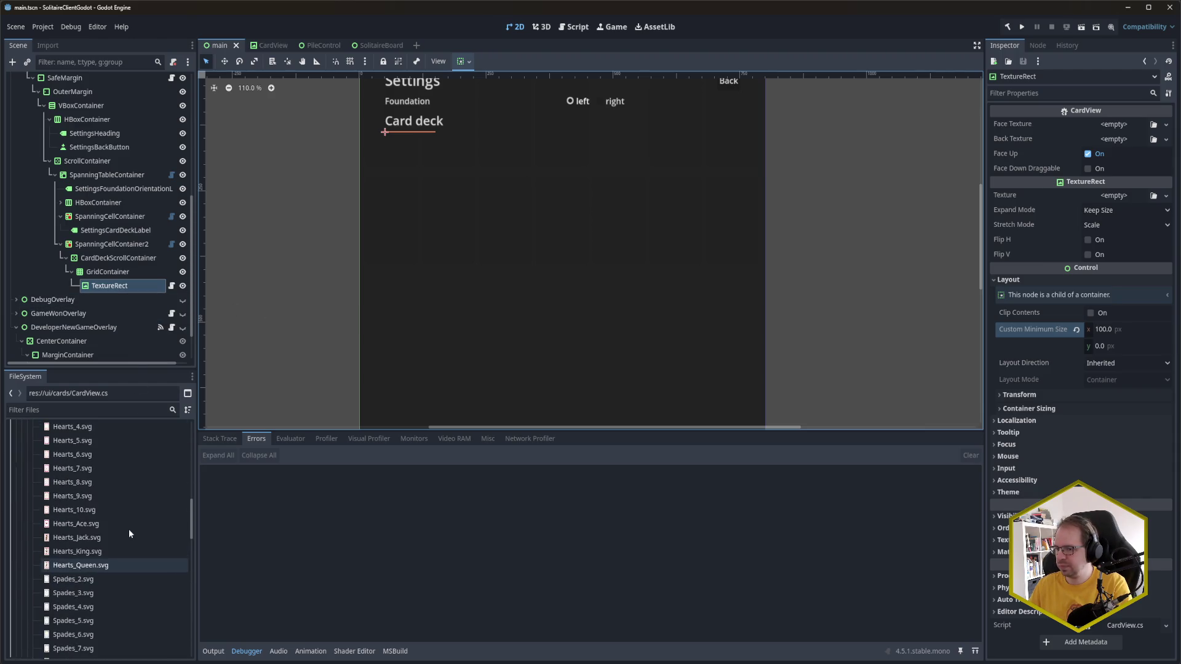
mouse_move(103, 569)
left_mouse_down()
mouse_move(203, 560)
mouse_move(1152, 124)
mouse_move(1126, 126)
left_mouse_up()
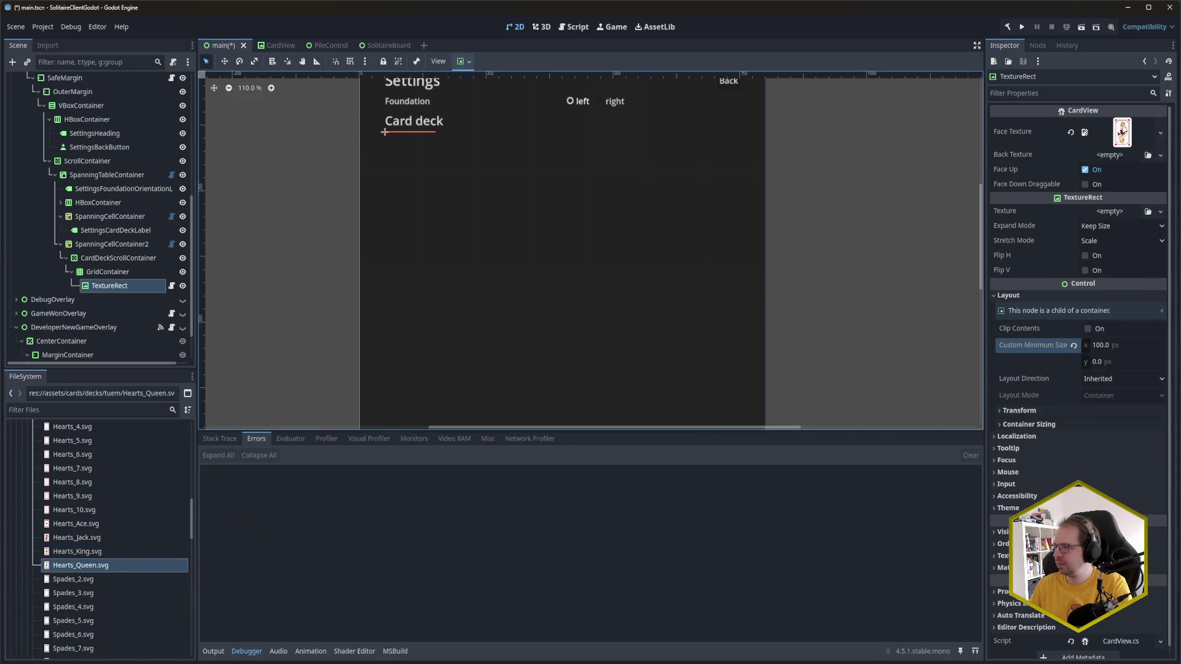
key("ctrl+s")
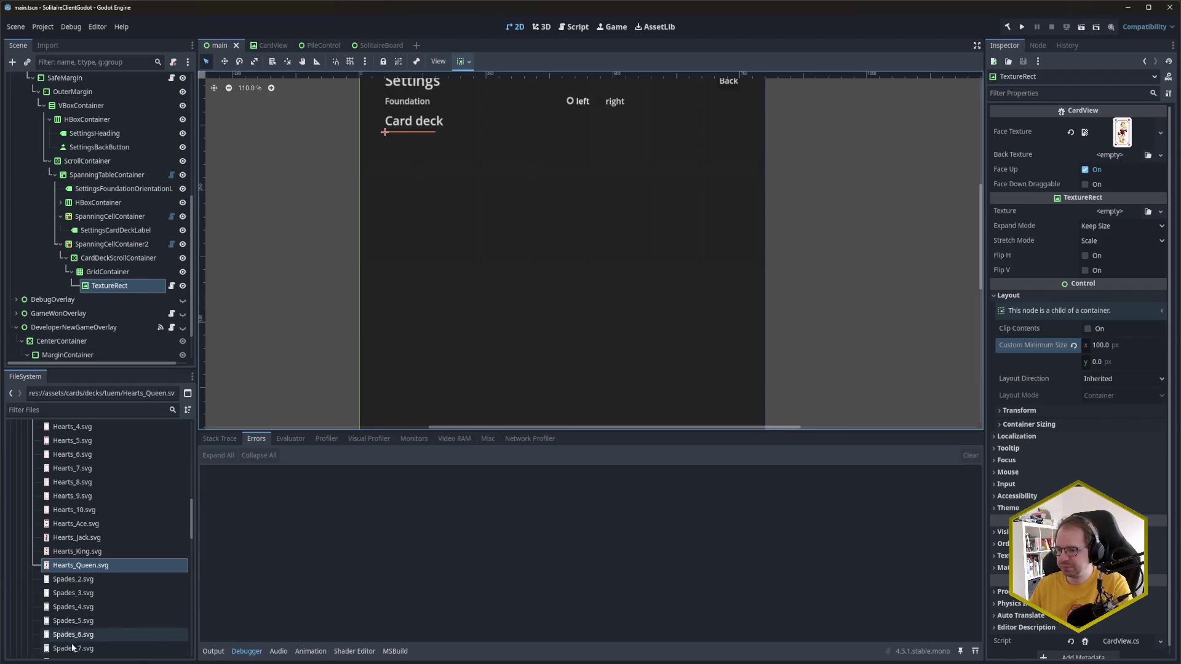
mouse_move(64, 663)
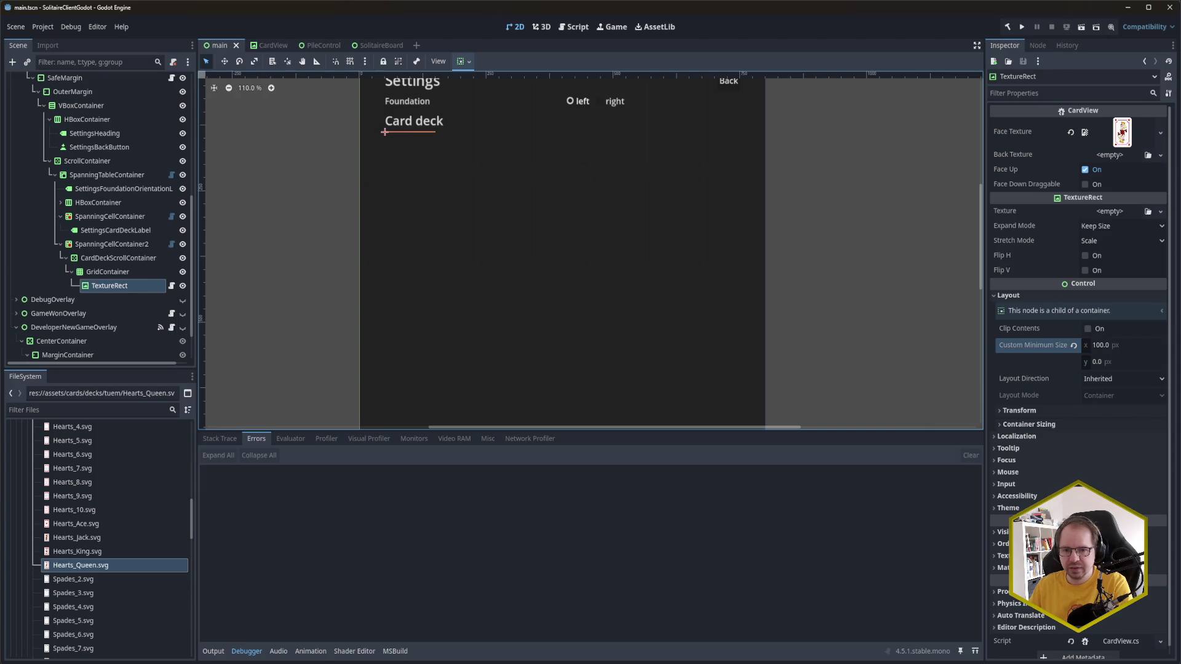
mouse_move(49, 637)
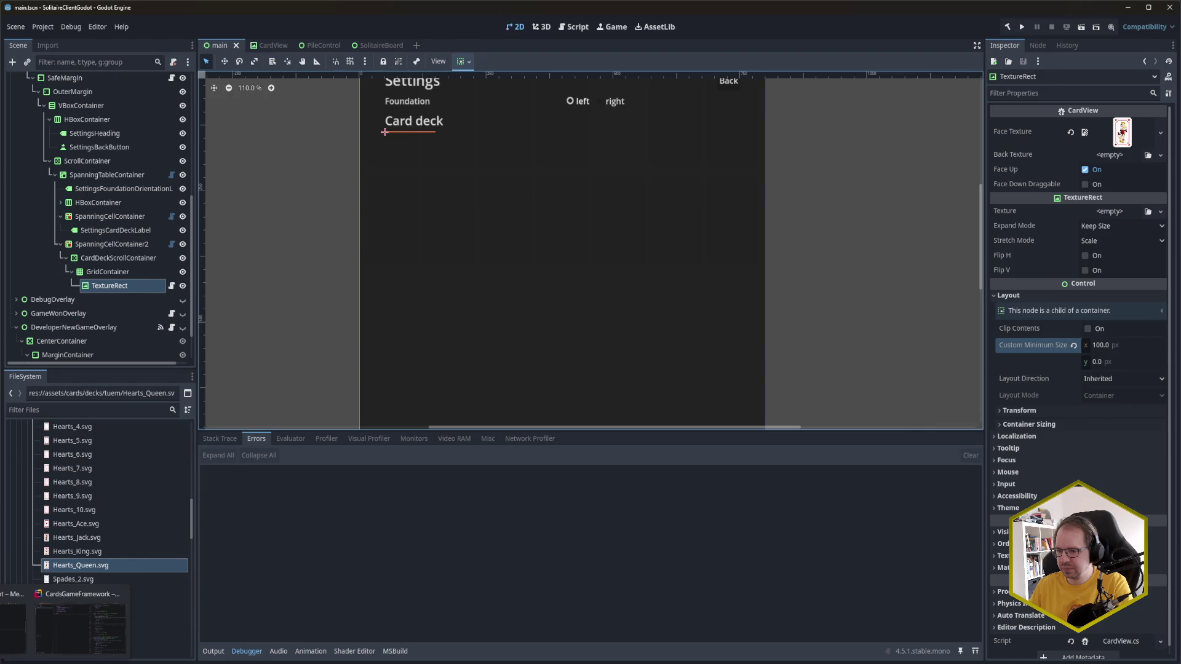
left_click(13, 628)
Step: In Rider, search the classes and open SolitaireBoardLayout.cs
left_click(301, 319)
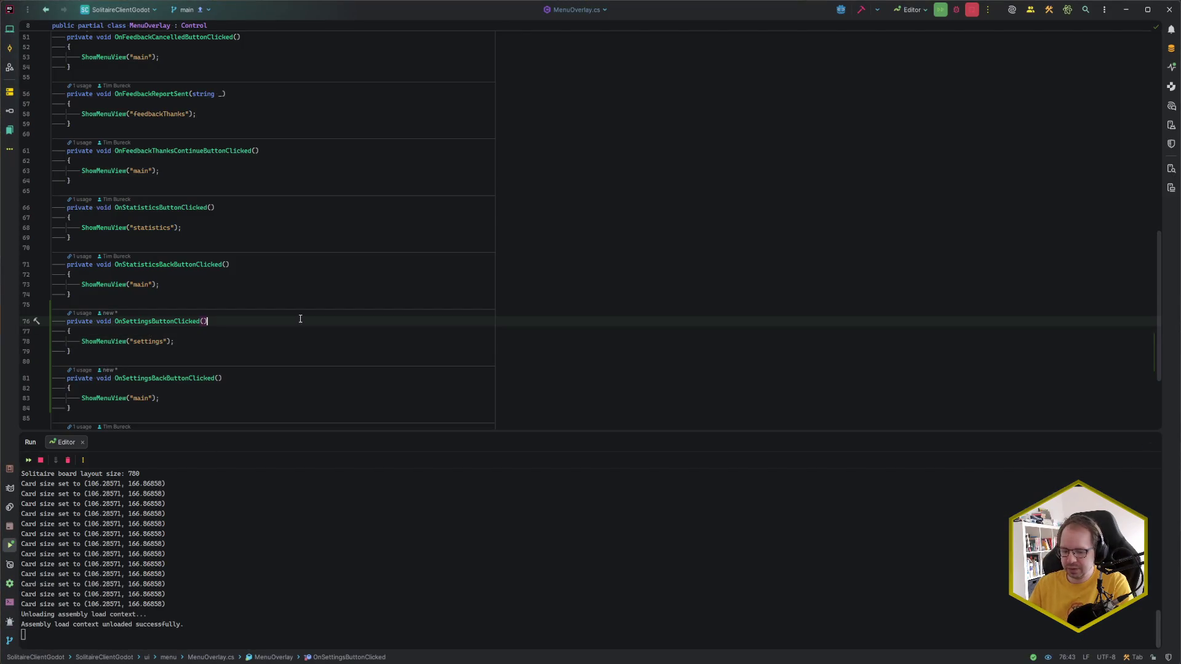
key("ctrl+n")
type("MenuOver")
key("BackSpace")
key("BackSpace")
key("BackSpace")
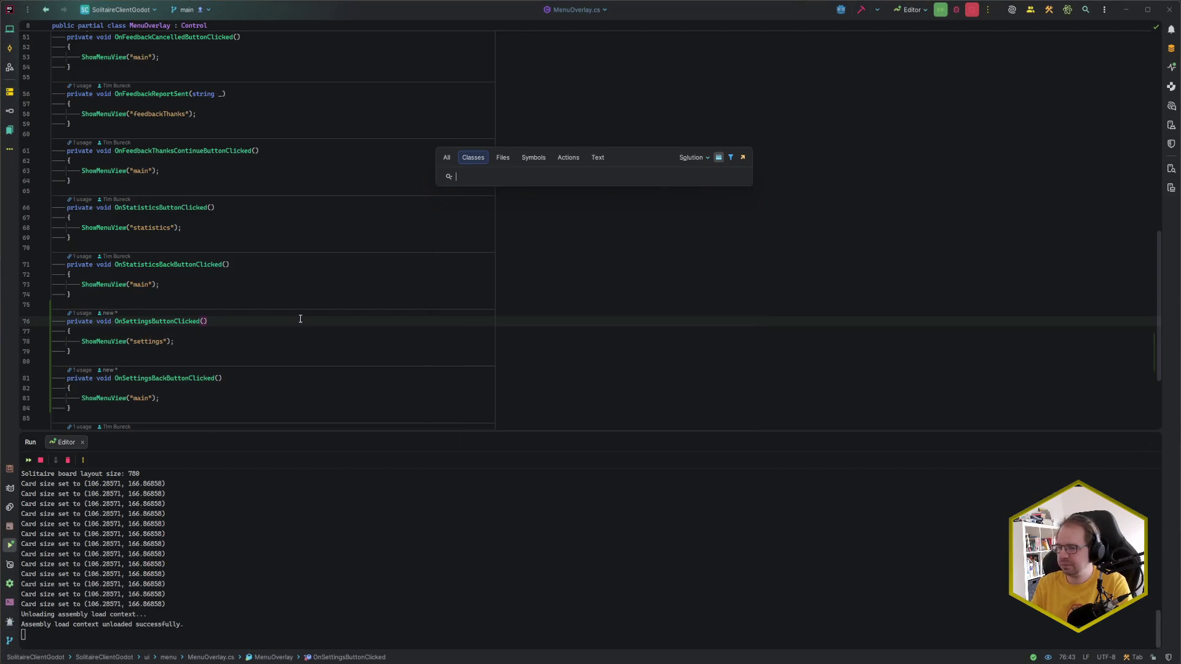
type("Settings")
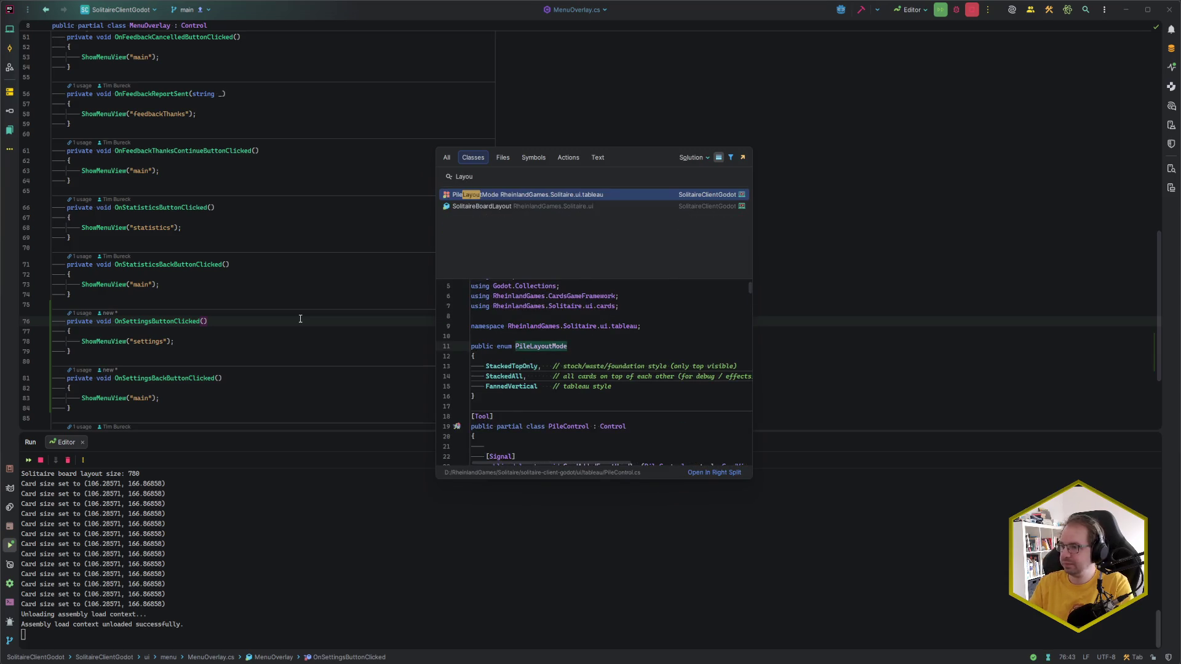
key("Return")
key("ctrl+End")
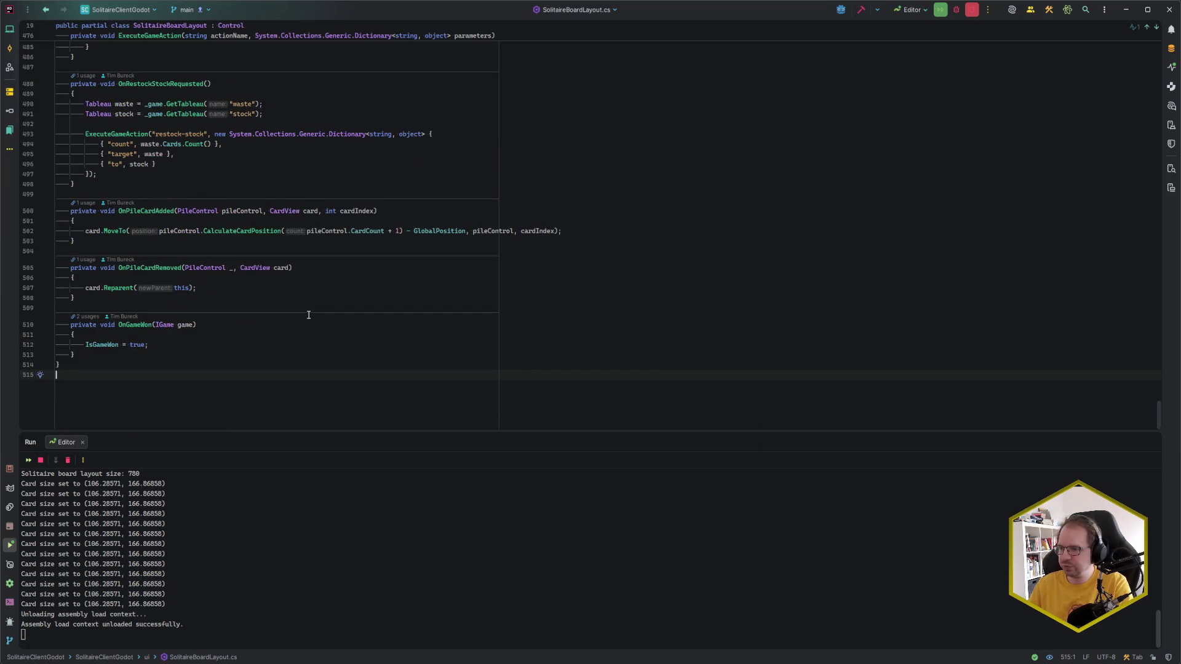
Step: Jump to the UpdateLayout() method via the file's method list
scroll(276, 360, "up", 15)
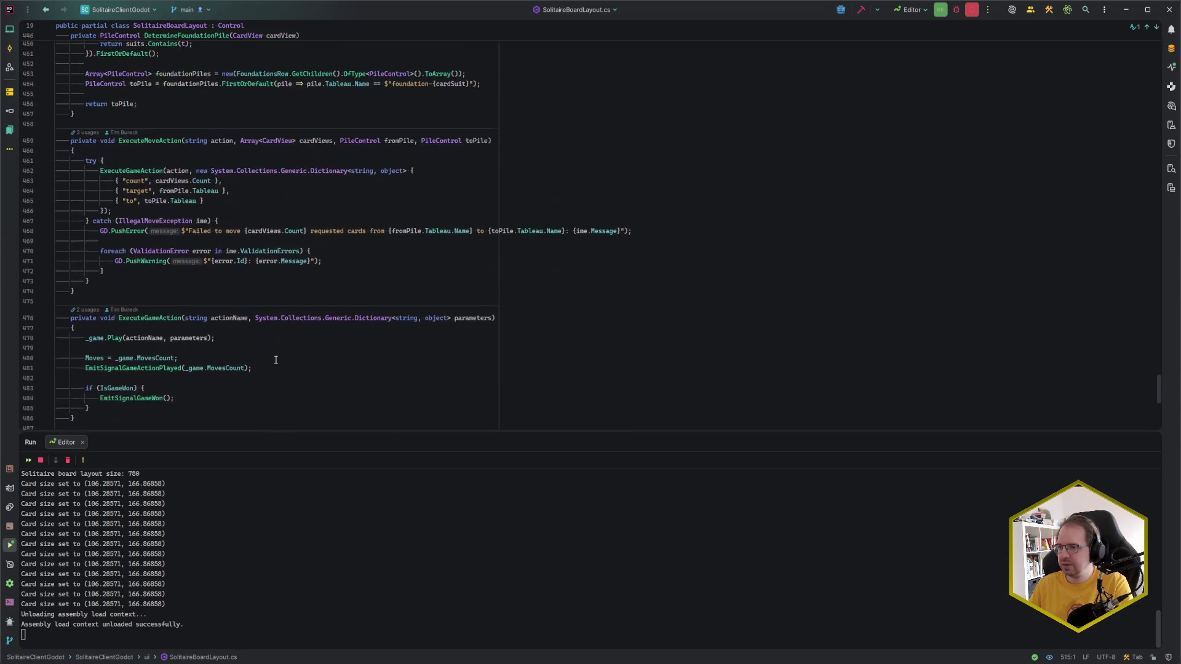
scroll(276, 360, "up", 10)
key("ctrl+F12")
type("UpdaLay")
key("Return")
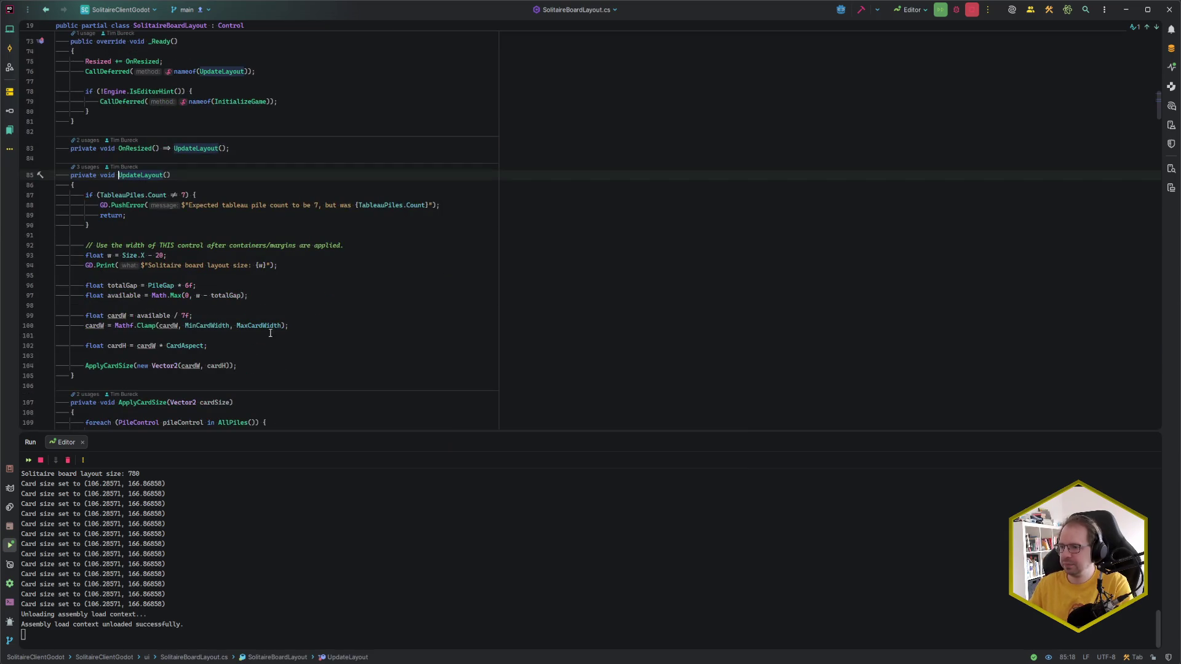
Step: Review the available-width, card width and cardH lines and cardH's use in ApplyCardSize
left_click(273, 305)
left_click(267, 293)
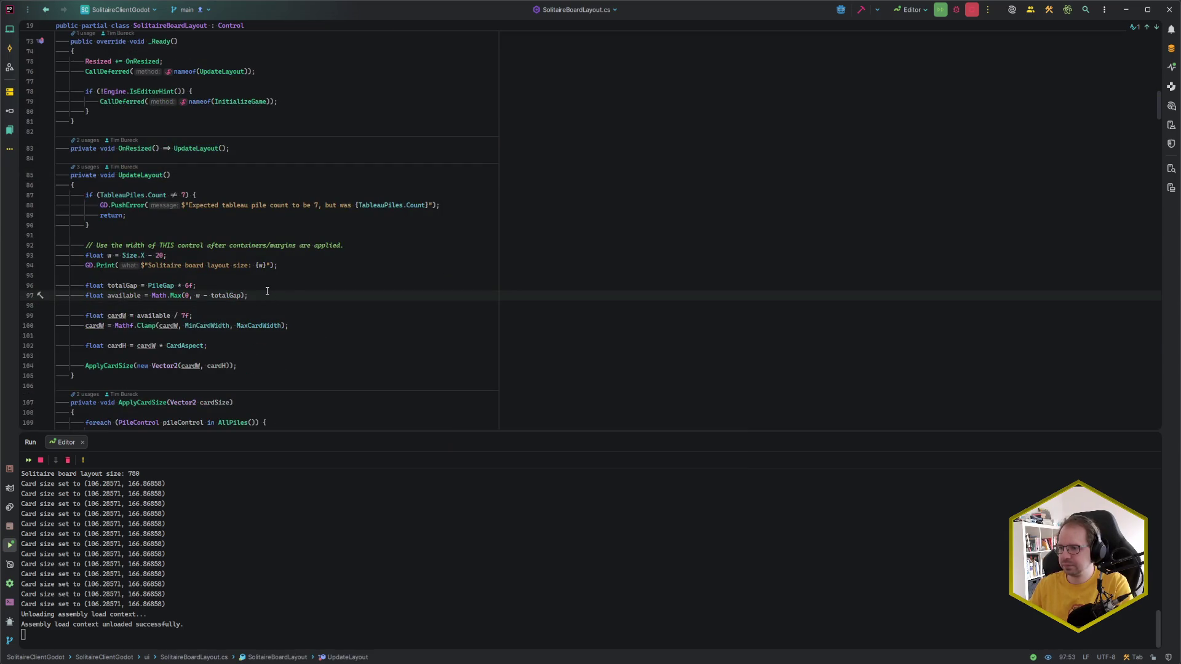
left_click(265, 287)
left_click(263, 294)
left_click(204, 315)
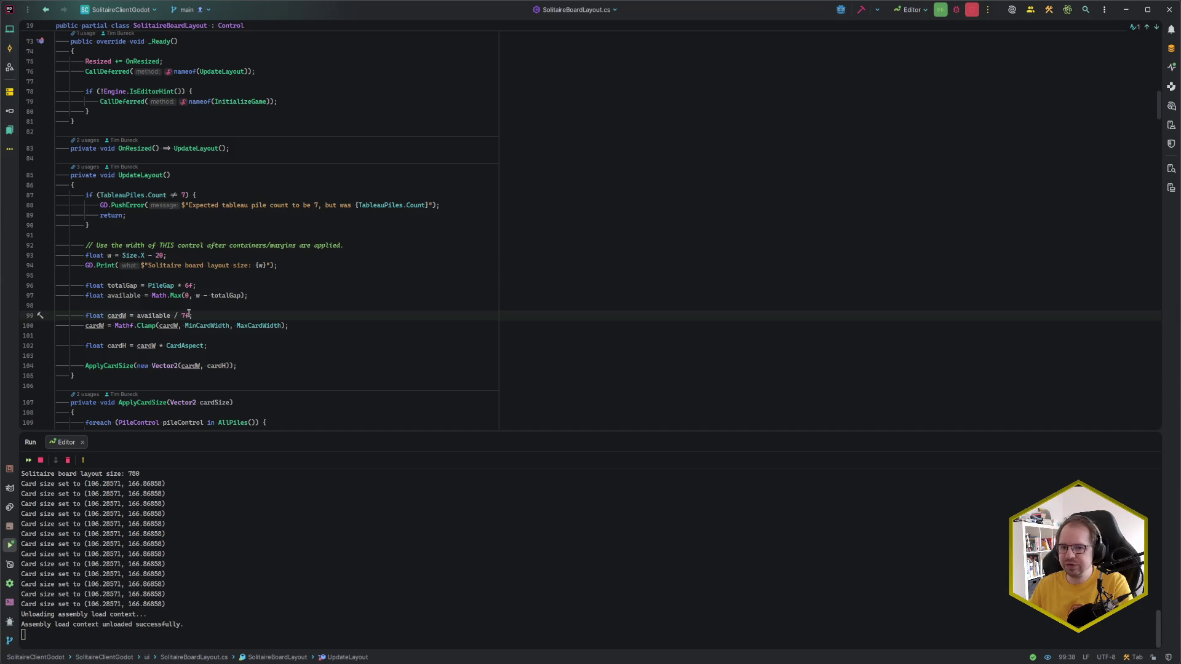
left_click(214, 306)
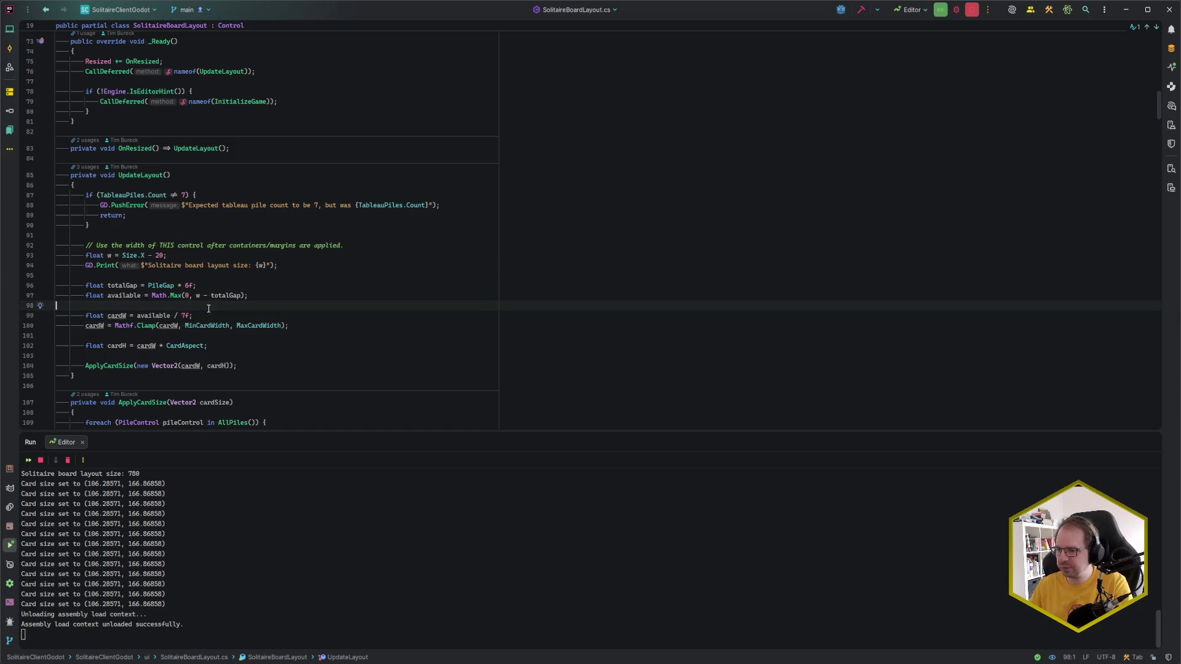
left_click(207, 313)
left_click(119, 367)
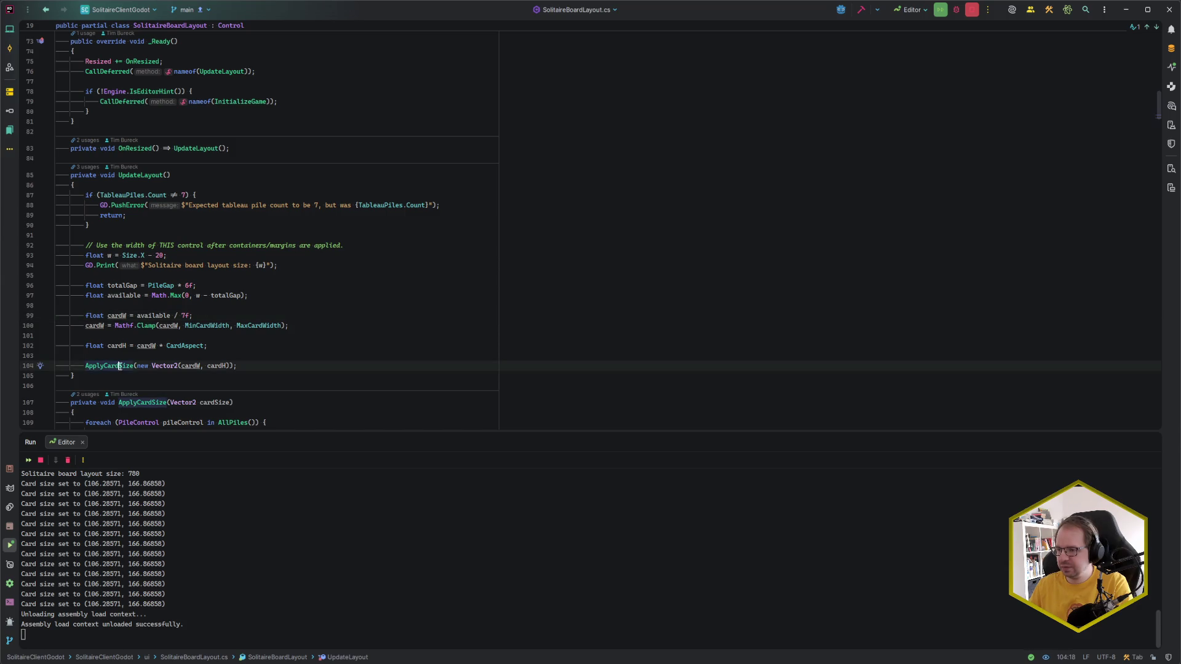
left_click(222, 366)
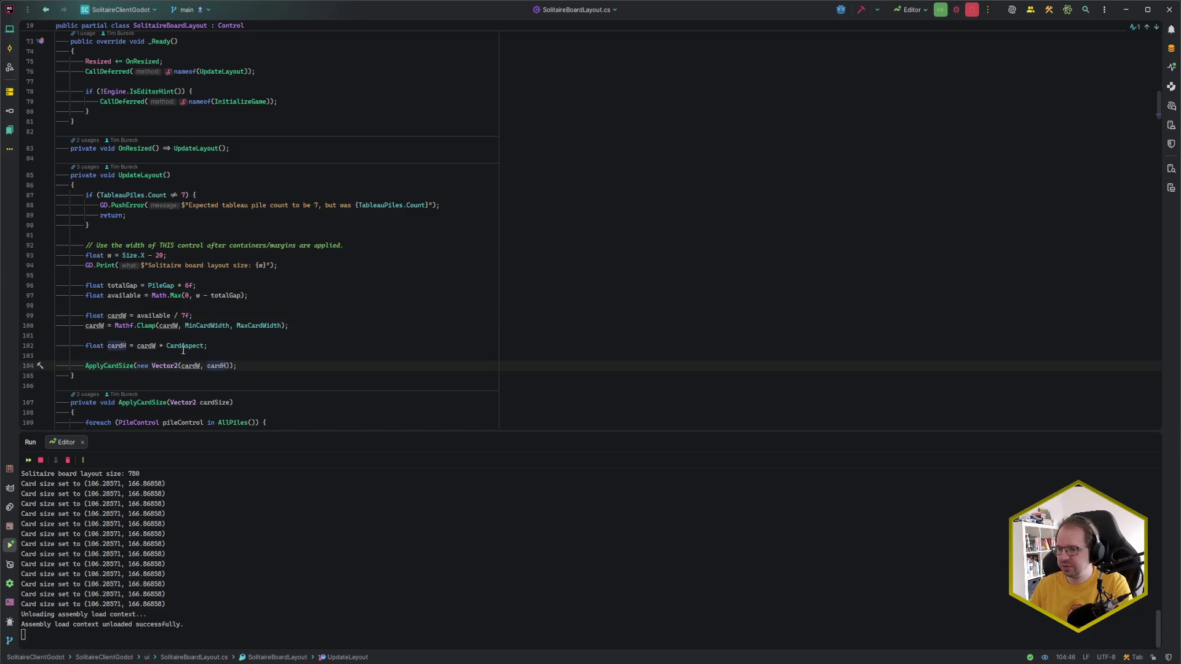
left_click(267, 348)
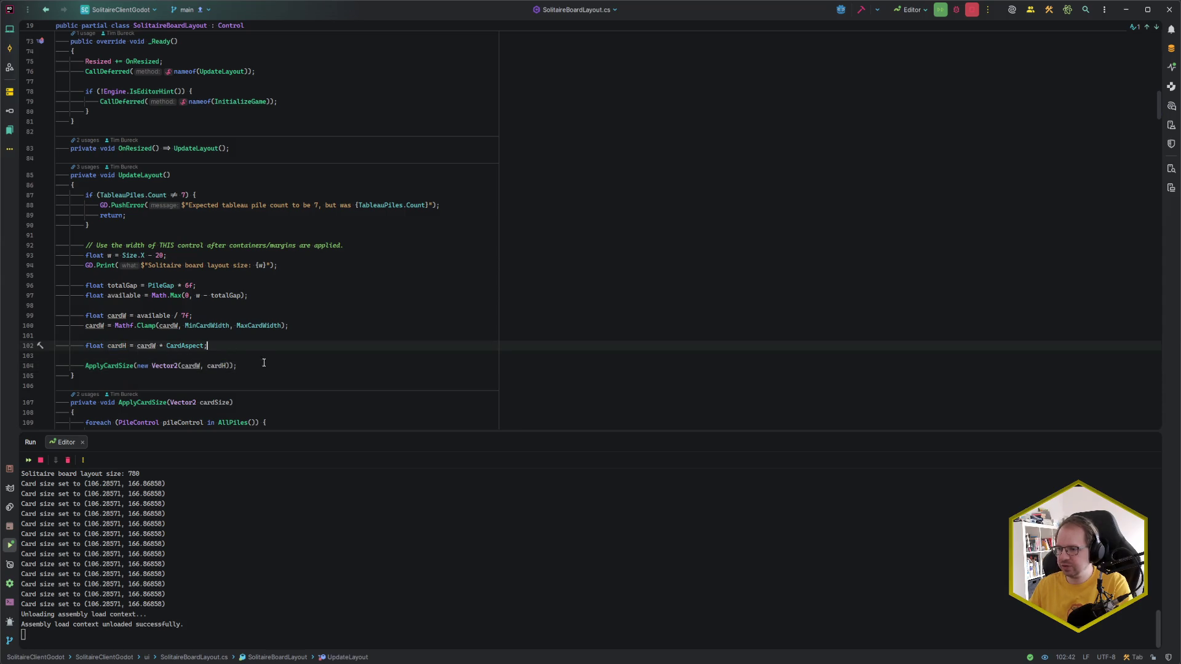
Step: Scroll through UpdateLayout once more, then go back to the Godot editor
scroll(267, 351, "up", 8)
scroll(266, 388, "up", 9)
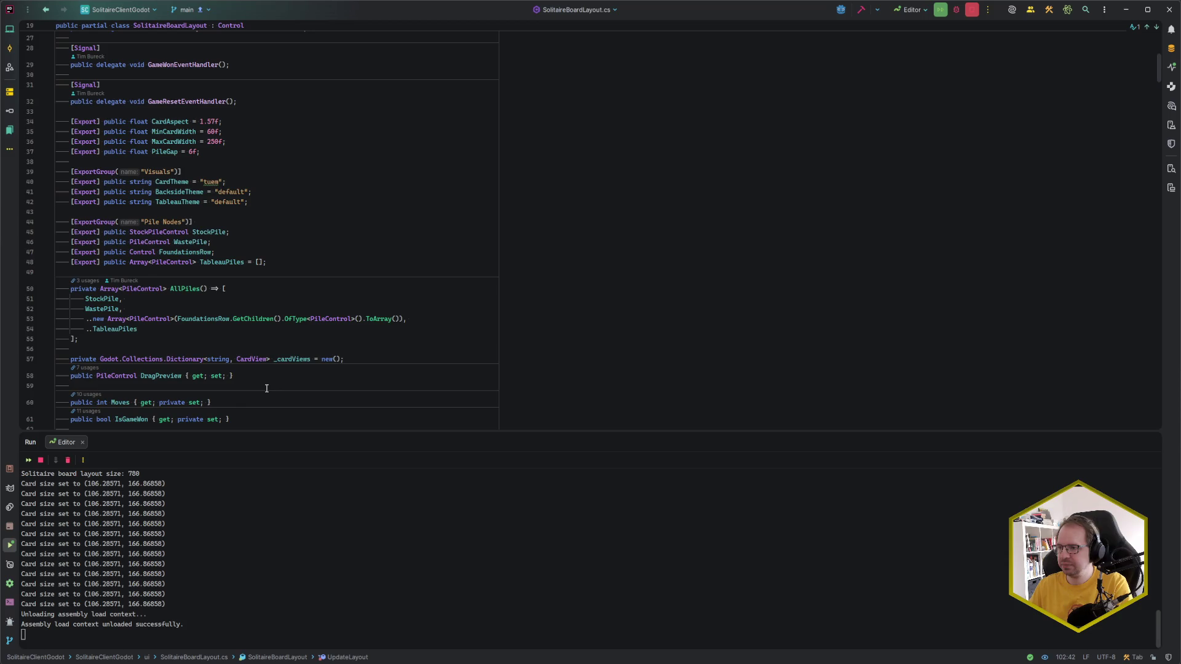
scroll(266, 388, "down", 10)
scroll(266, 389, "down", 5)
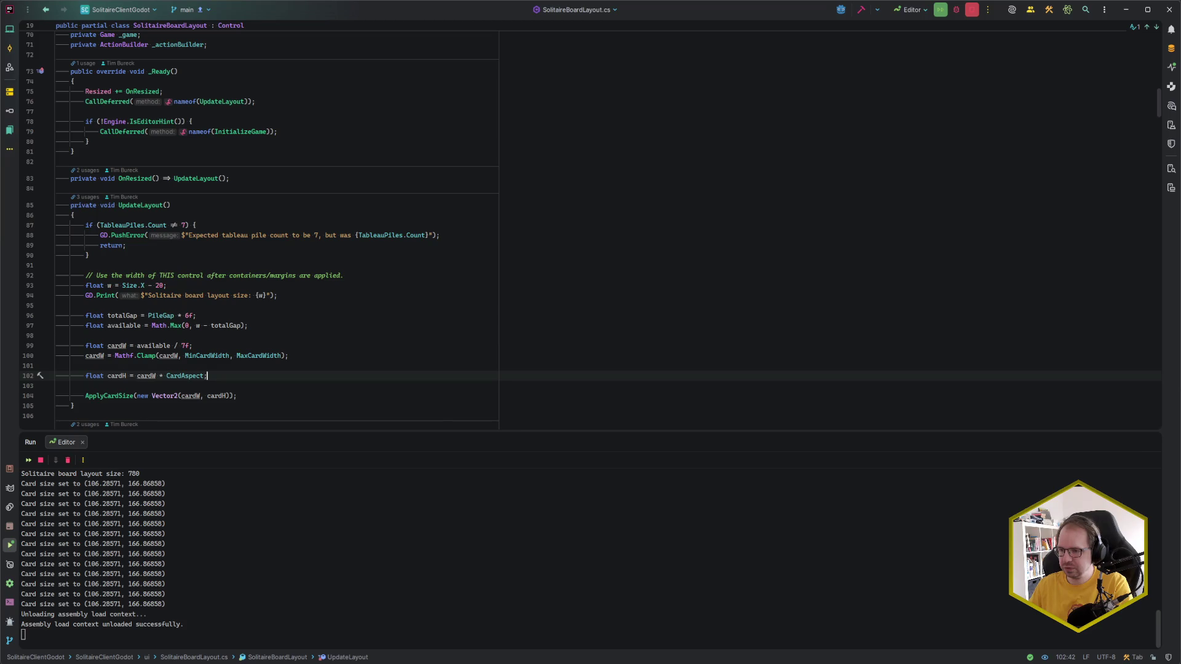
key("alt+Tab")
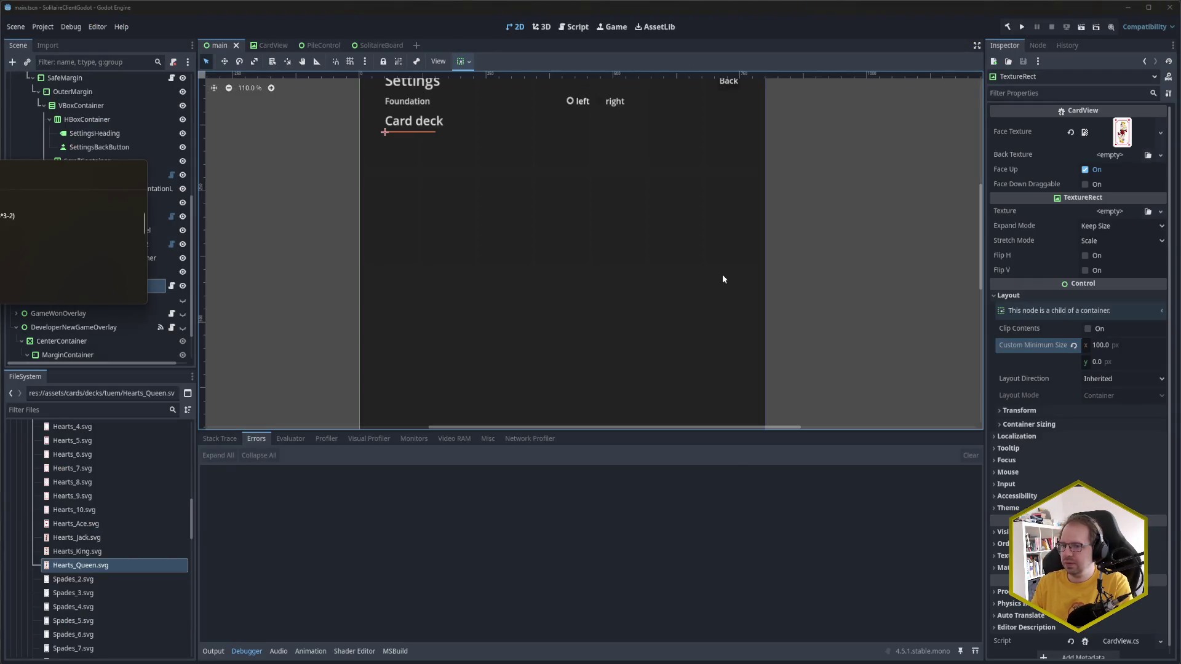
Step: Give the card TextureRect a 157 px minimum height, then reselect it in the scene tree
left_click(1136, 363)
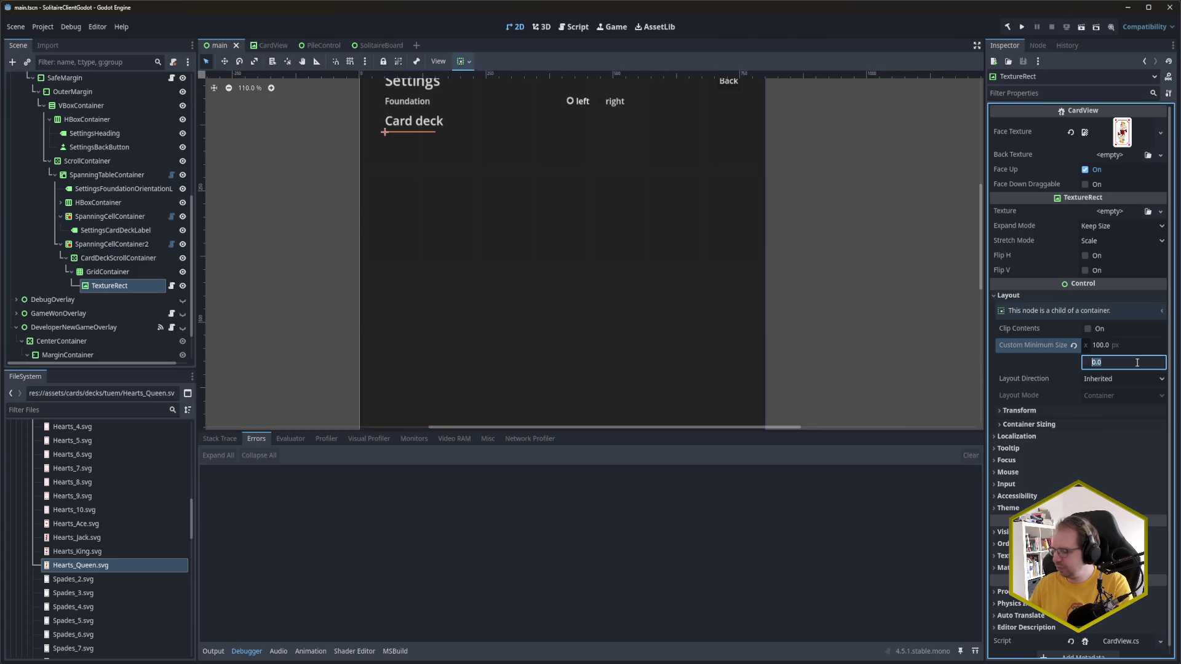
type("157")
key("Return")
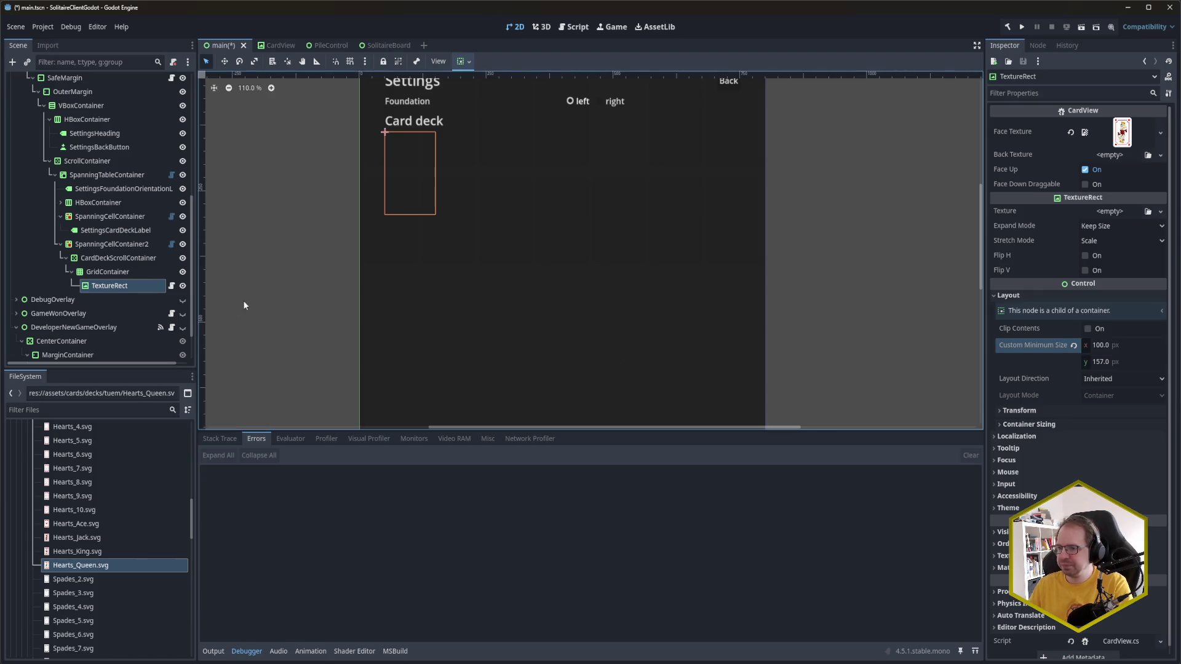
left_click(135, 288)
left_click(129, 273)
left_click(128, 284)
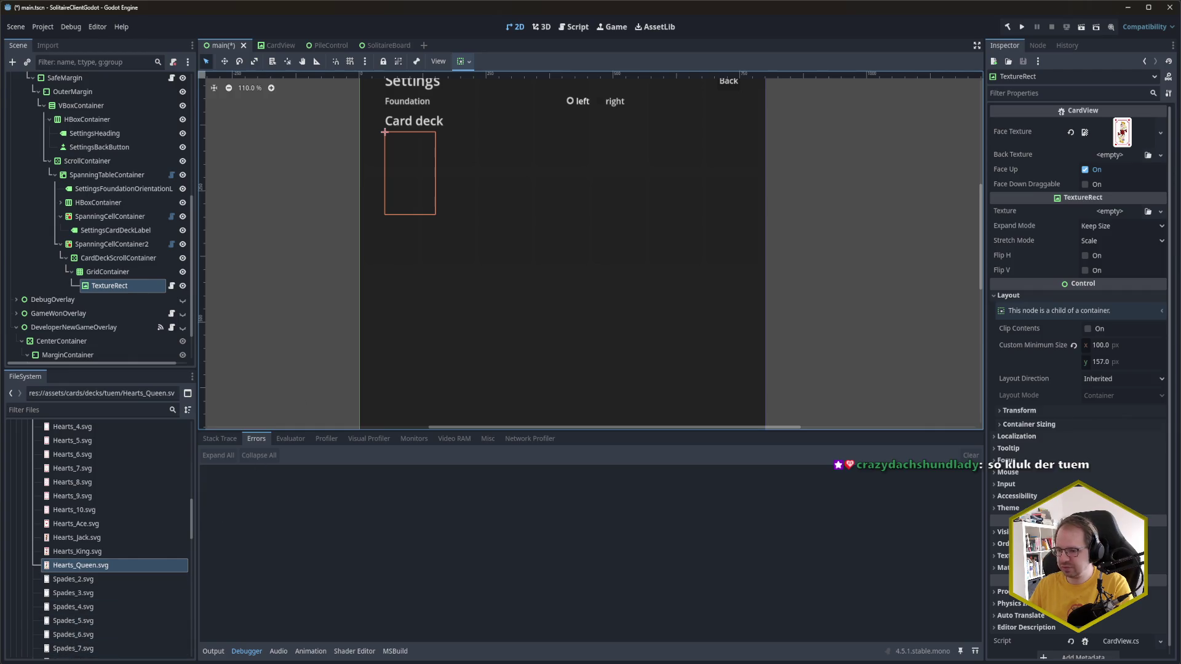
Step: Back in Rider, find and open CardView.cs through the class search
mouse_move(64, 663)
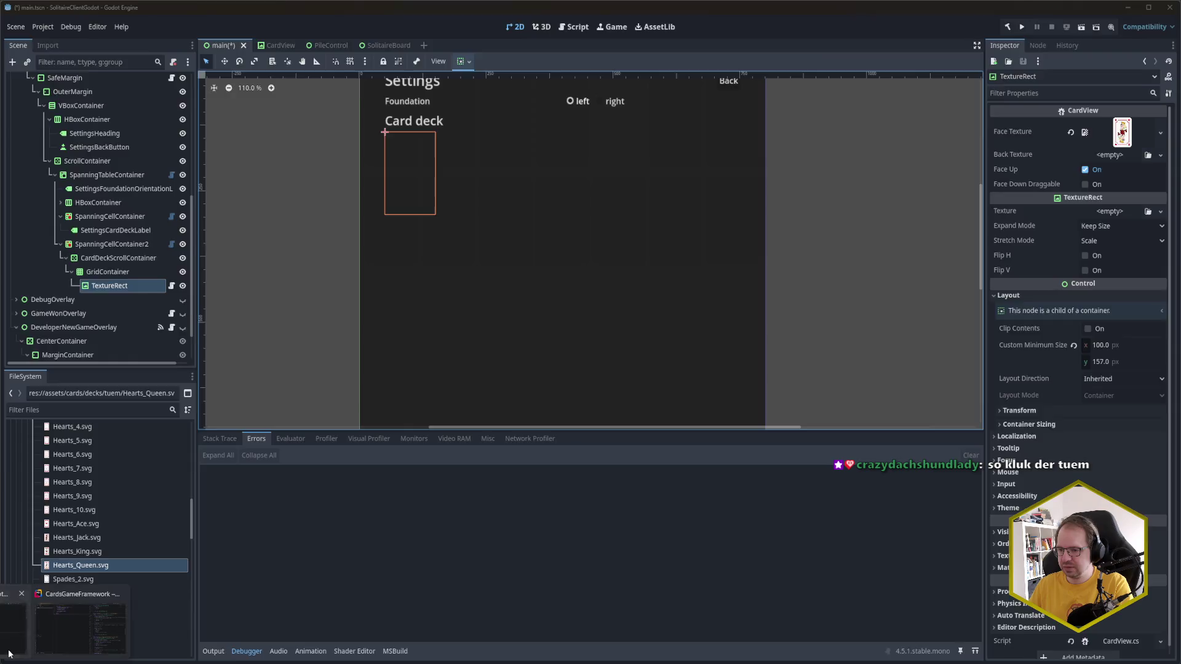
left_click(13, 624)
left_click(290, 315)
key("ctrl+t")
type("CardView")
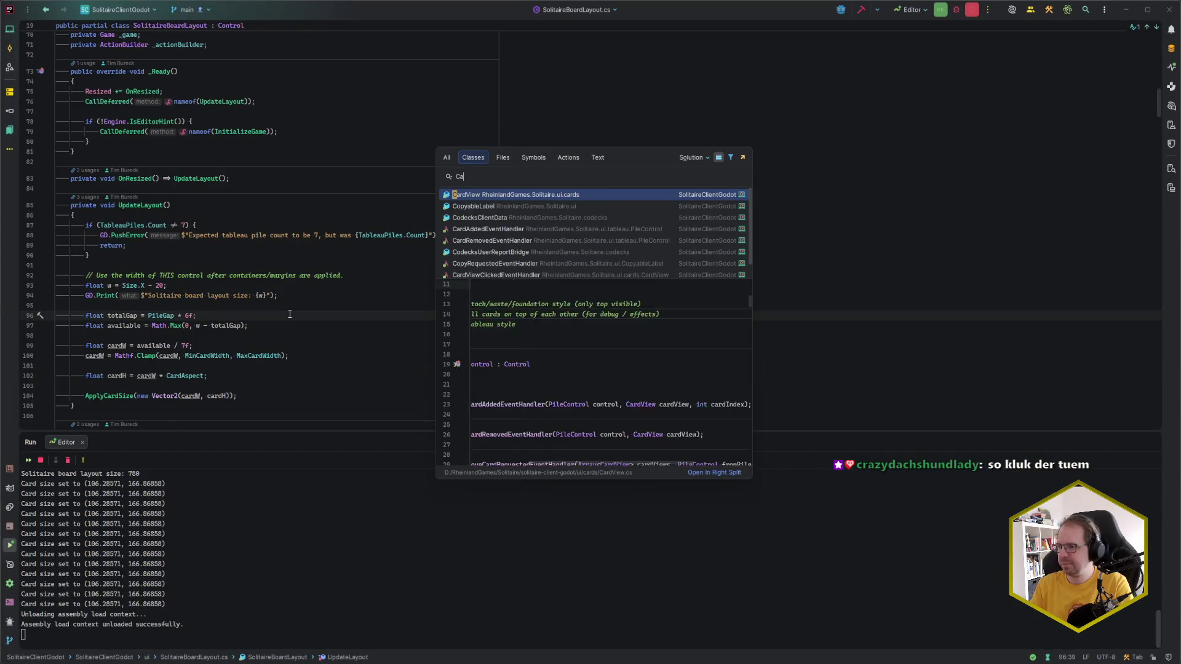
key("Return")
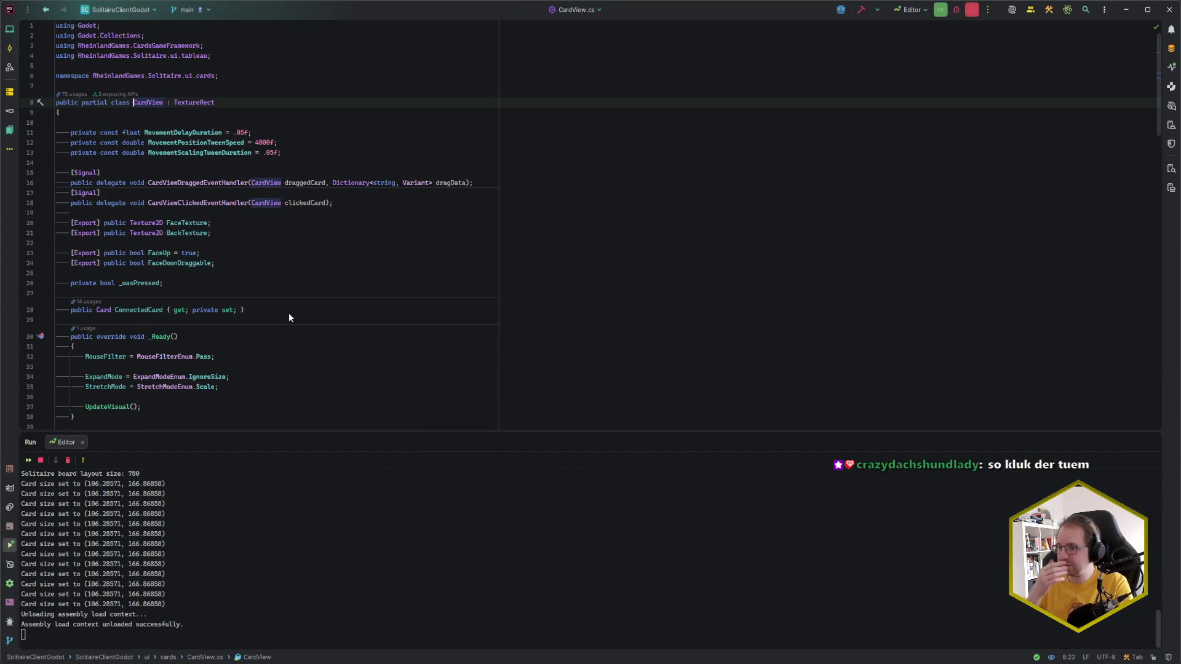
Step: Inspect the UpdateVisual definition called from _Ready, then return to the top of the file
scroll(308, 307, "down", 2)
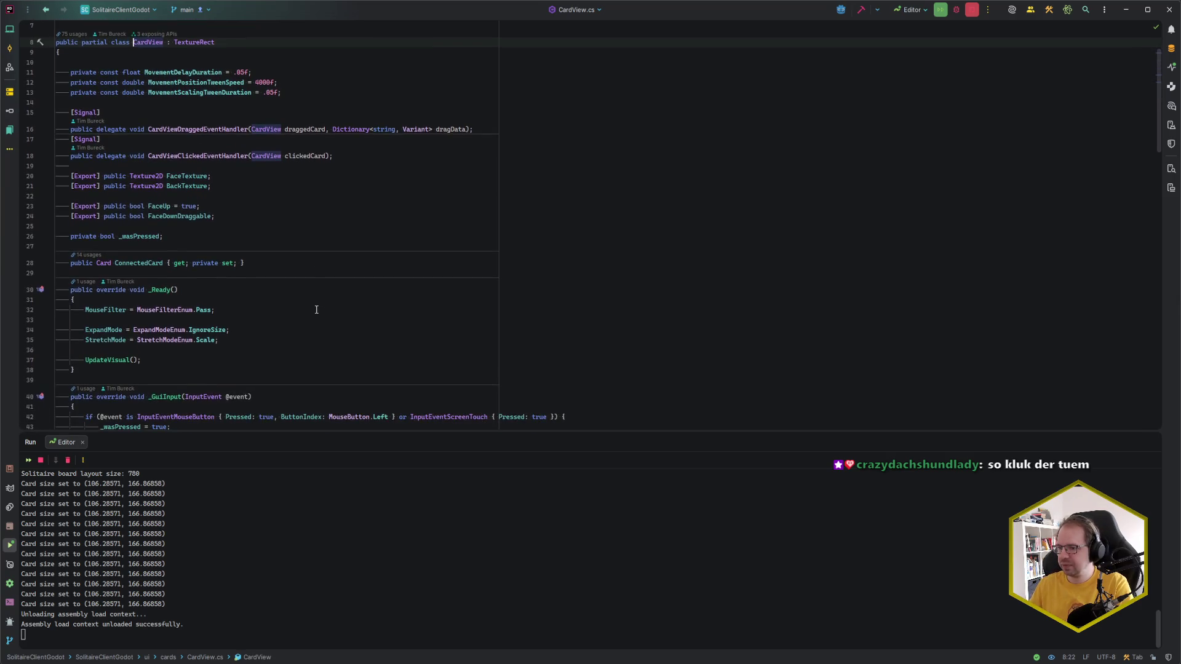
scroll(311, 289, "down", 2)
scroll(277, 321, "down", 2)
left_click(110, 239)
key("ctrl+b")
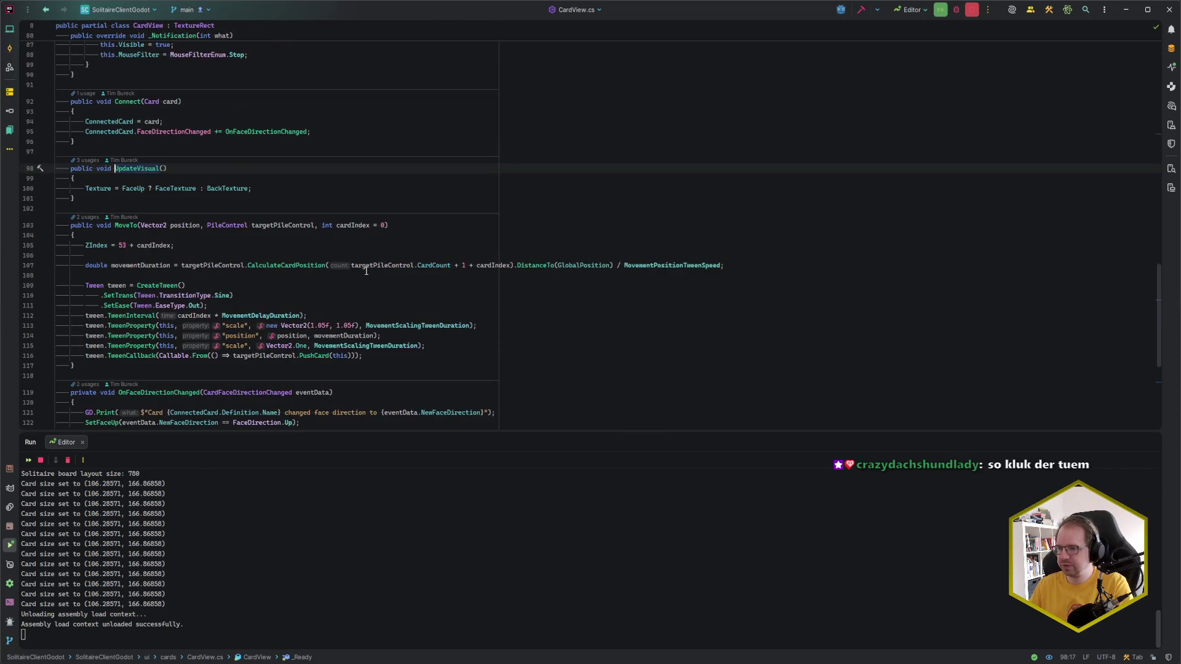
key("ctrl+alt+Left")
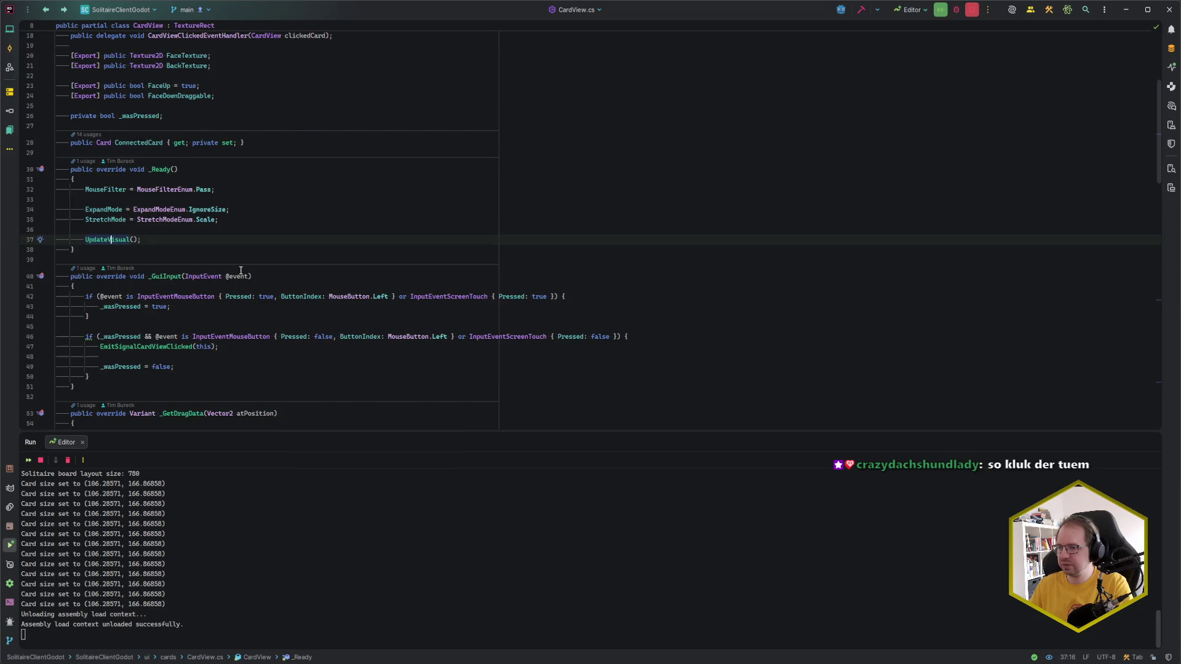
key("ctrl+alt+Left")
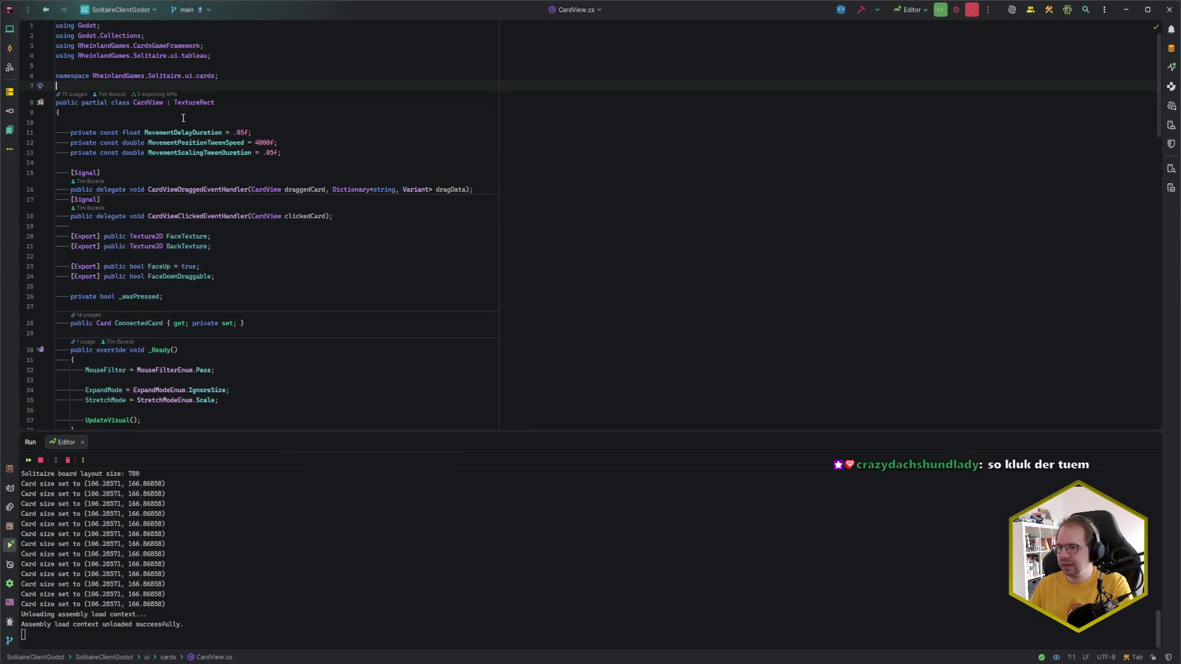
Step: Add a [Tool] attribute line above the CardView class declaration
scroll(319, 286, "down", 5)
scroll(320, 286, "up", 4)
key("Return")
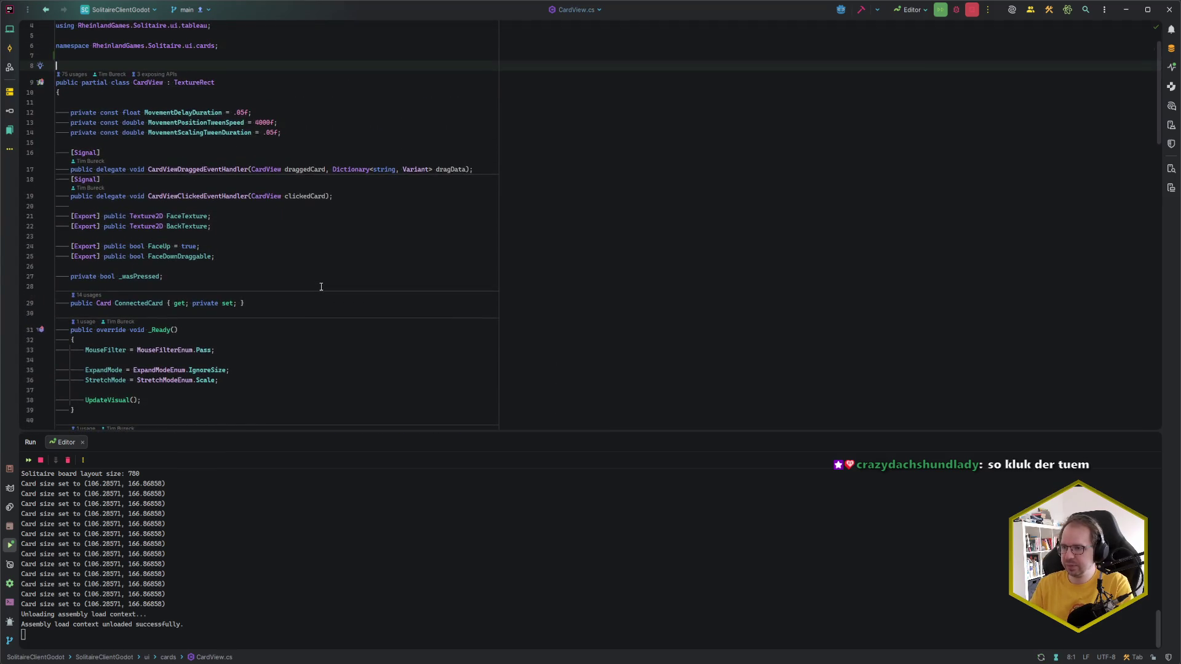
type("[Tool")
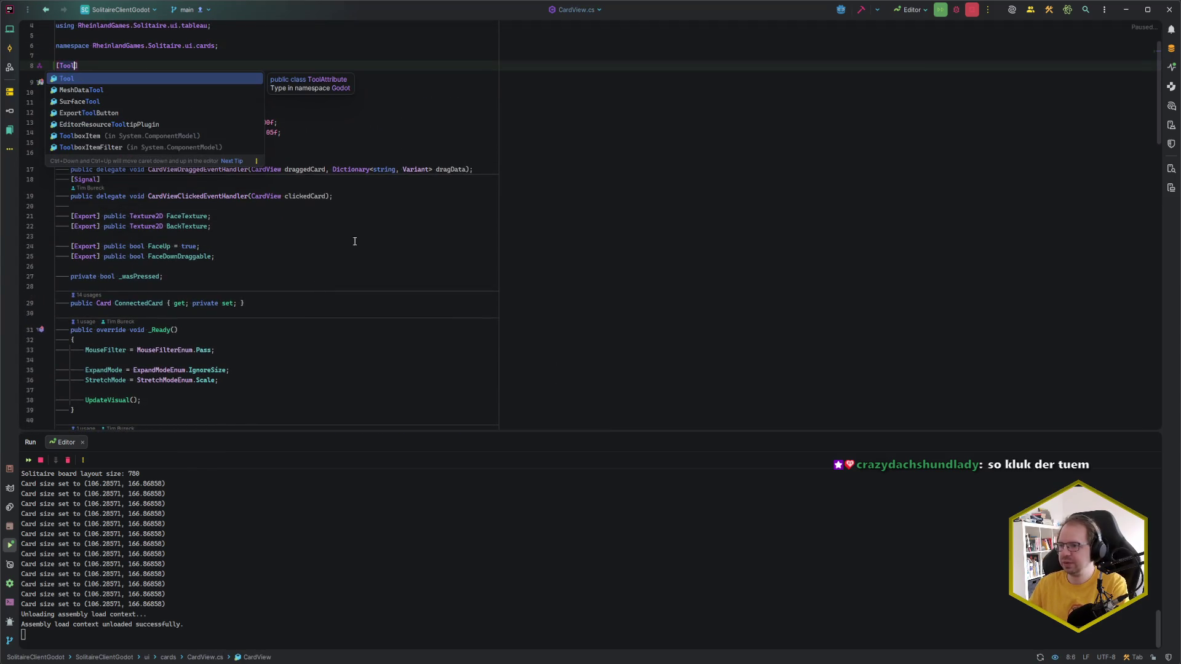
type("]")
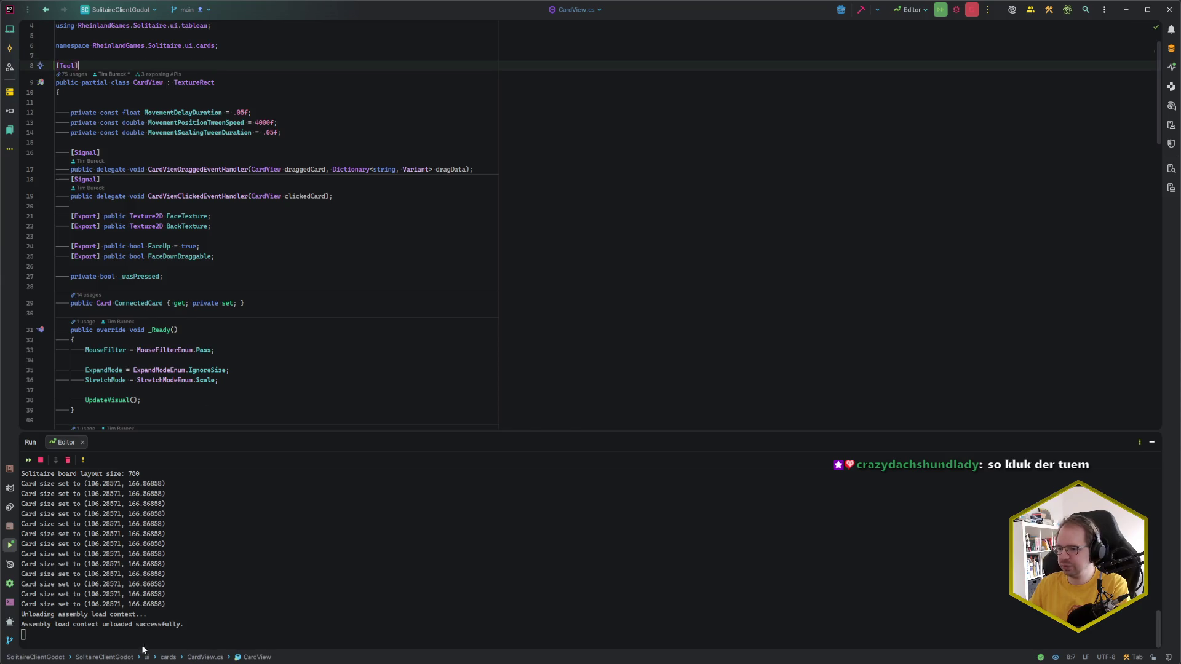
key("alt+Tab")
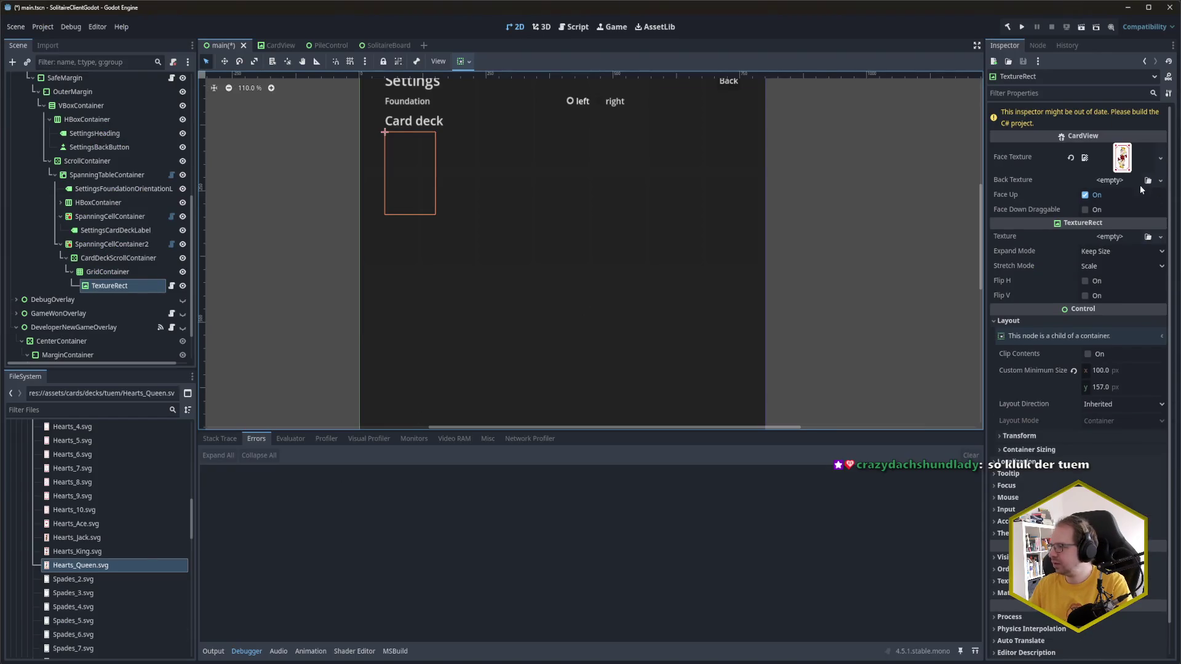
Step: Save the main scene, toggle the card's Face Up setting, and save again
key("ctrl+s")
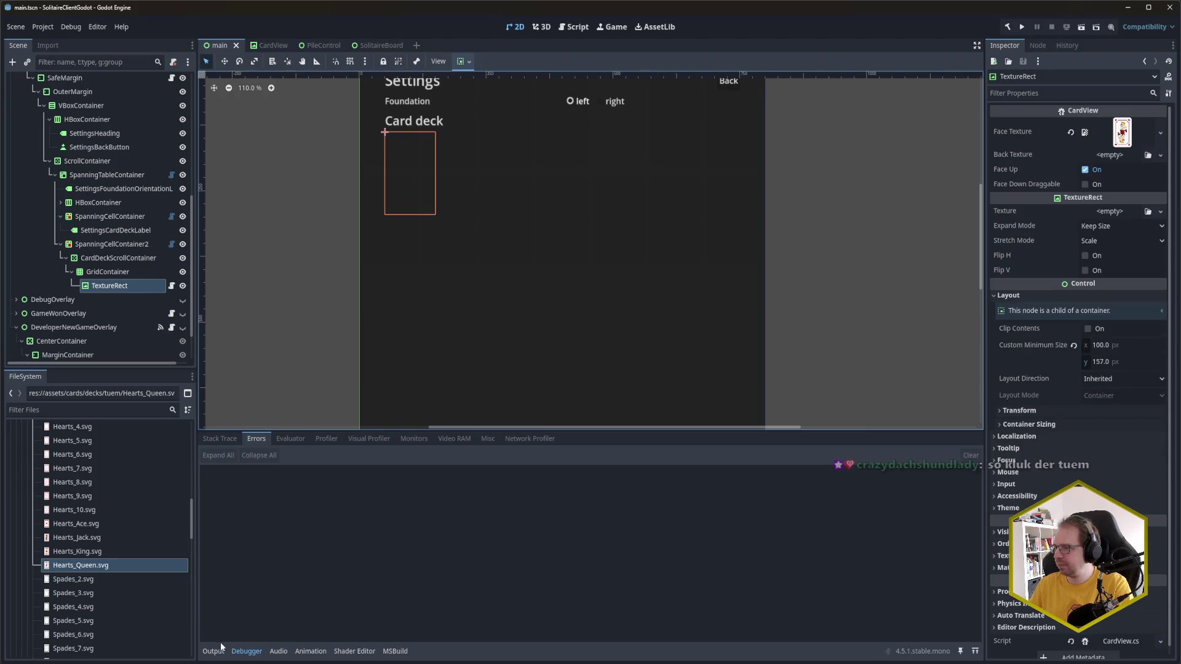
left_click(1085, 171)
key("ctrl+s")
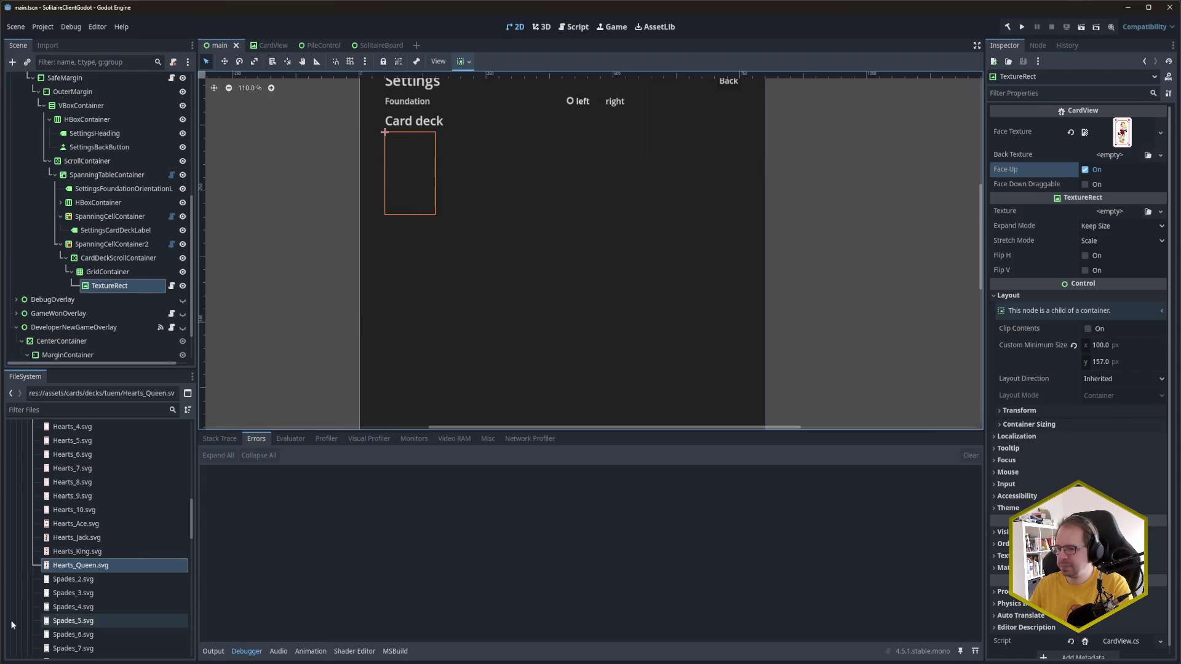
Step: Collapse and re-expand the tuem deck folder in FileSystem, then return to CardView.cs in Rider
scroll(28, 492, "up", 10)
left_click(32, 525)
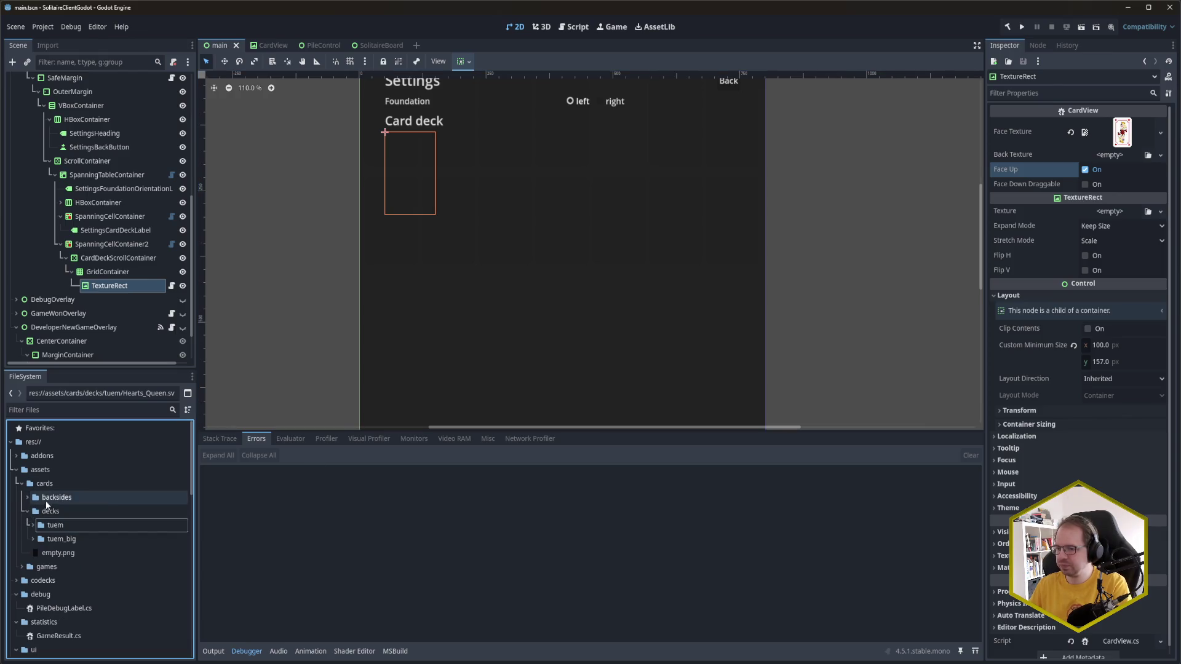
left_click(33, 525)
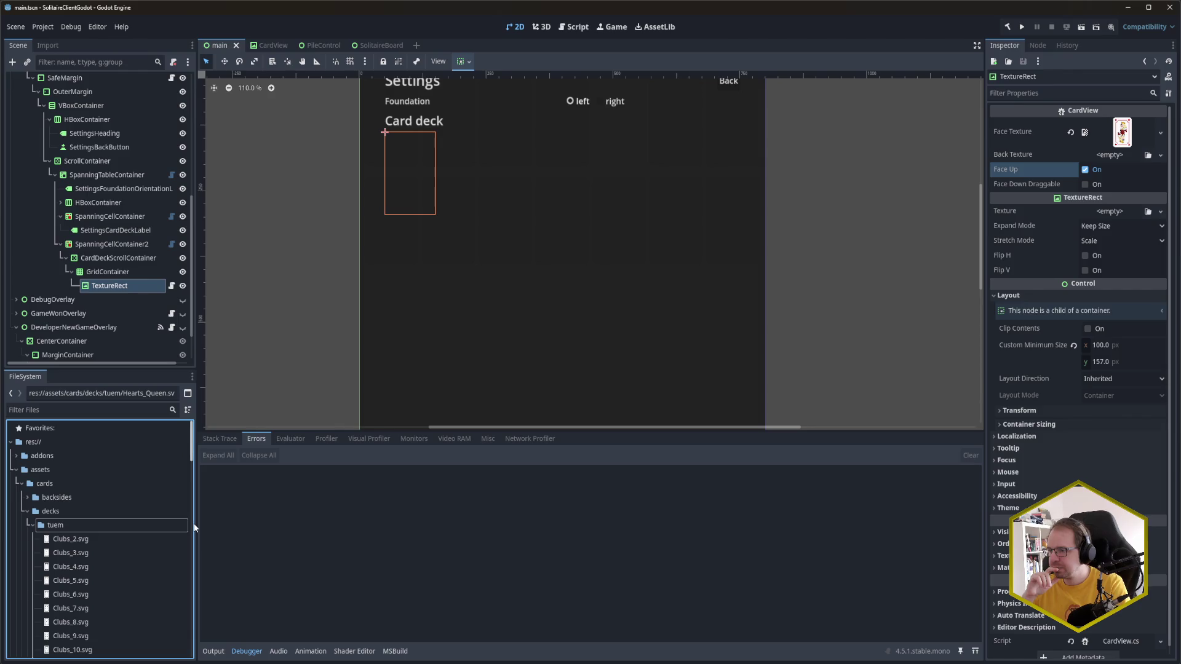
mouse_move(36, 663)
left_click(12, 637)
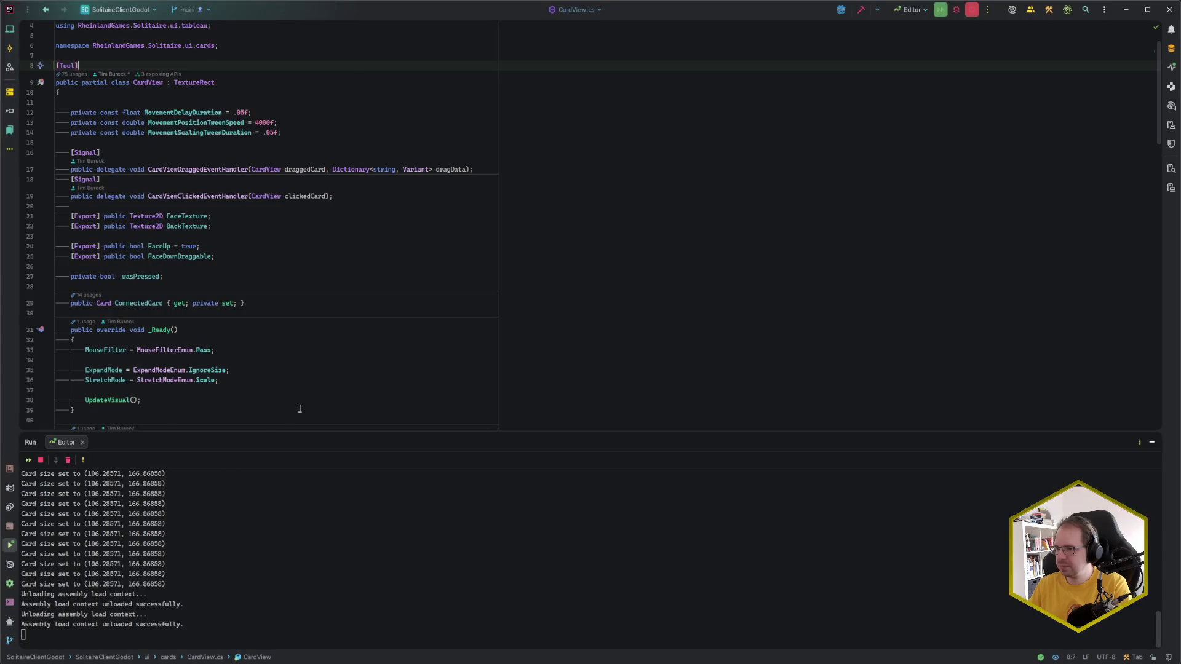
Step: Review CardView.cs: the BackTexture export, _Ready's ExpandMode/StretchMode lines, and MoveTo's ZIndex line
left_click(233, 229)
scroll(233, 229, "down", 2)
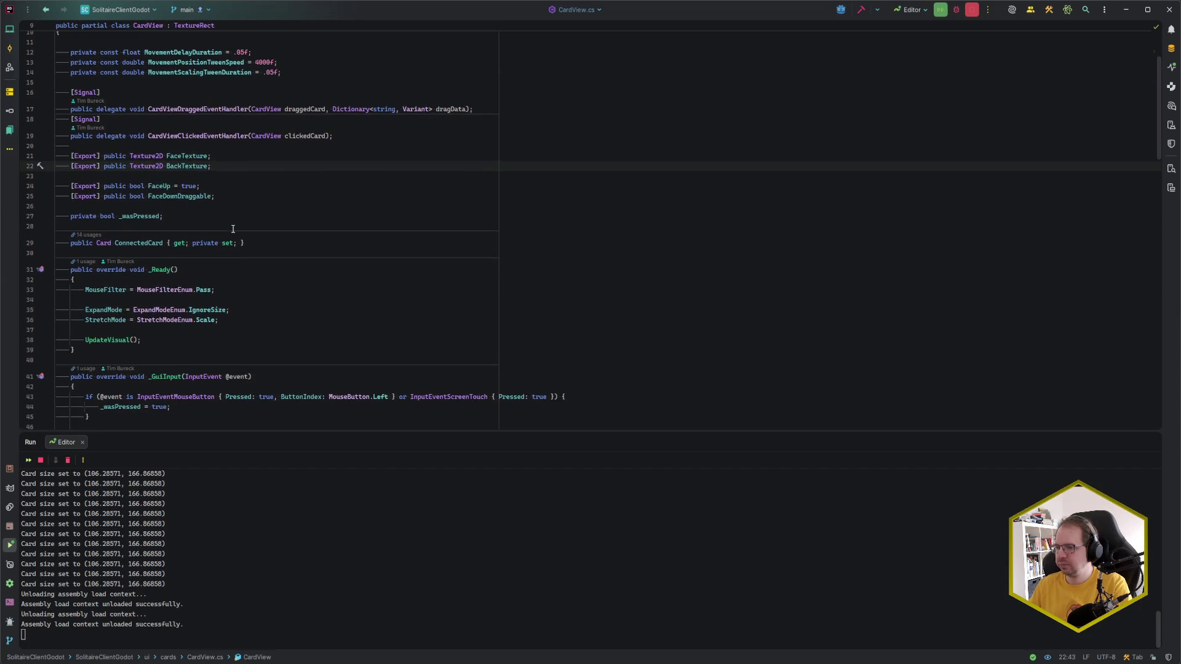
scroll(233, 229, "down", 1)
left_click(232, 259)
left_click(235, 281)
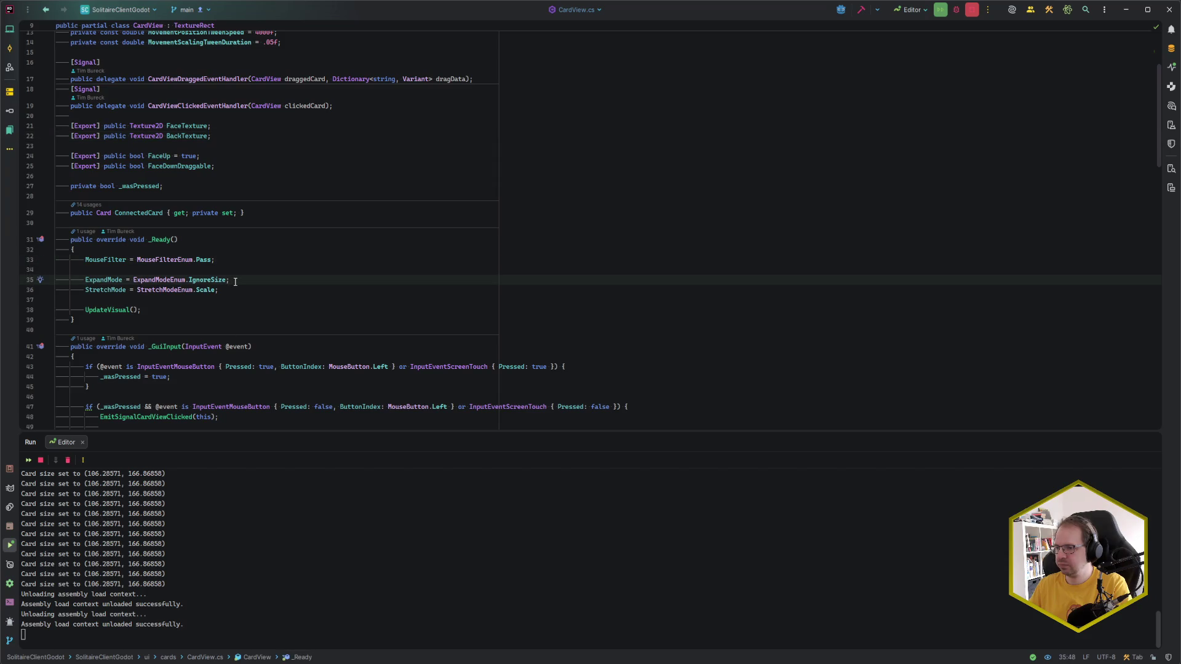
left_click(233, 289)
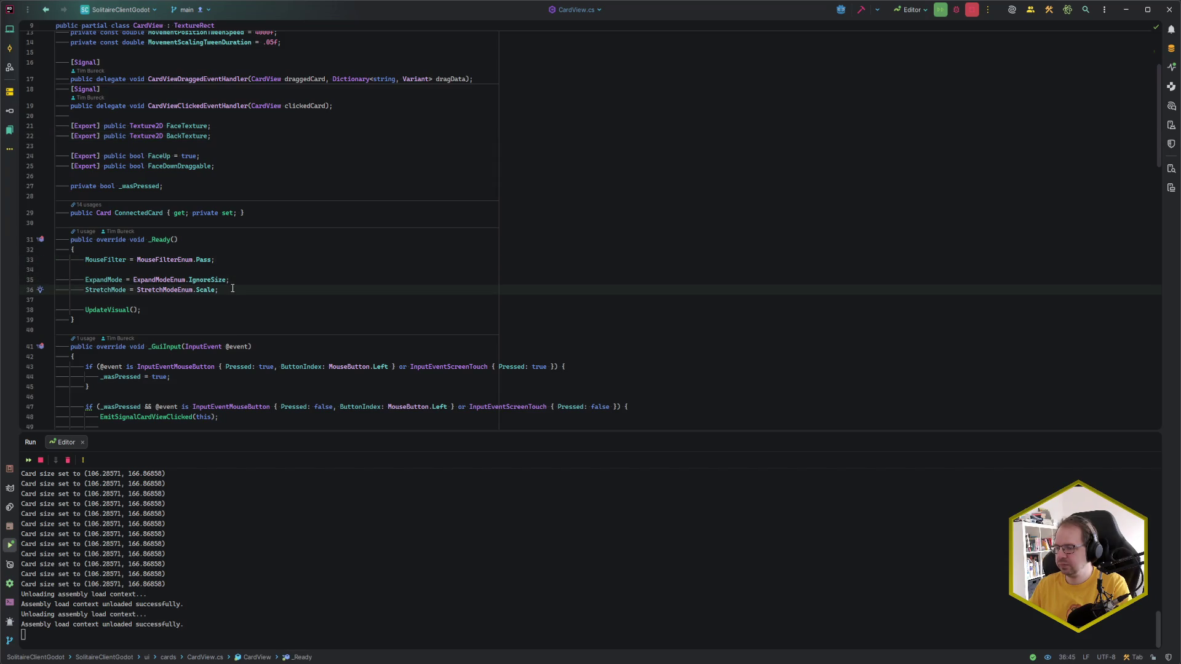
scroll(232, 289, "down", 5)
scroll(232, 289, "down", 4)
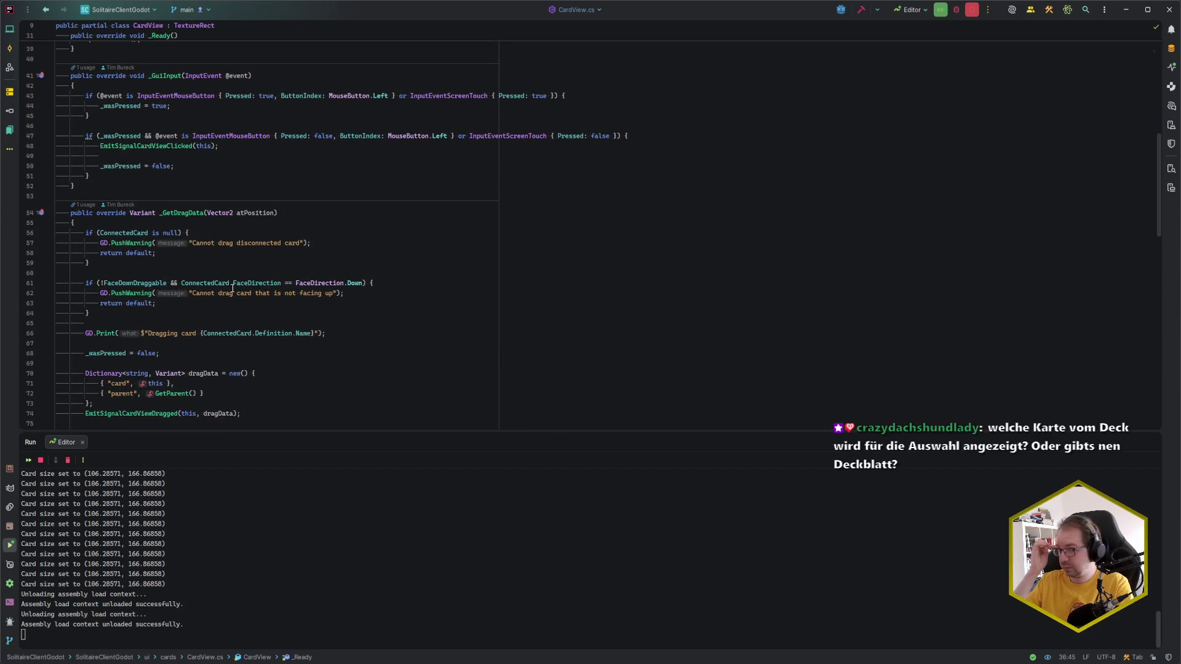
scroll(202, 298, "down", 4)
scroll(202, 297, "down", 8)
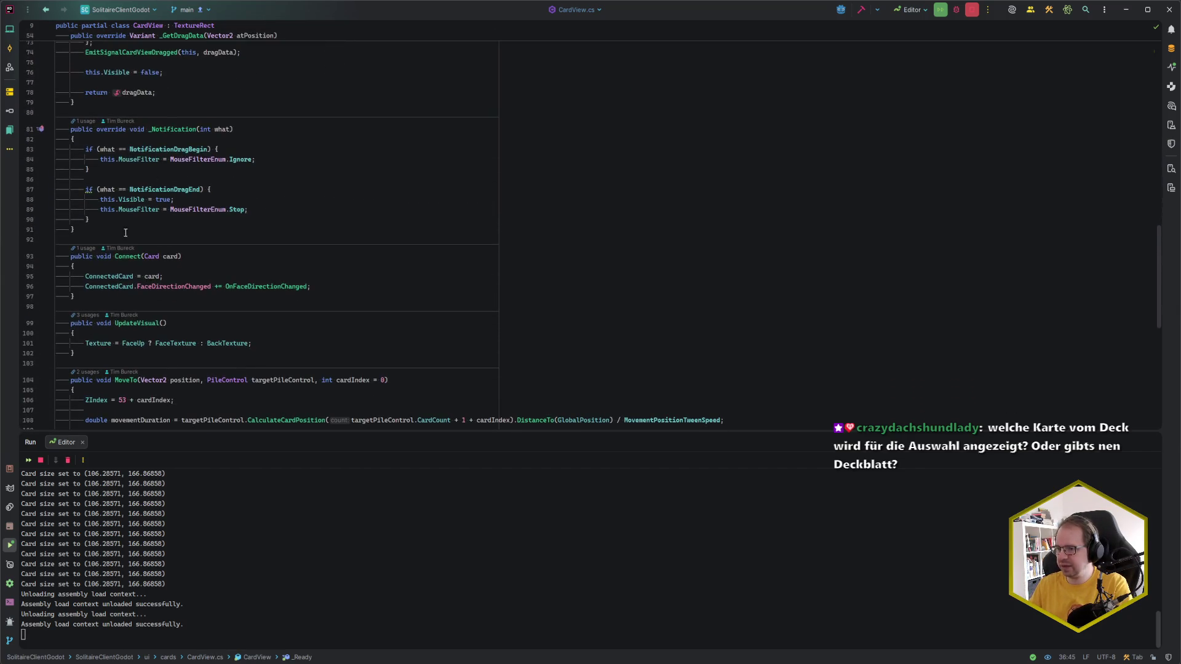
scroll(190, 290, "down", 4)
left_click(191, 290)
left_click(192, 280)
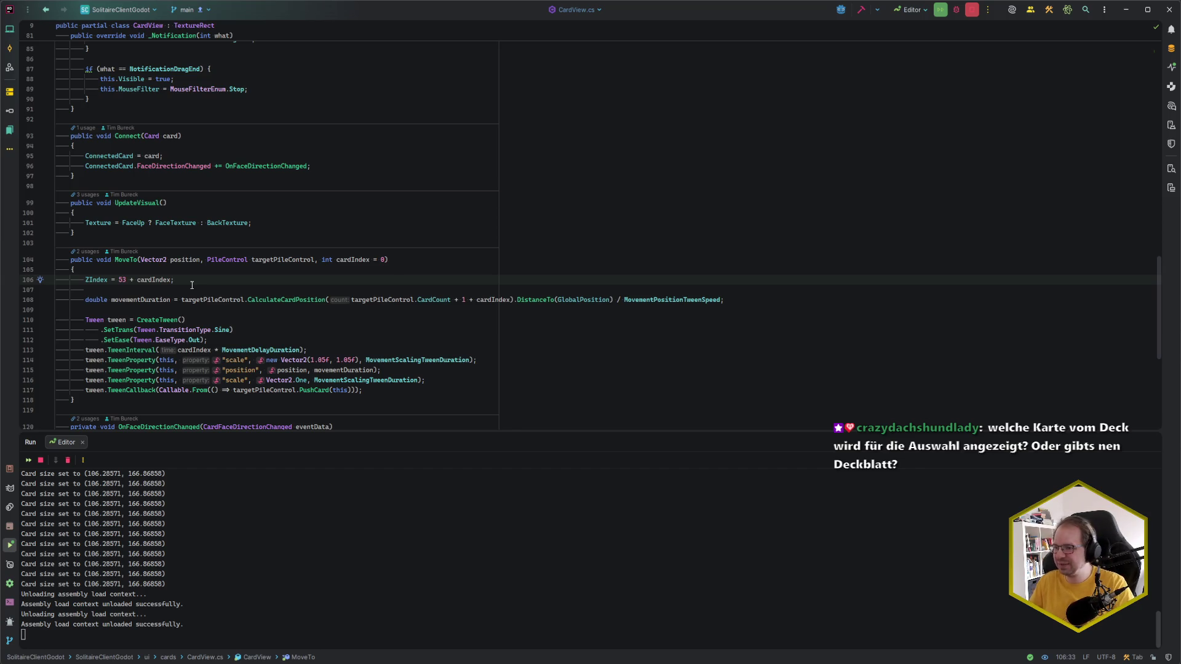
Step: Check the FaceTexture and BackTexture exports, then delete the [Tool] line above the class
scroll(197, 282, "down", 8)
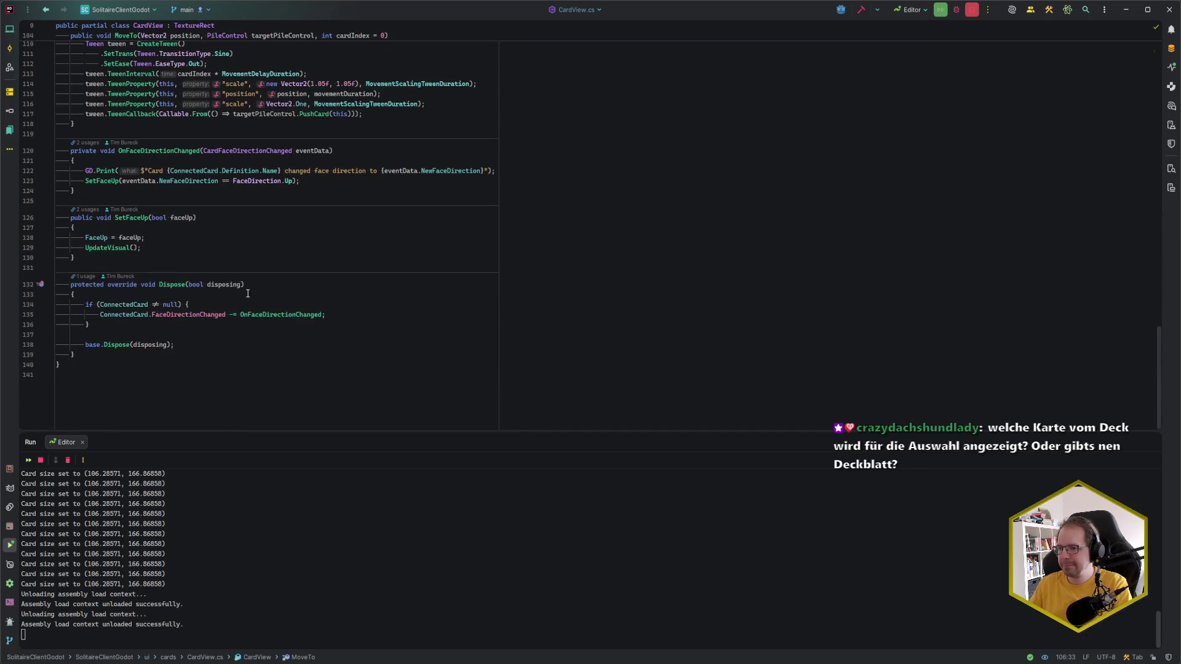
scroll(246, 302, "up", 20)
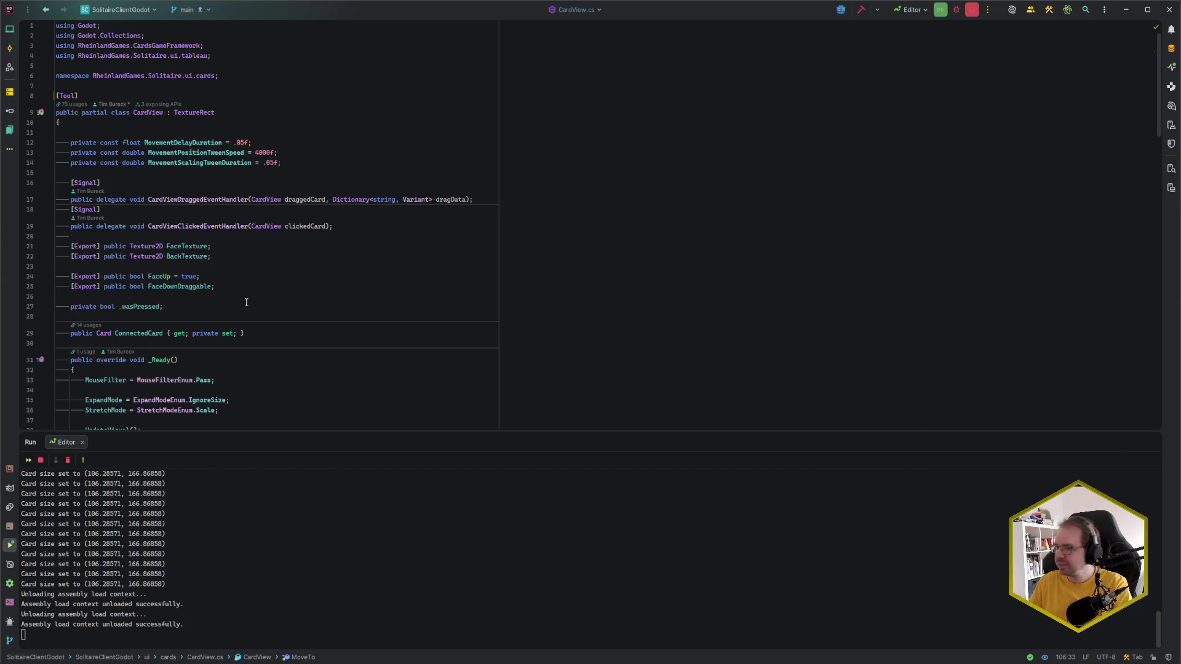
left_click(228, 254)
left_click(225, 253)
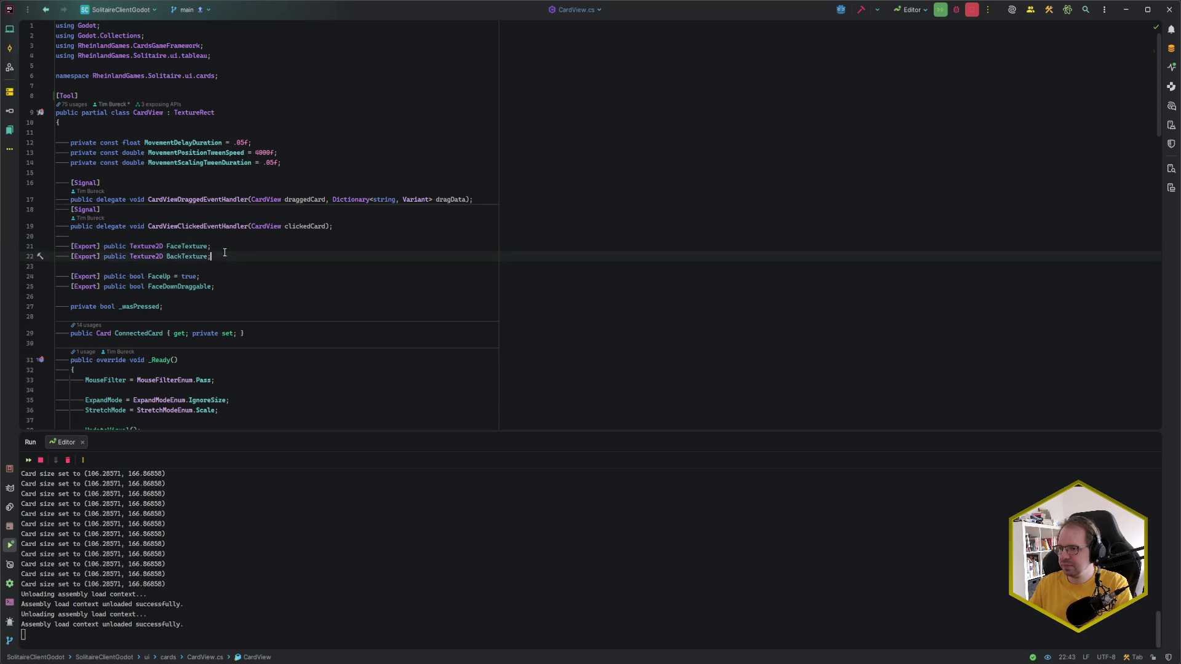
left_click(222, 247)
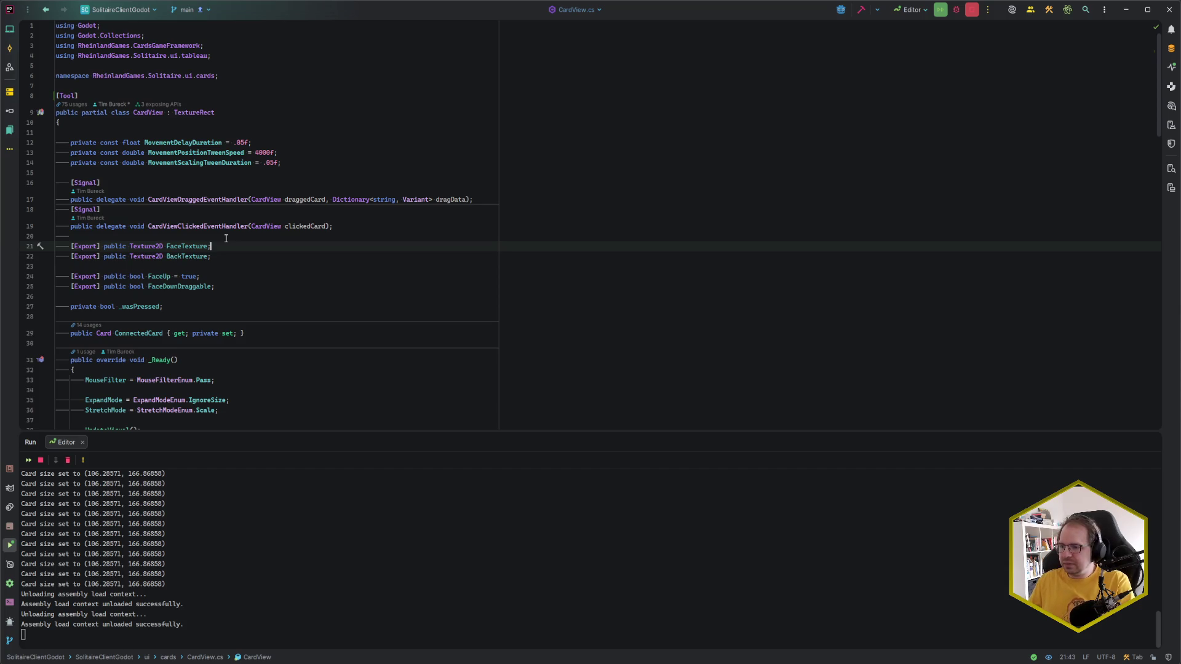
key("Down")
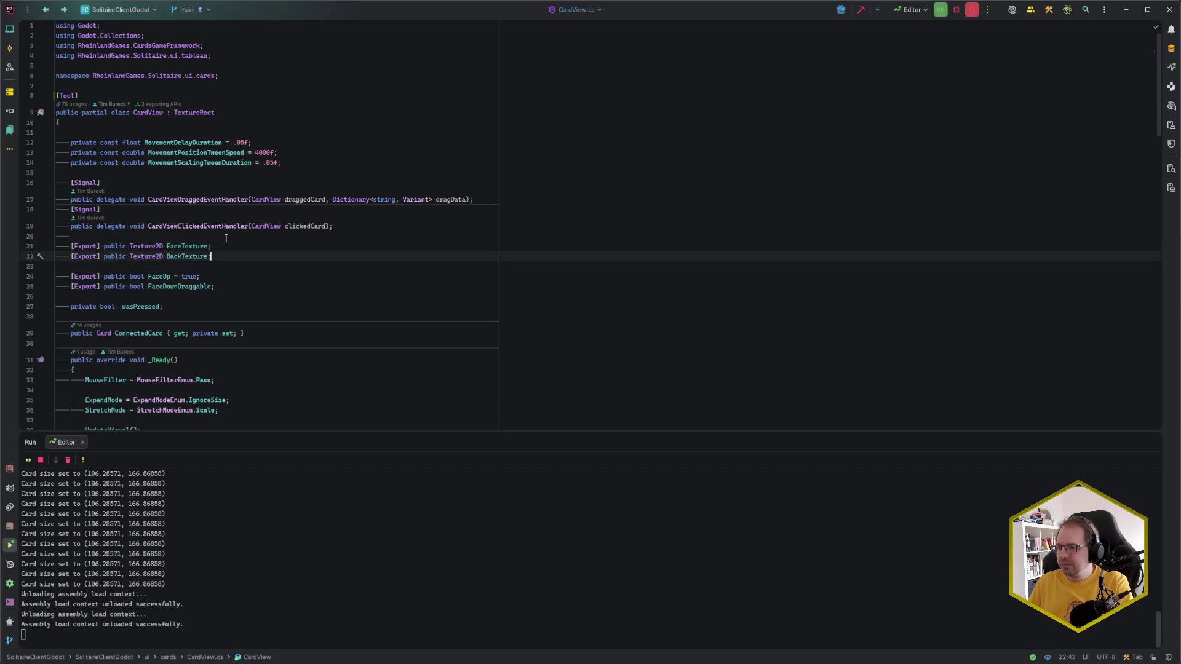
scroll(233, 235, "down", 5)
scroll(234, 234, "up", 5)
left_click(91, 98)
key("BackSpace")
key("BackSpace")
key("BackSpace")
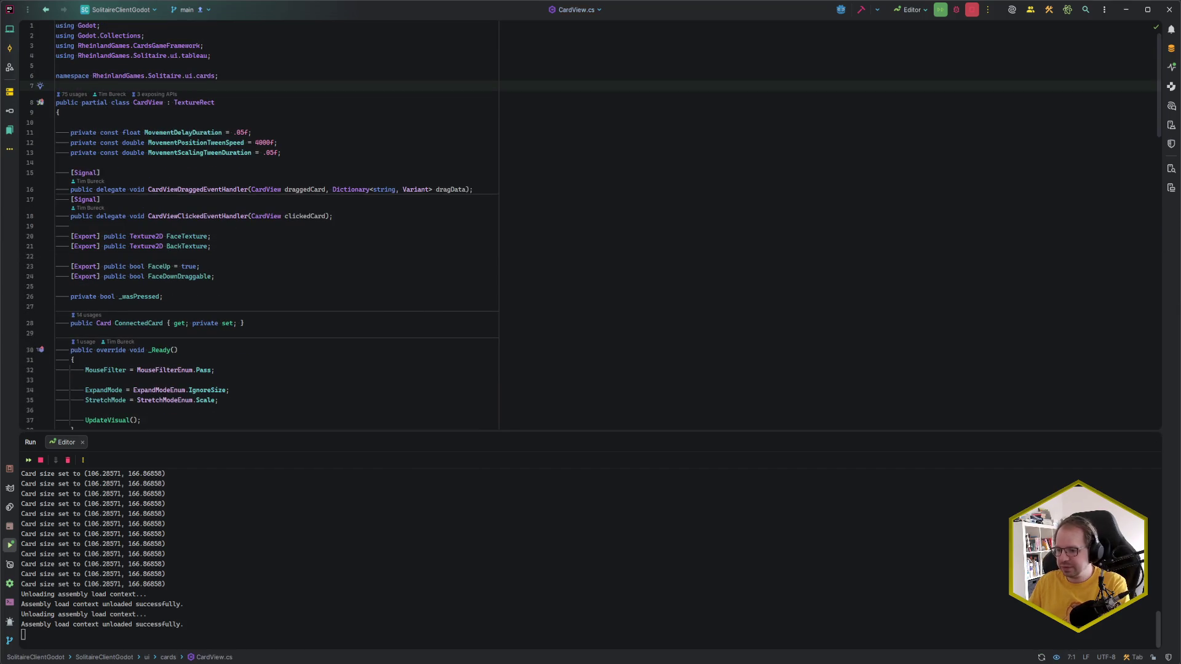
key("alt+Tab")
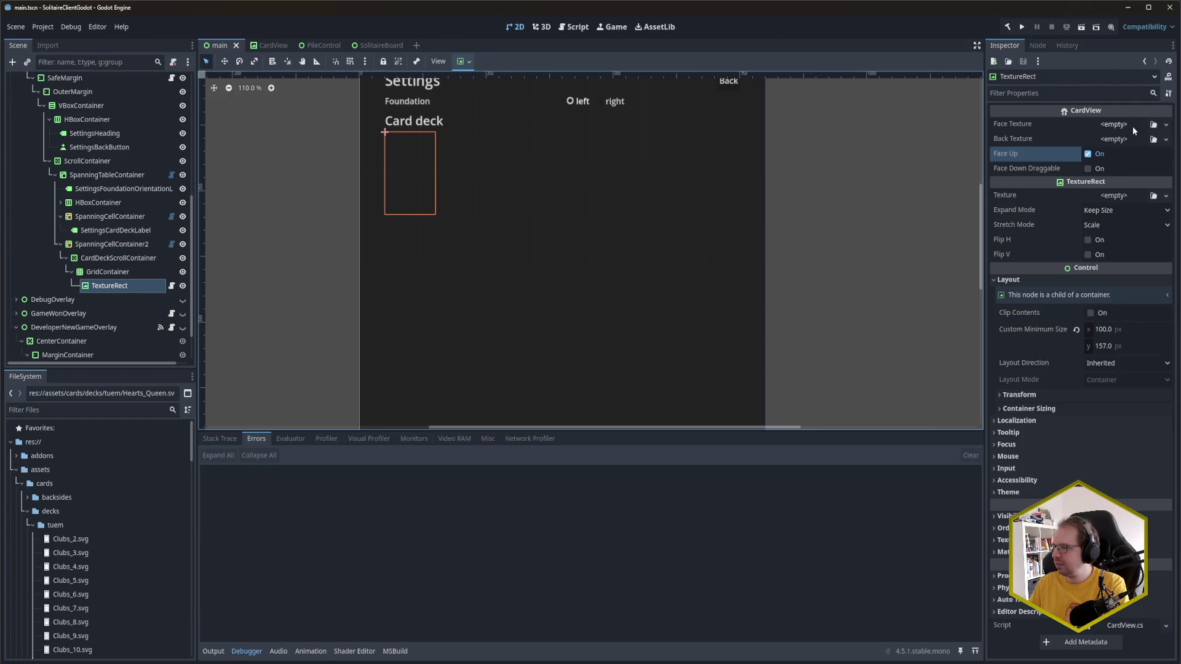
Step: Bring the running game window to the screen centre and close it
scroll(121, 582, "down", 10)
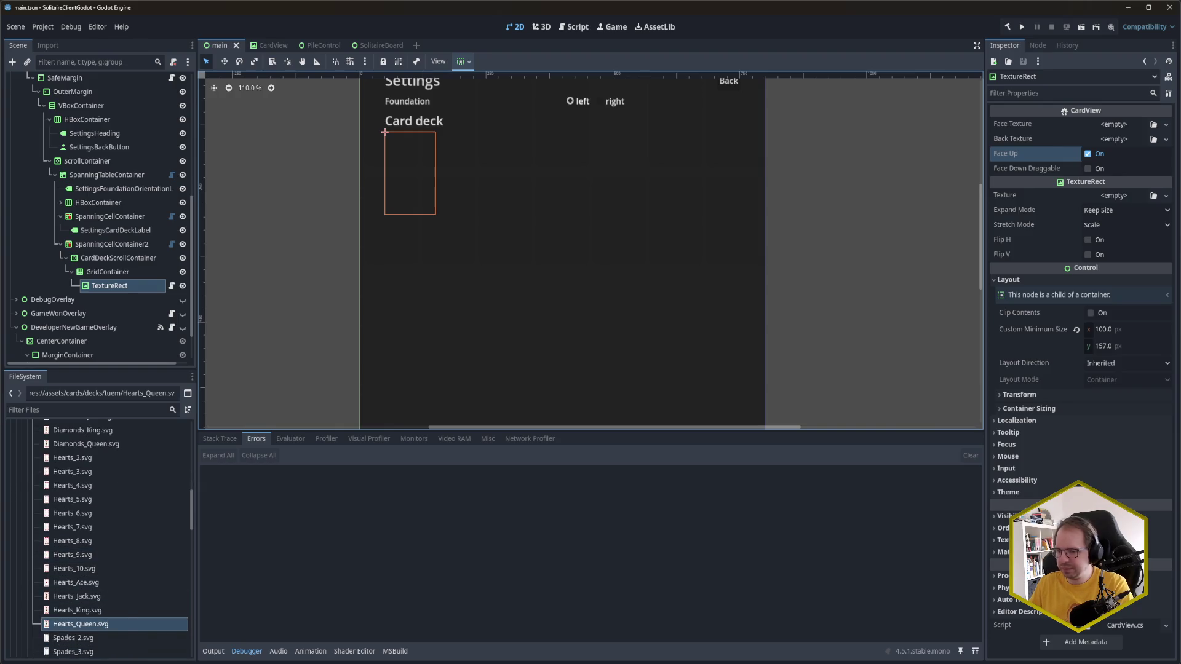
key("alt+Tab")
key("alt+Tab")
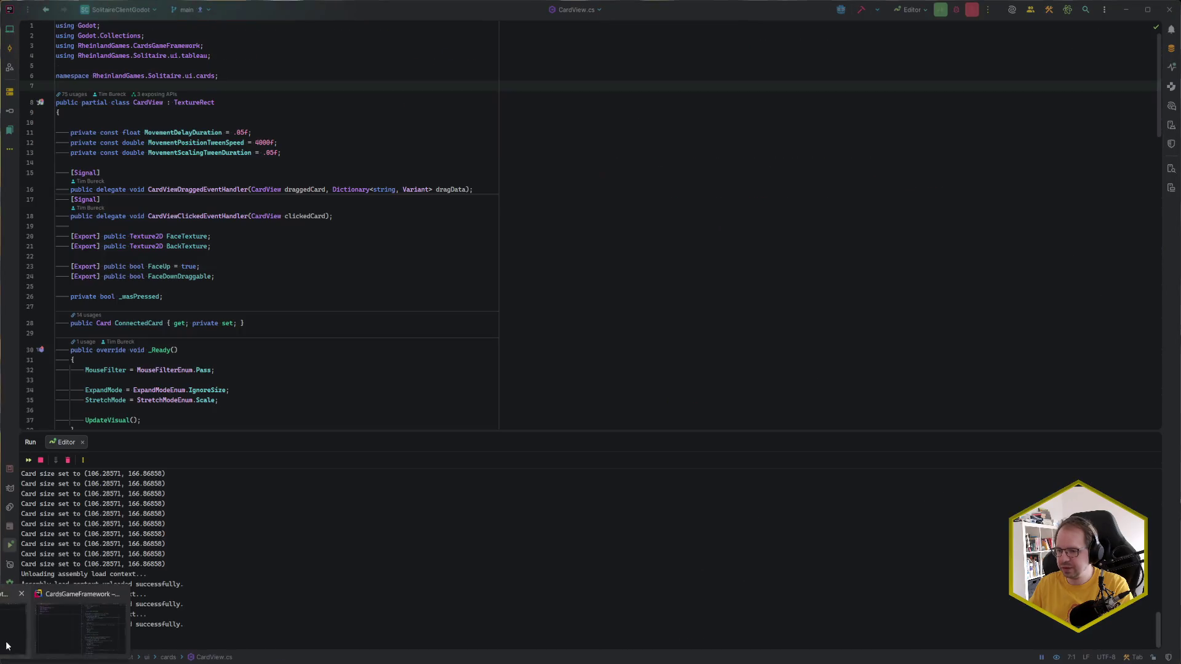
key("alt+Tab")
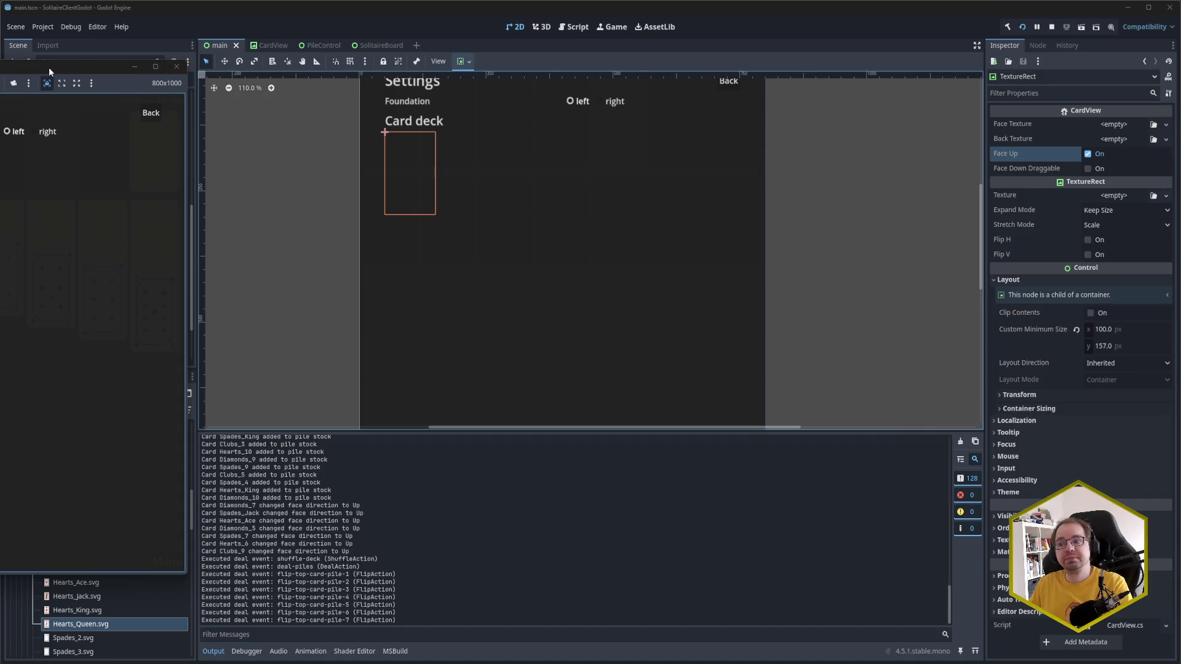
left_click_drag(49, 68, 541, 94)
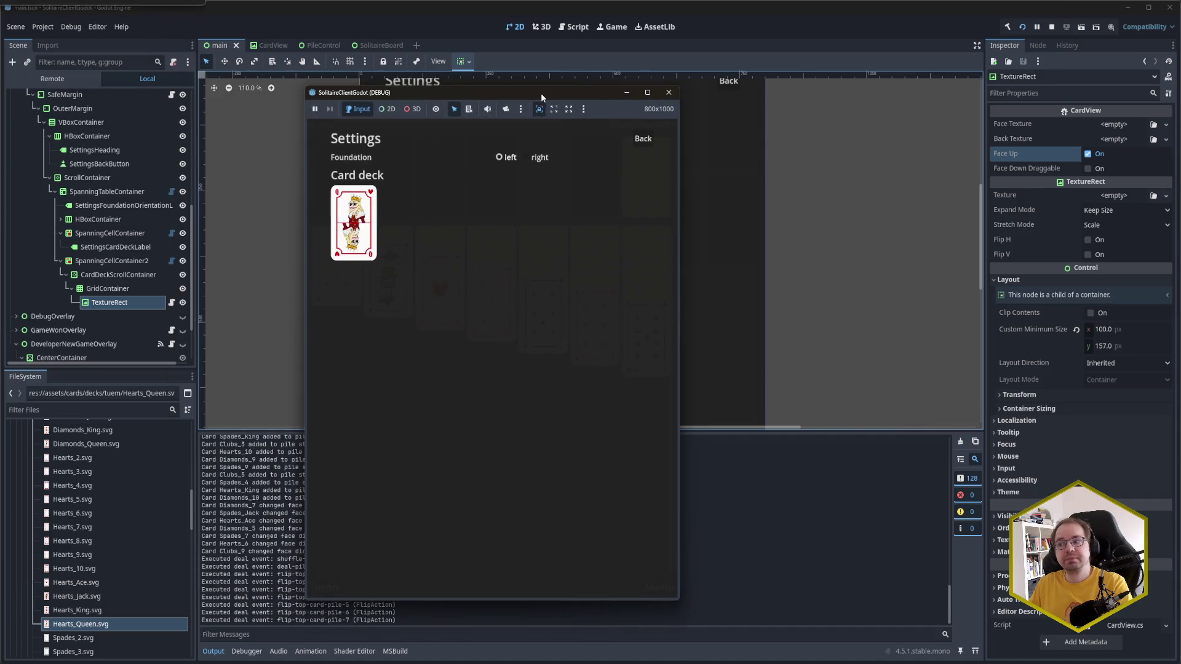
left_click(669, 93)
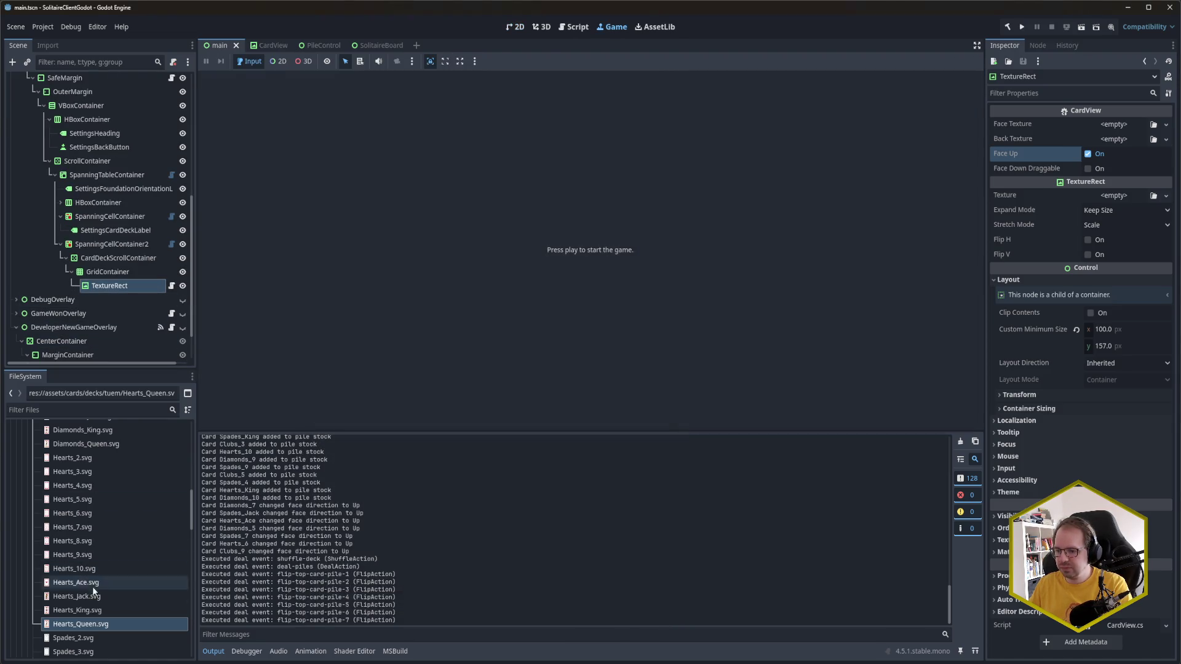
Step: Set Hearts_Queen.svg as the TextureRect card's Face Texture and save the main scene
left_click(113, 275)
left_click(108, 286)
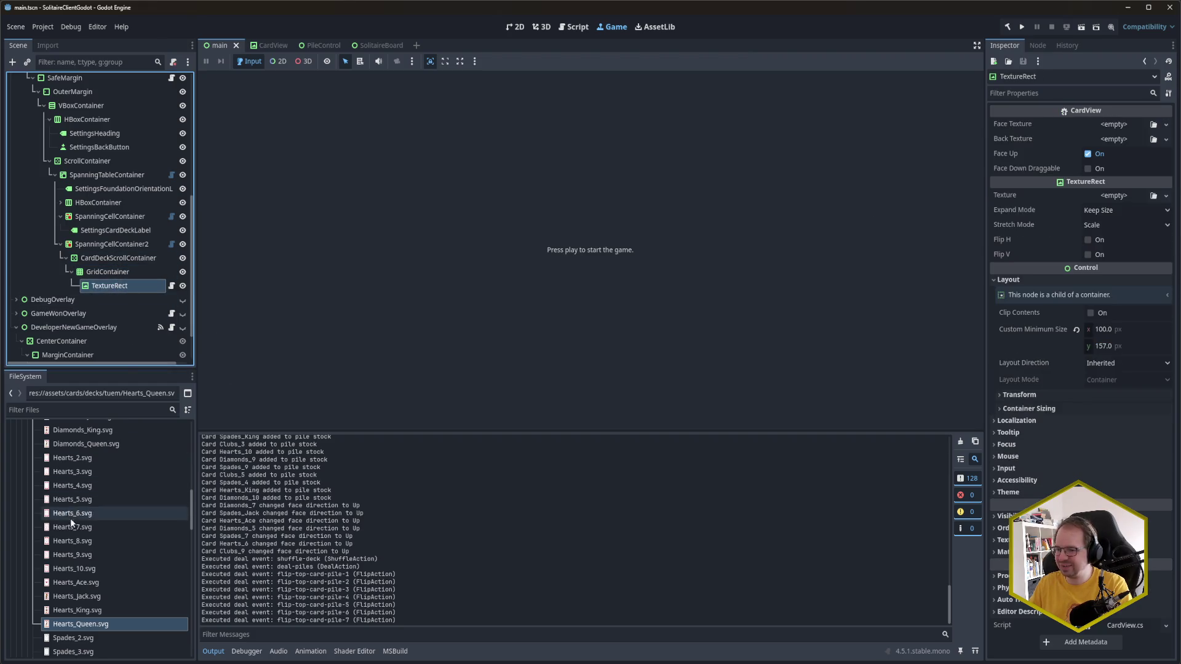
mouse_move(85, 630)
left_mouse_down()
mouse_move(828, 344)
mouse_move(1112, 123)
mouse_move(1126, 126)
left_mouse_up()
key("ctrl+s")
key("ctrl+o")
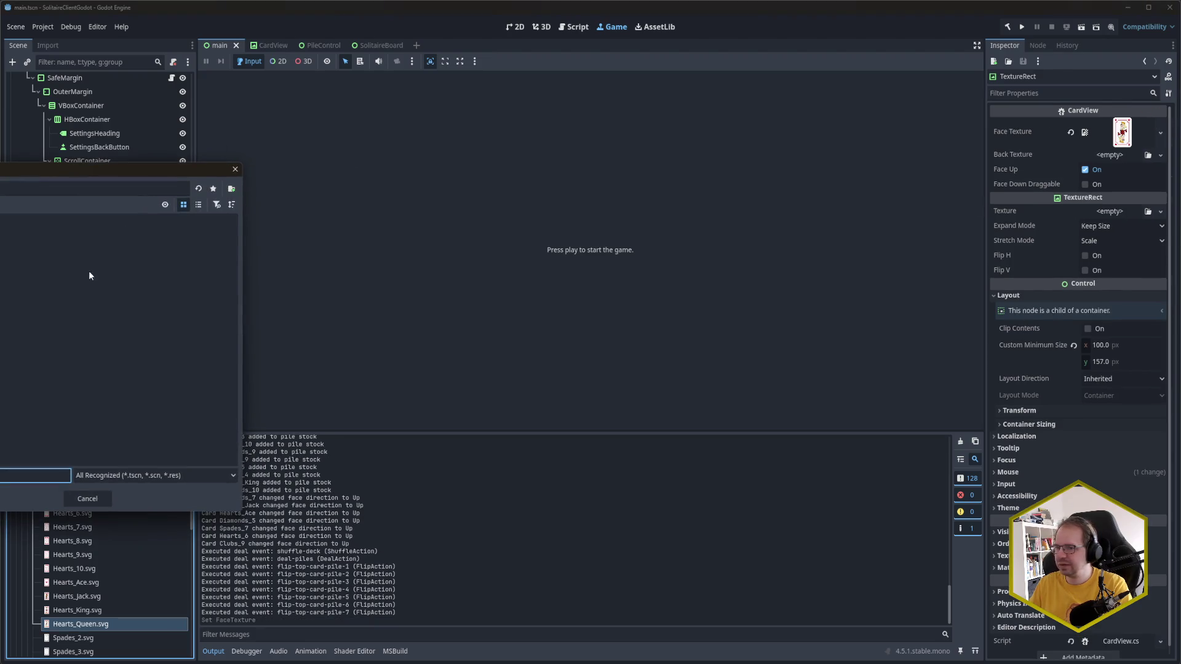
left_click(231, 172)
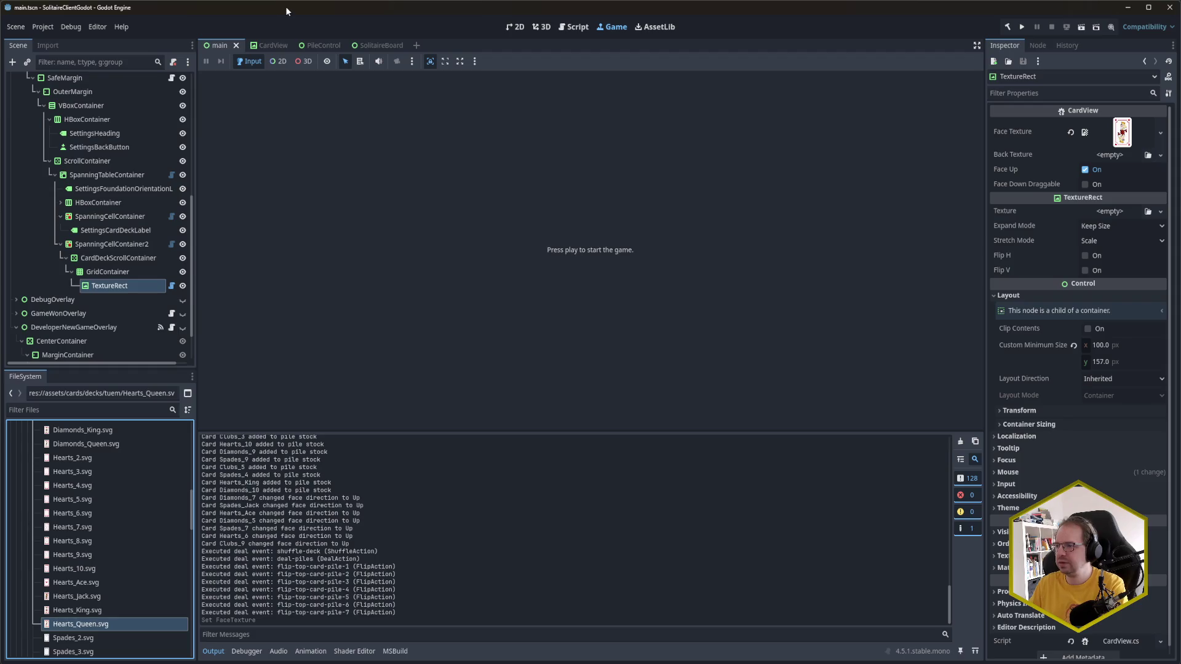
Step: Run the game to see the queen card on the Settings screen, then close it
key("F5")
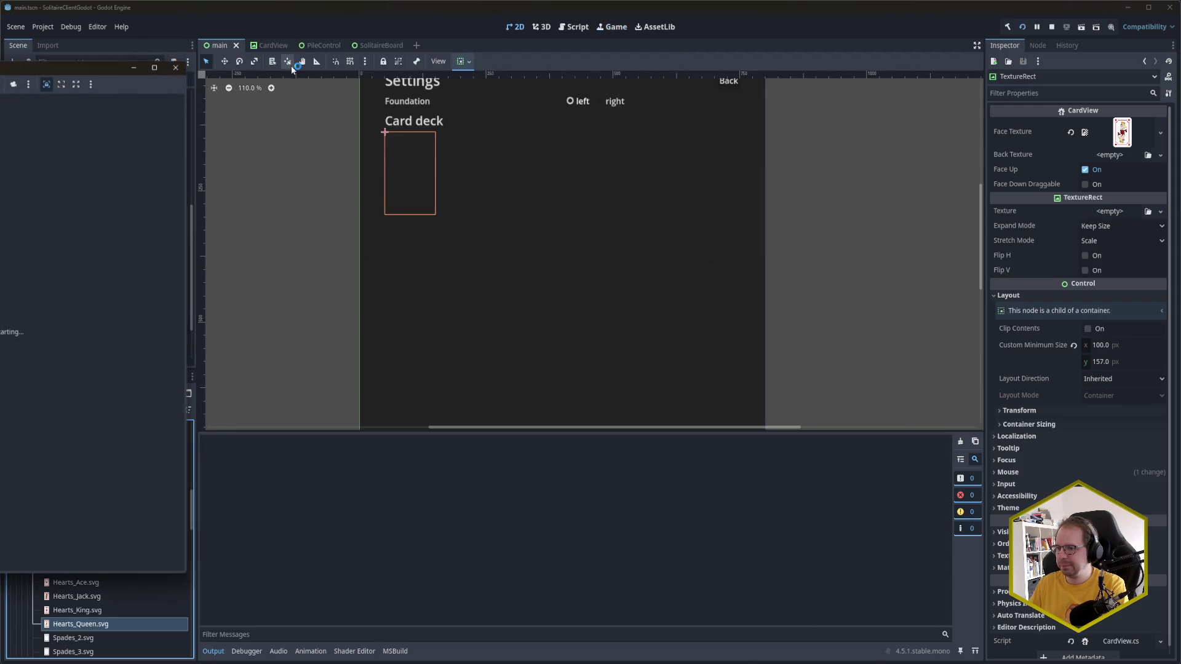
left_click_drag(60, 67, 518, 69)
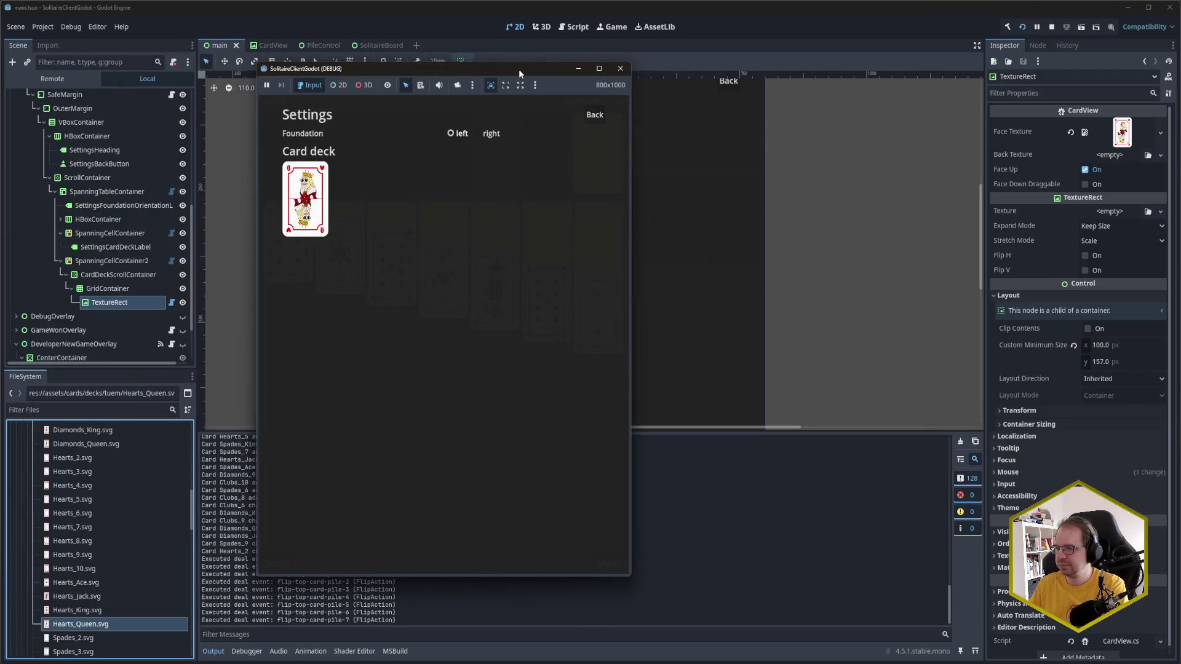
left_click(621, 68)
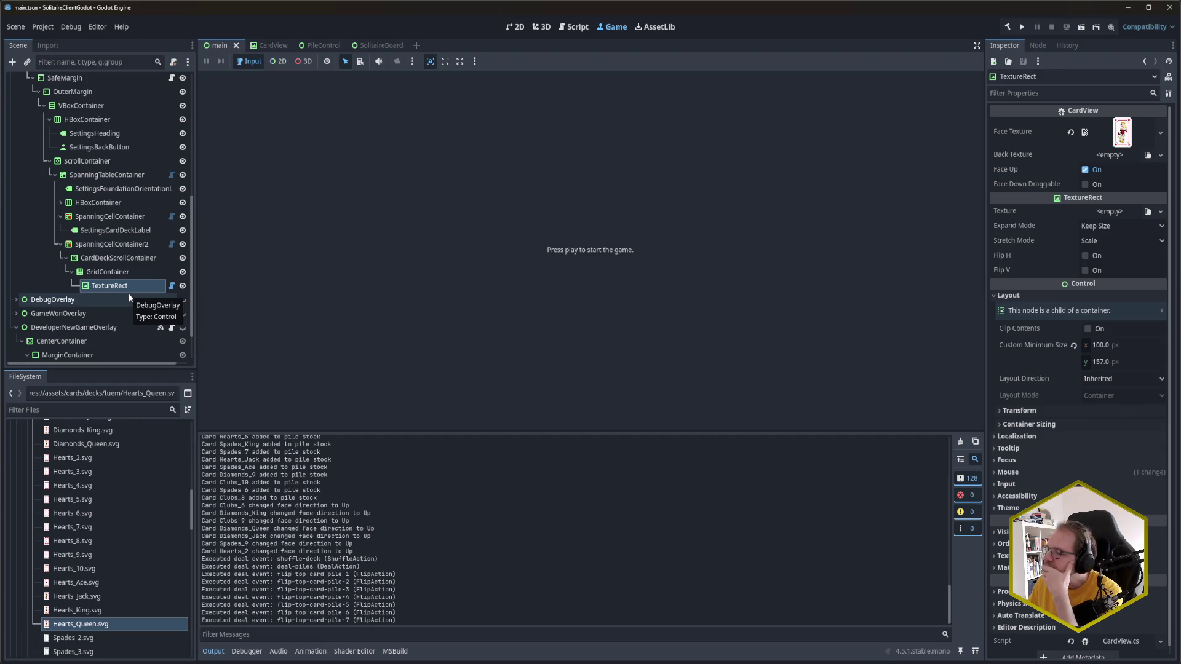
scroll(57, 489, "up", 5)
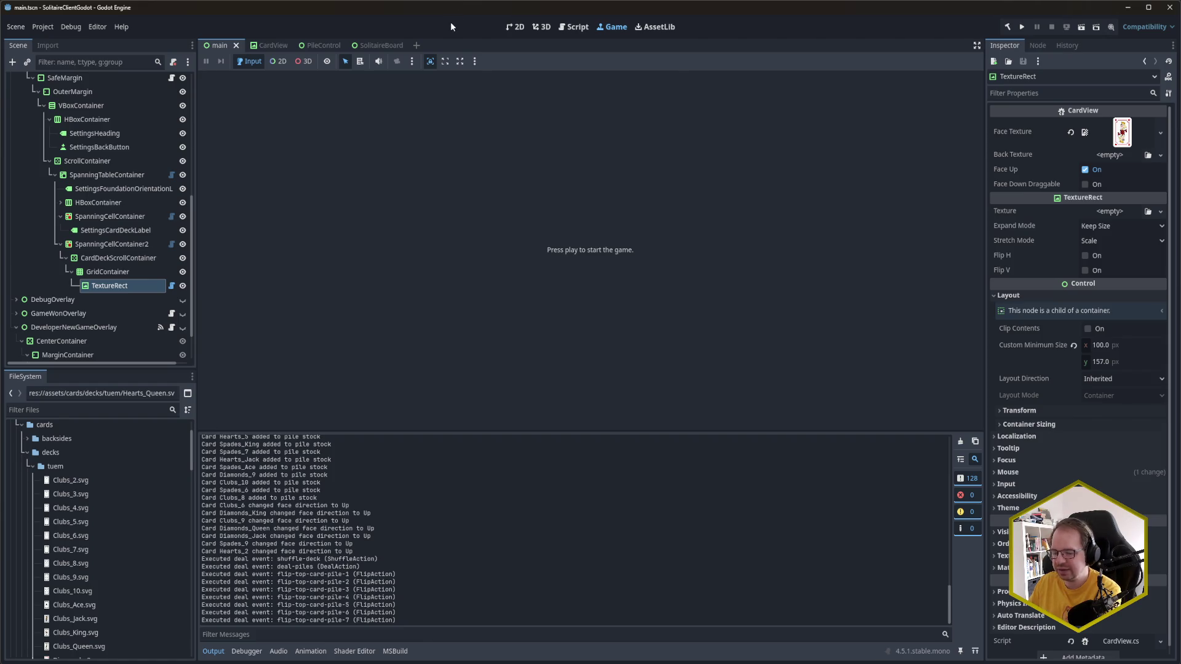
Step: Run the game again and review the 'Cannot drag disconnected card' errors in the Debugger
key("F5")
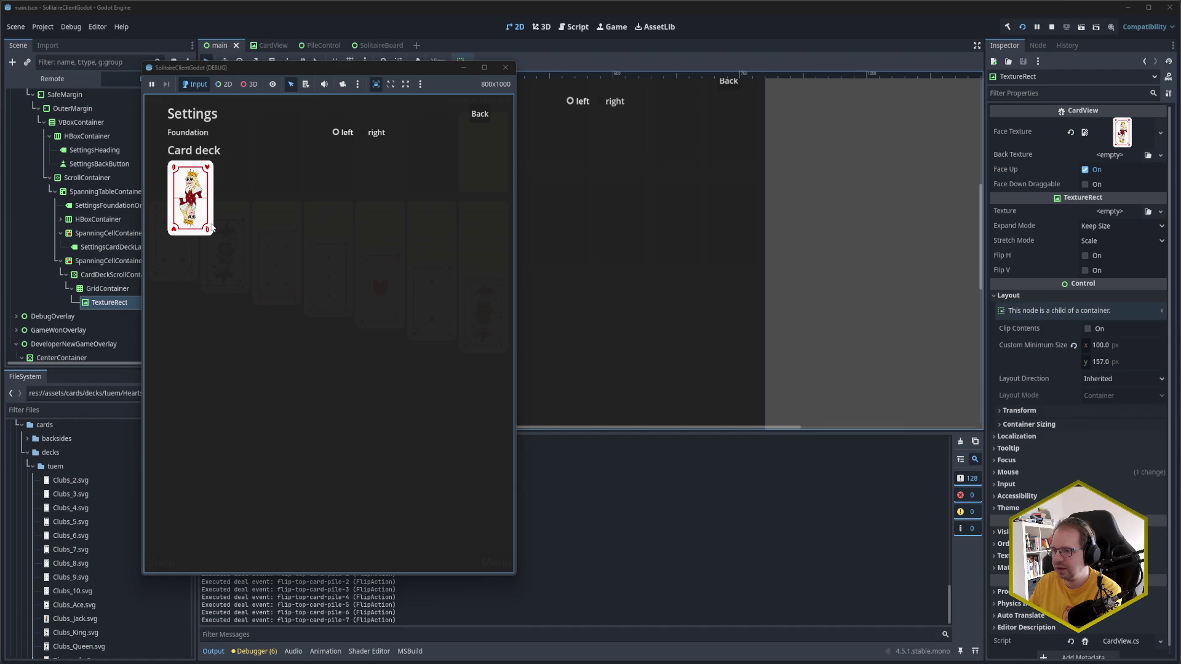
left_click(266, 654)
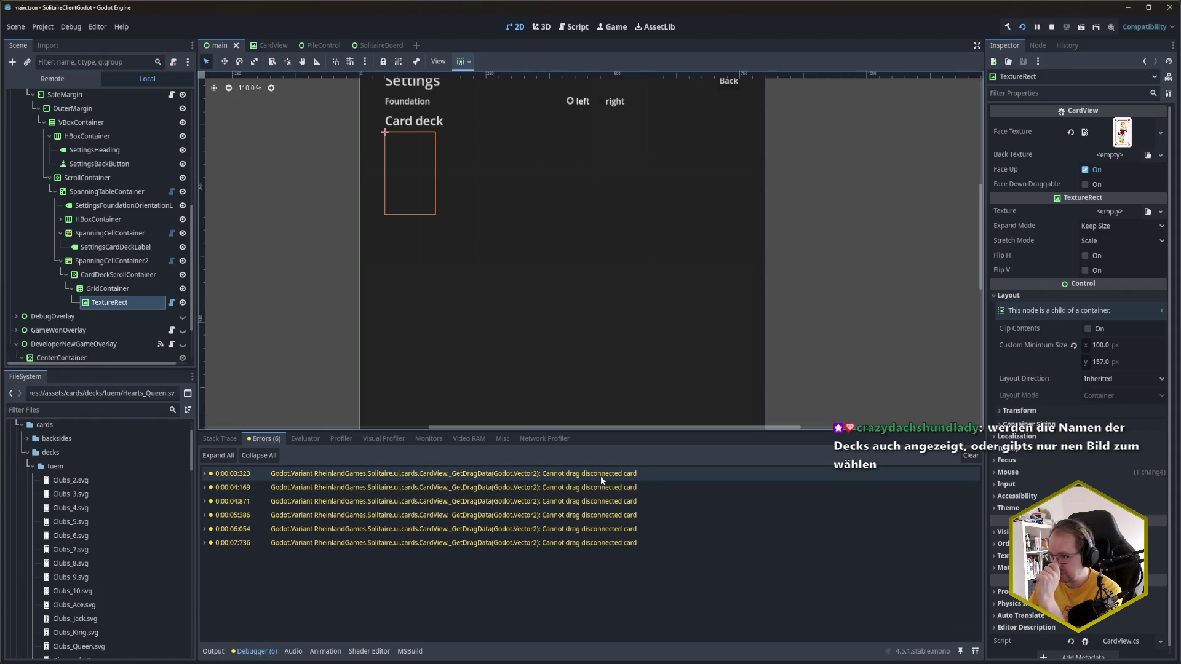
mouse_move(600, 475)
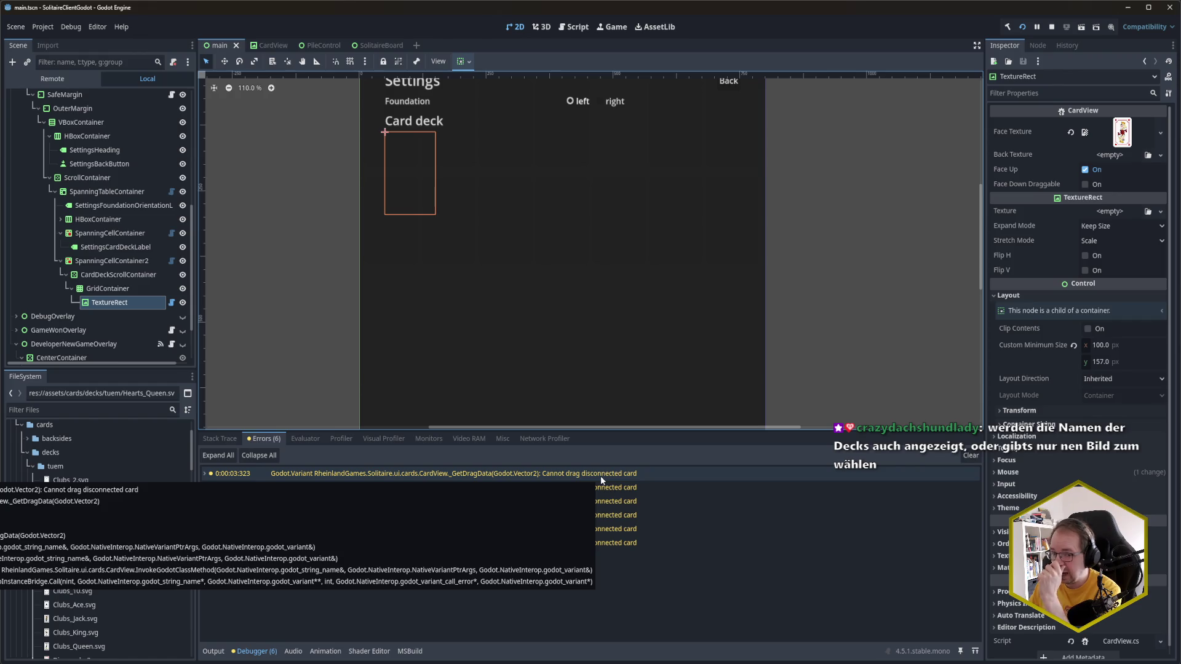
left_click(262, 609)
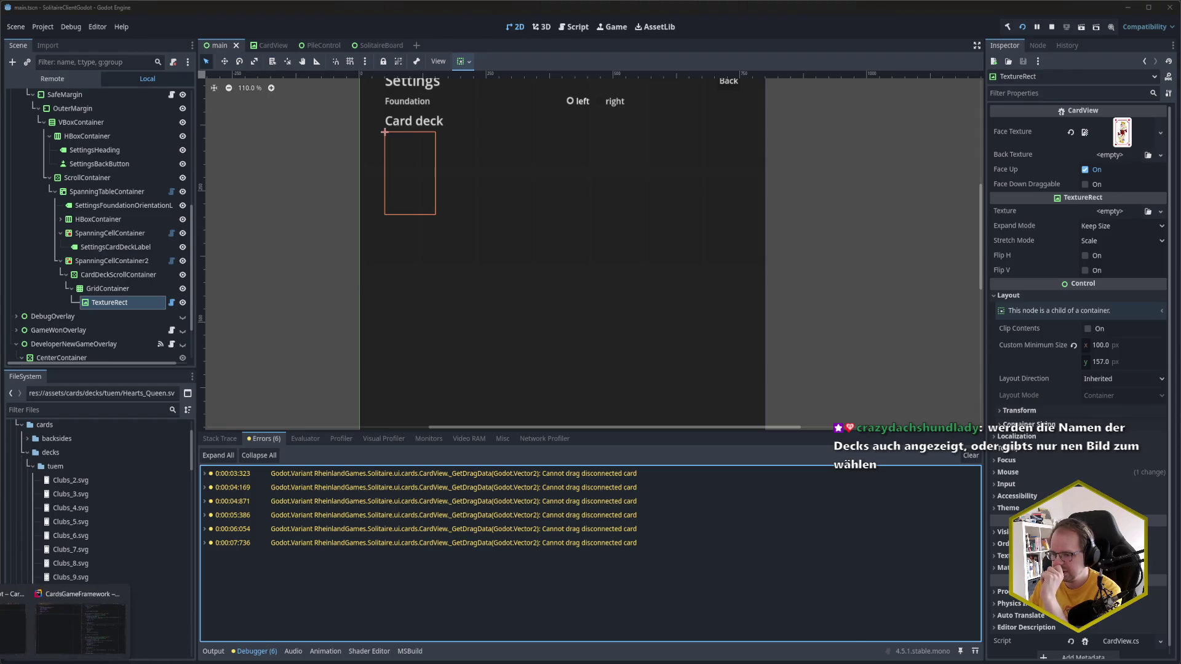
Step: Switch between the running game and the editor, then close the game window
key("alt+Tab")
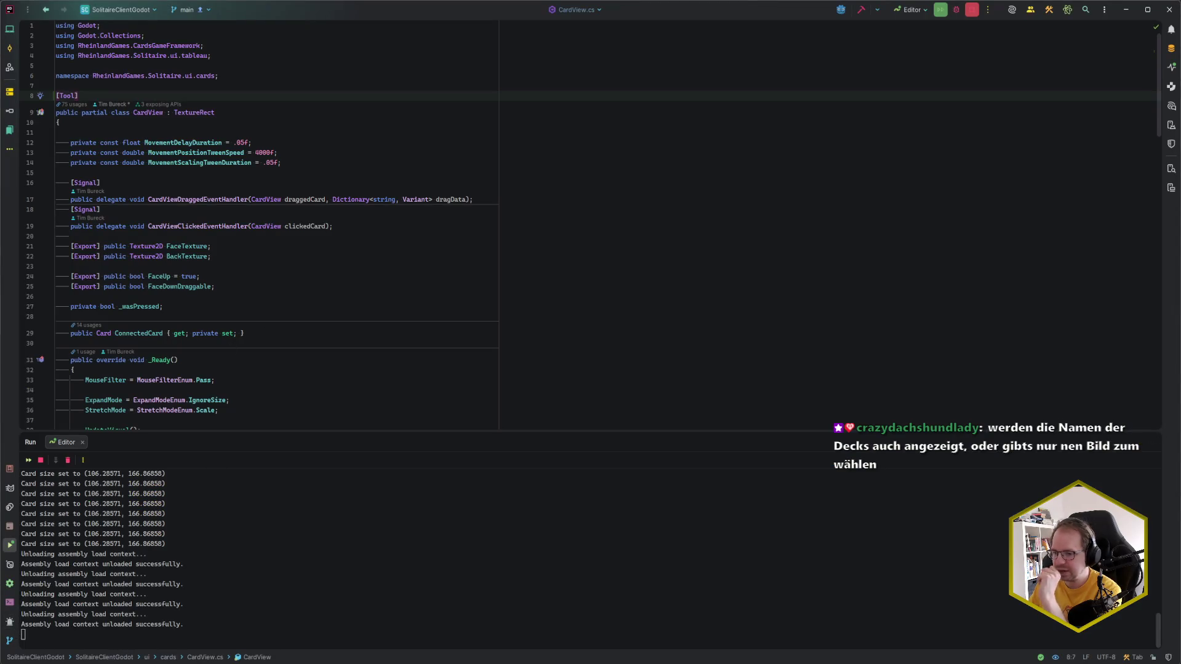
mouse_move(123, 657)
left_click(140, 631)
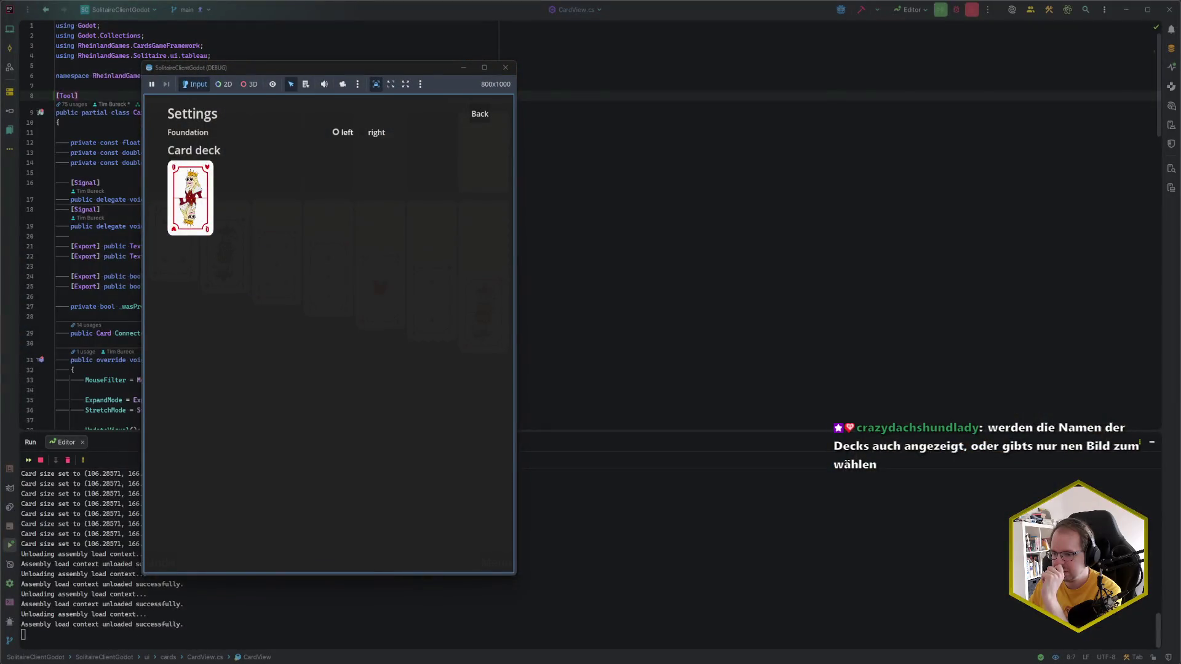
left_click(86, 640)
left_click(147, 650)
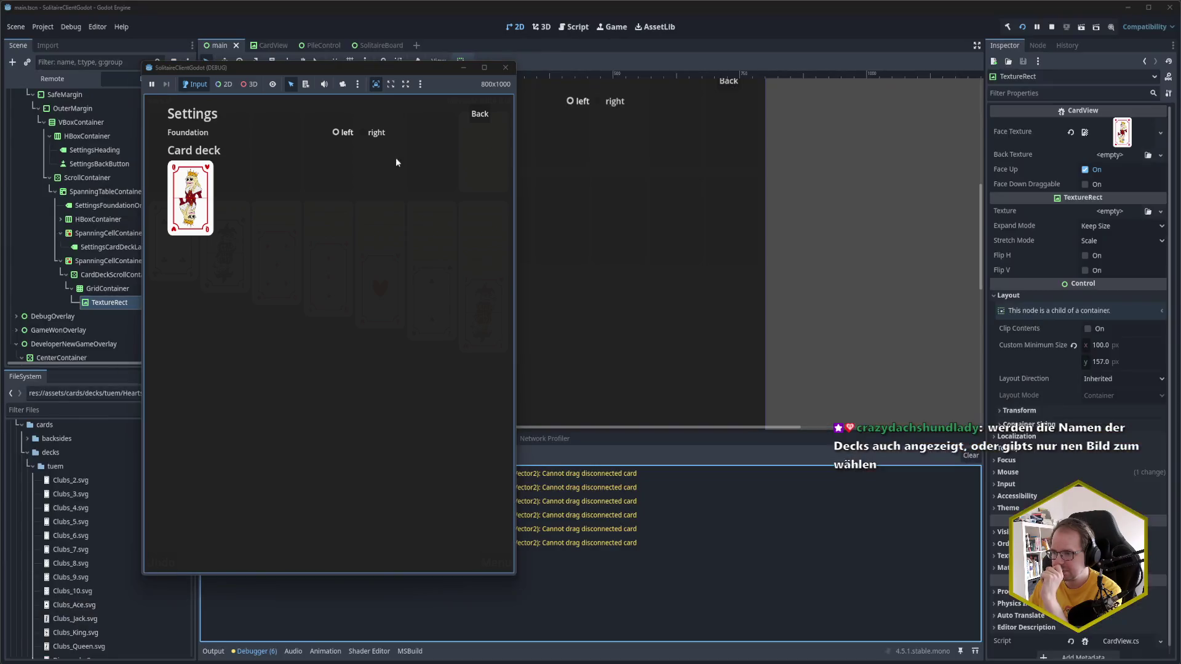
left_click(506, 67)
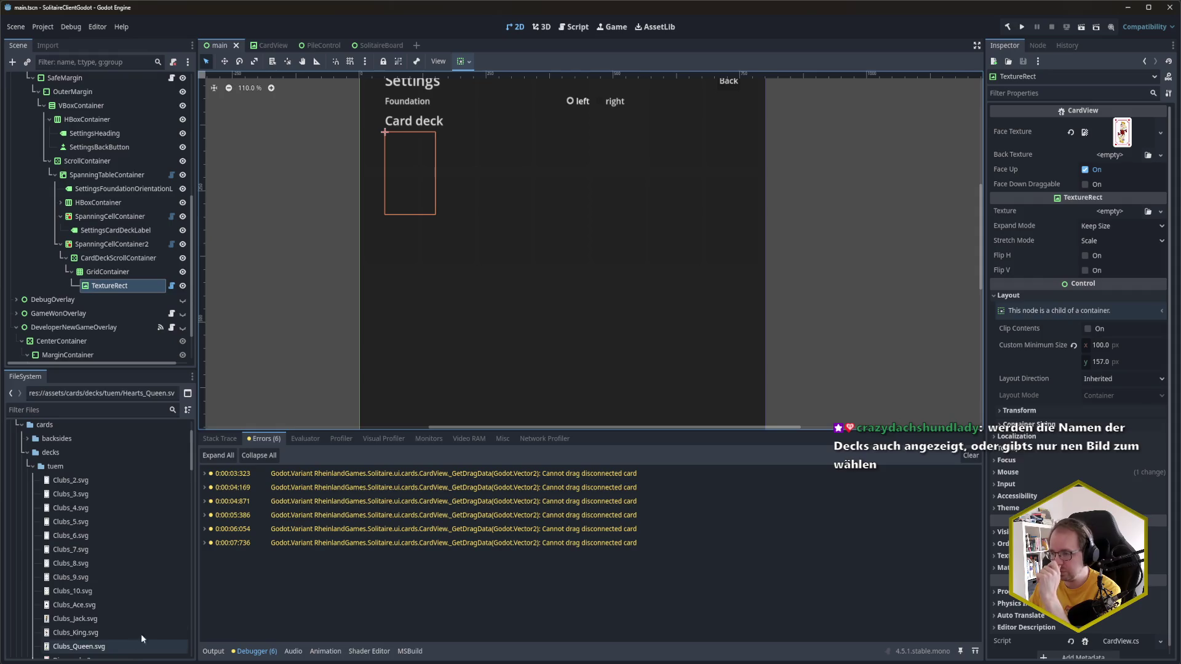
Step: Duplicate the TextureRect queen card into TextureRect2–TextureRect15 in the grid and save the scene
left_click(108, 272)
left_click(117, 285)
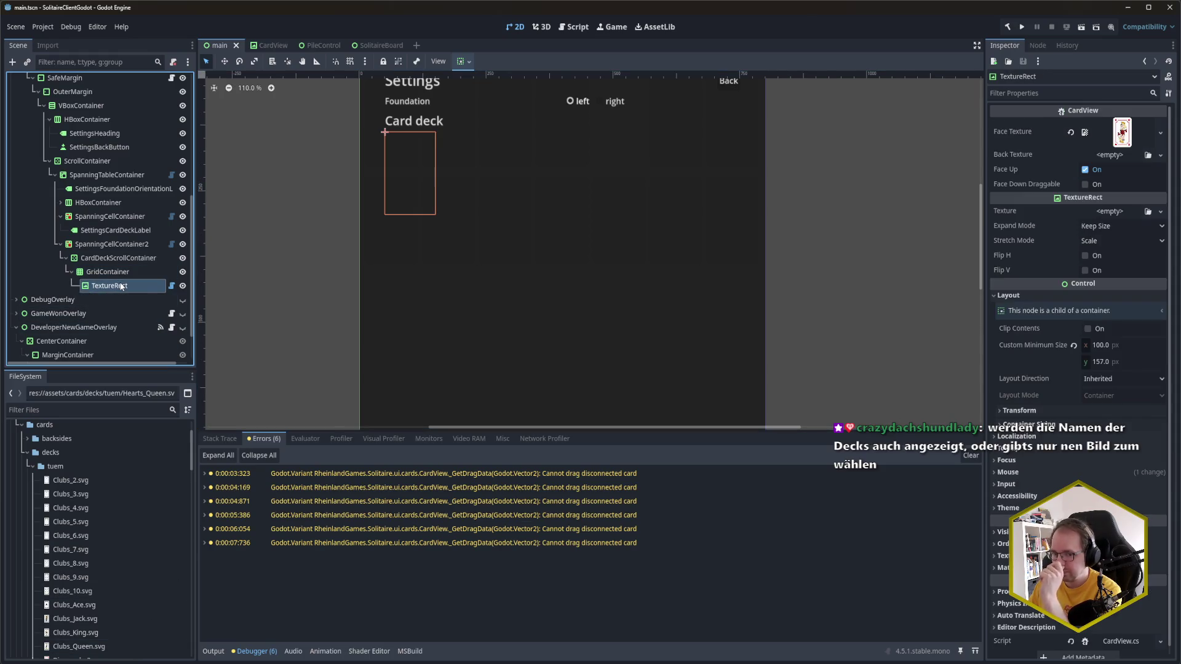
key("ctrl+d")
key("ctrl+d")
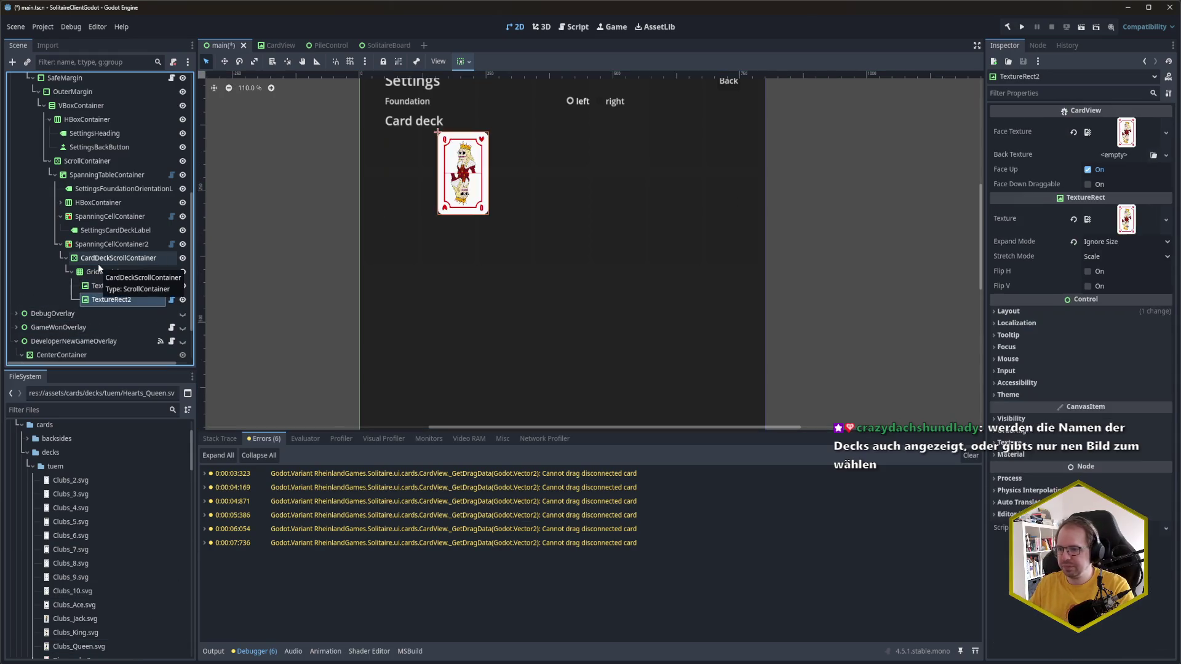
key("ctrl+d")
key("ctrl+d")
key("ctrl+d")
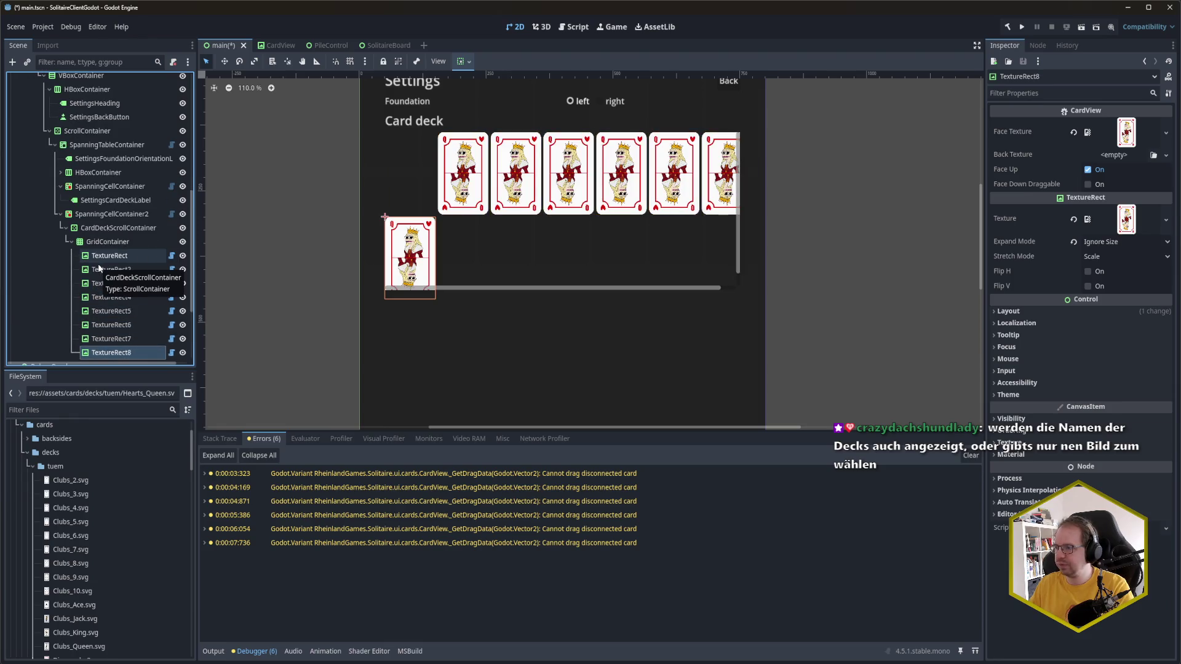
key("ctrl+d")
key("ctrl+d")
key("ctrl+d")
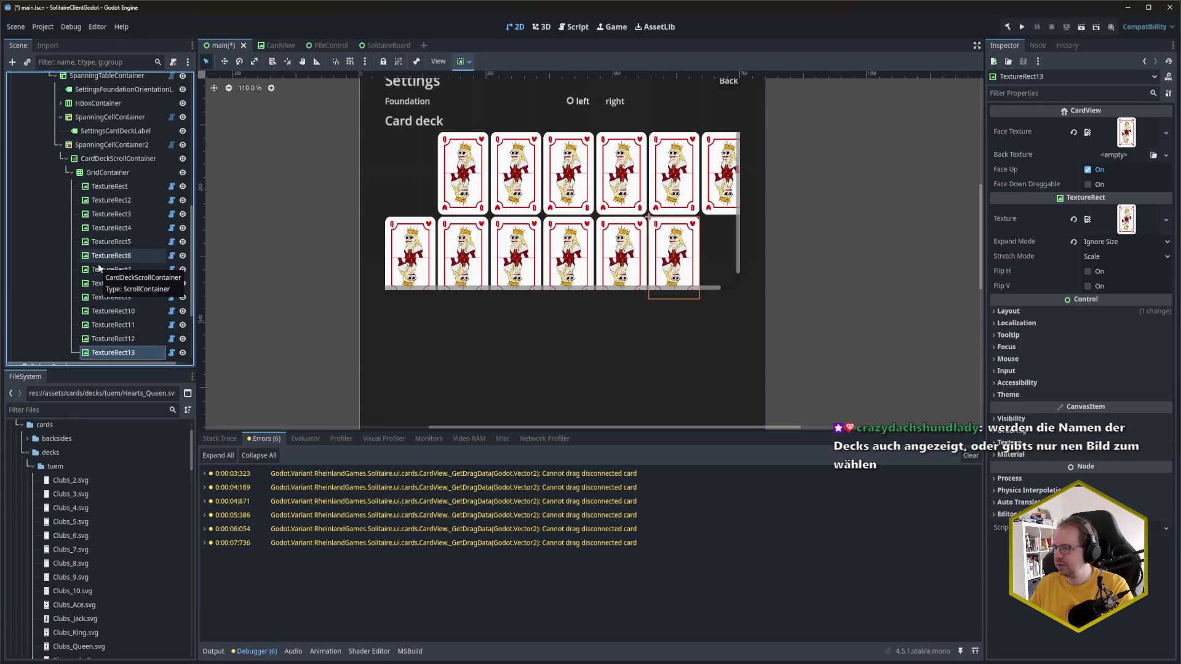
key("ctrl+d")
key("ctrl+d")
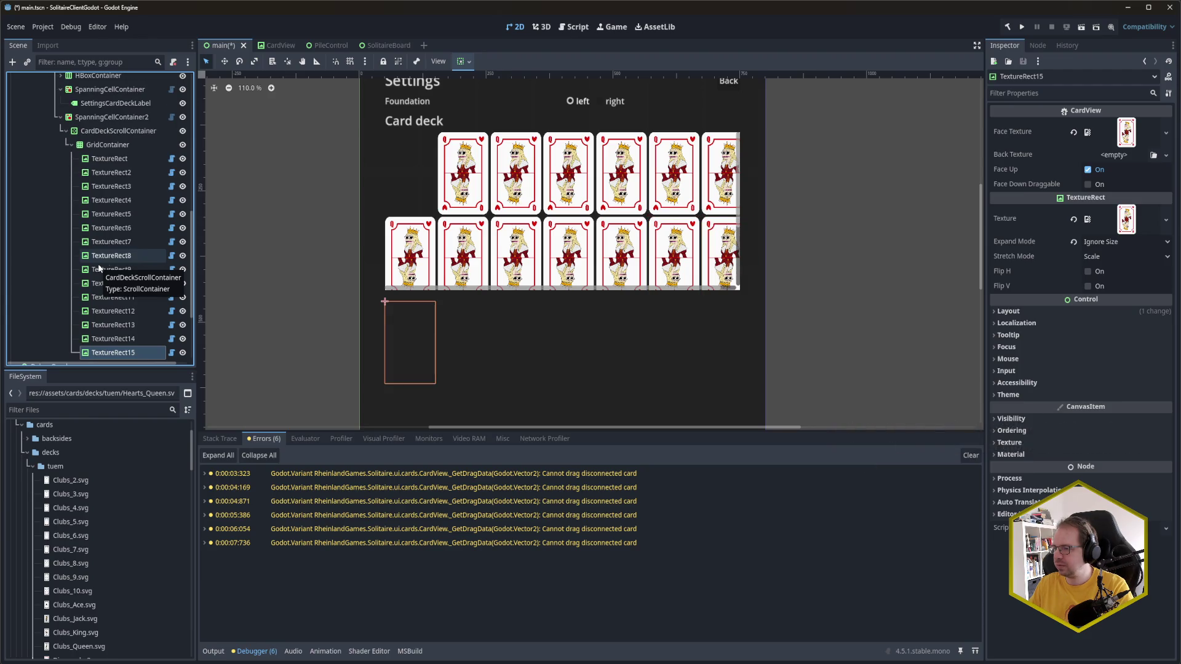
key("ctrl+s")
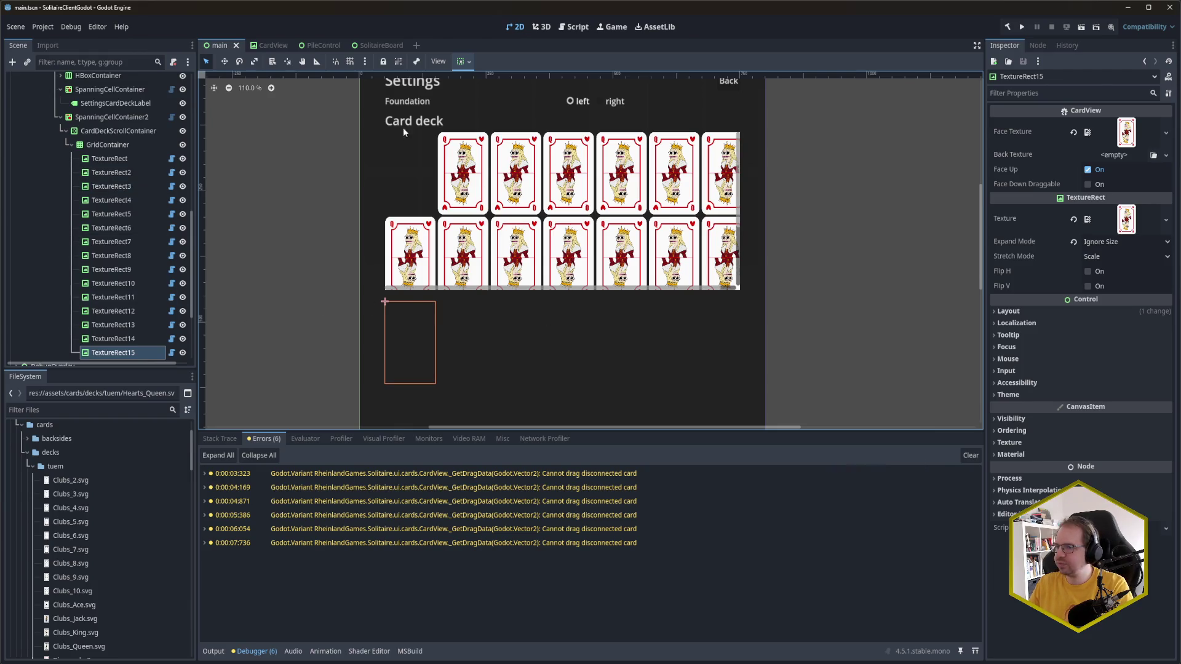
Step: Run the game, scroll through the Card deck grid's rows of queen cards, then close it
key("F5")
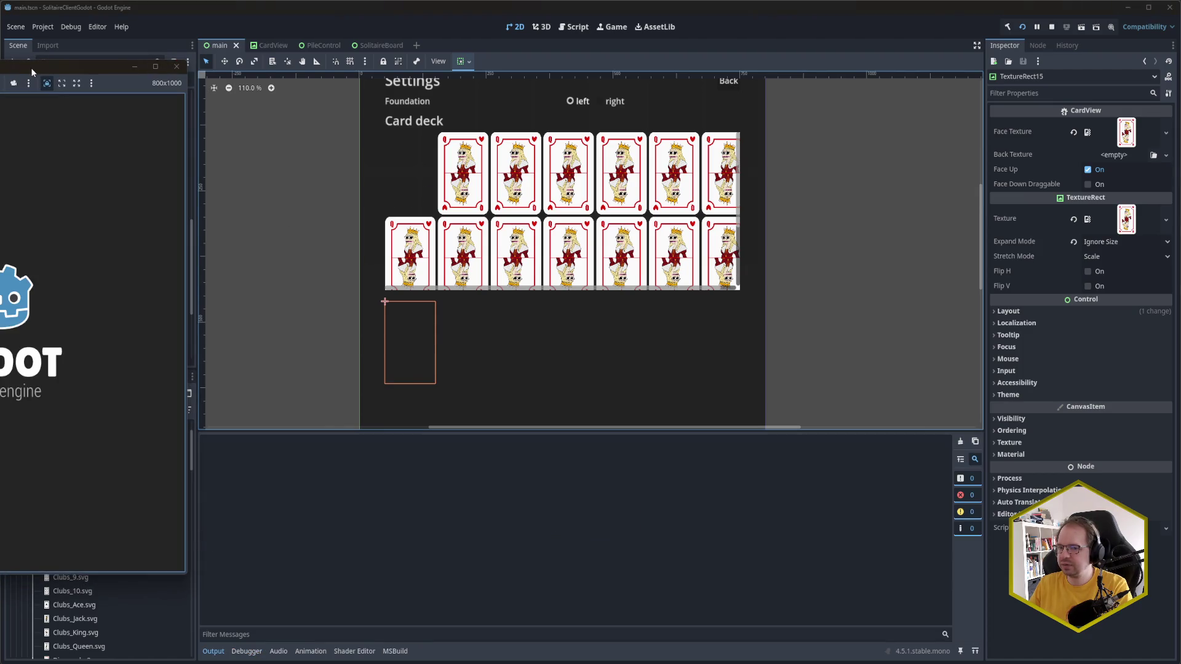
left_click_drag(29, 72, 443, 86)
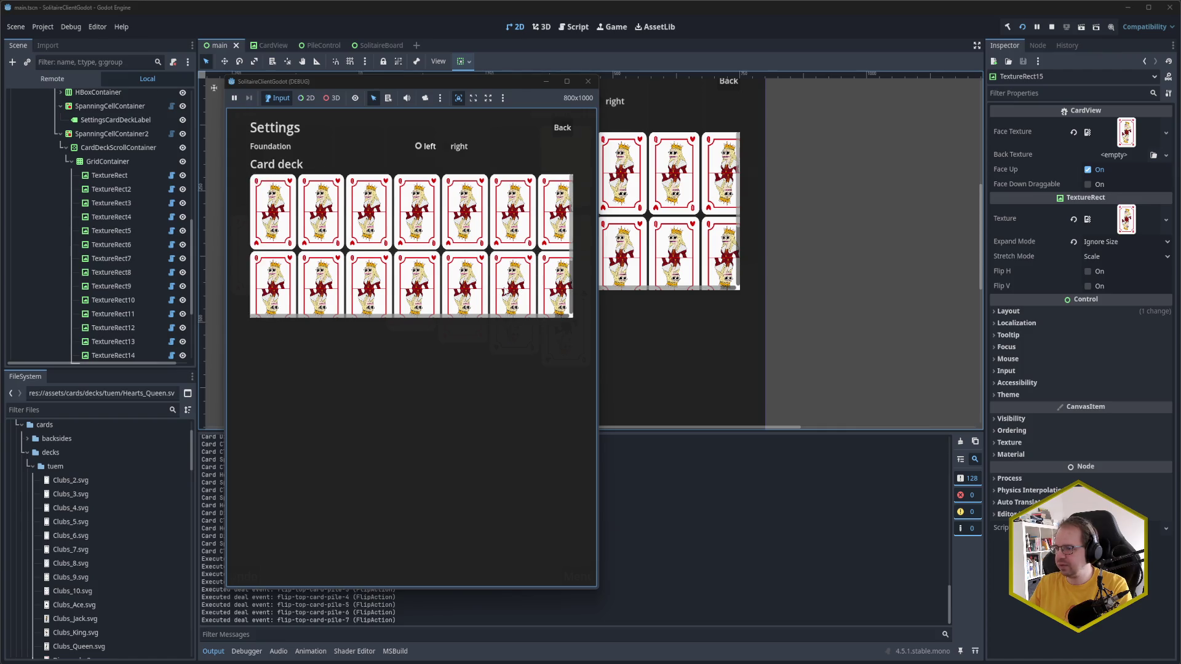
scroll(487, 261, "down", 3)
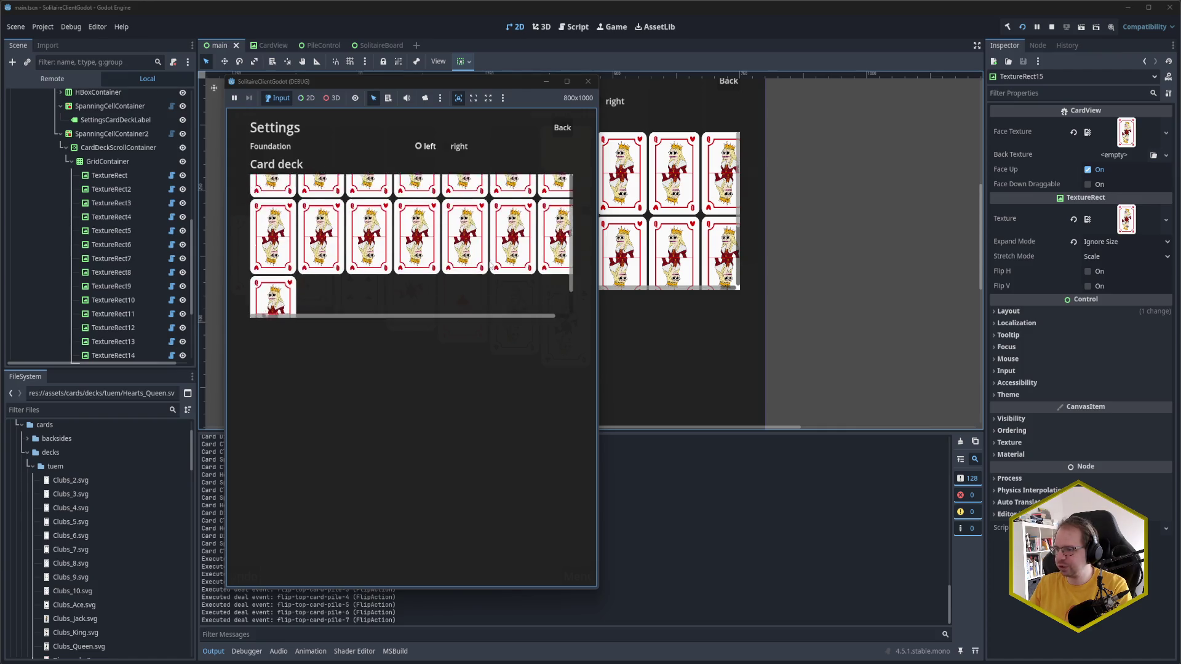
scroll(488, 261, "up", 3)
scroll(562, 310, "down", 3)
scroll(561, 310, "up", 3)
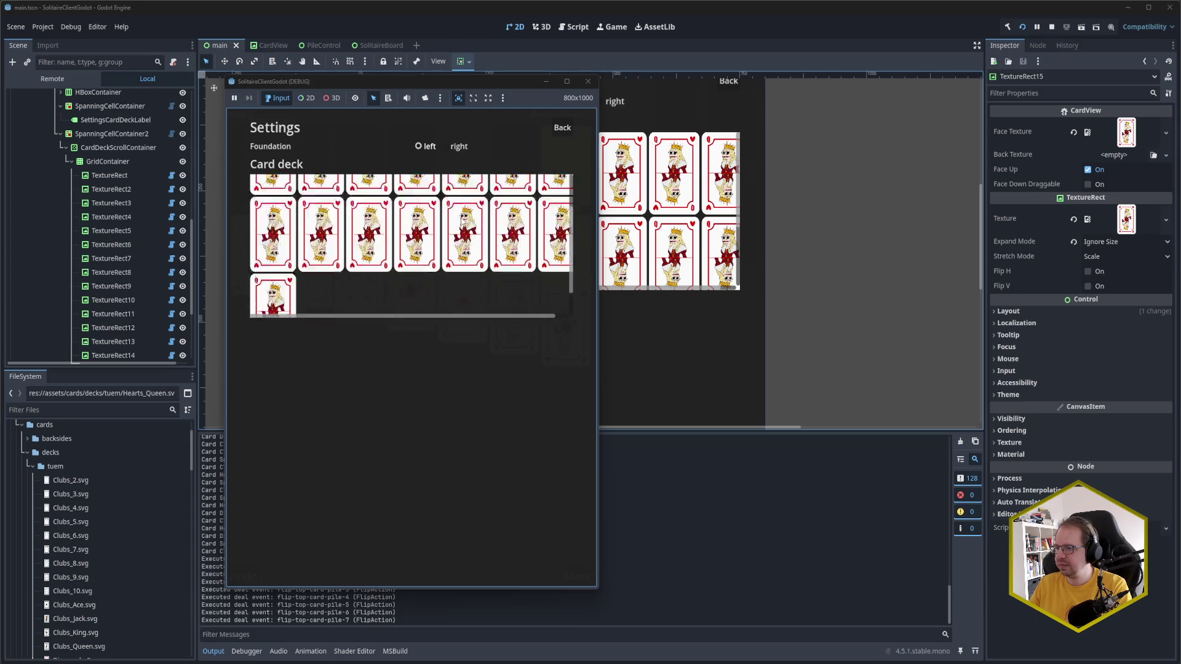
left_click(588, 81)
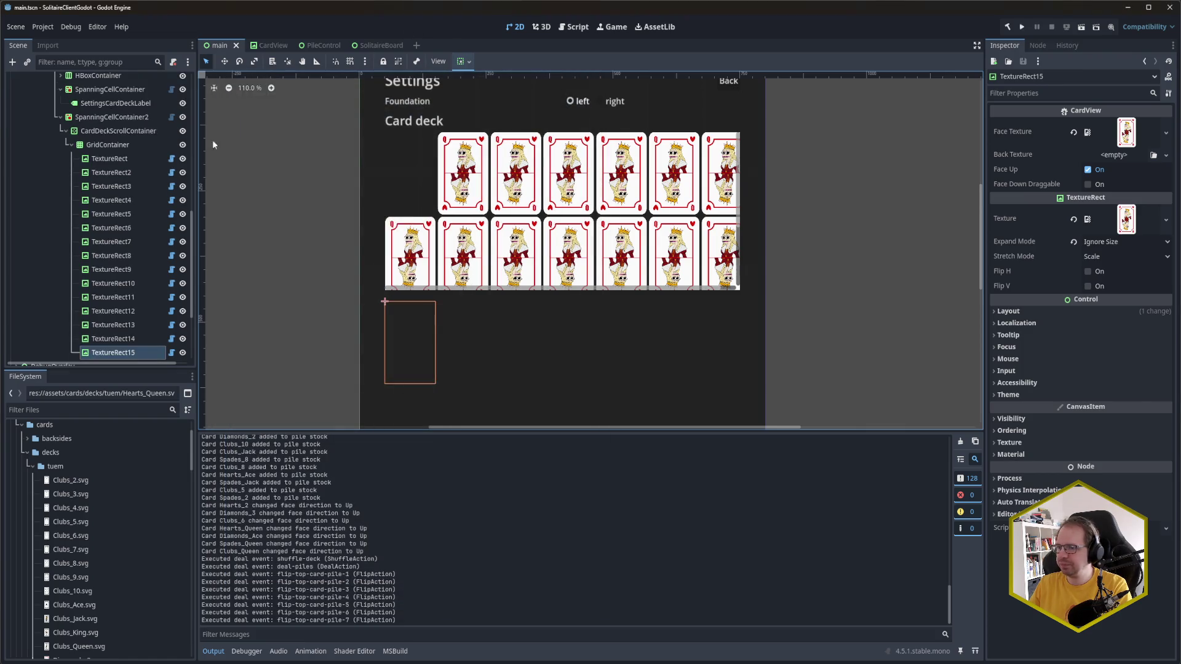
scroll(108, 259, "down", 2)
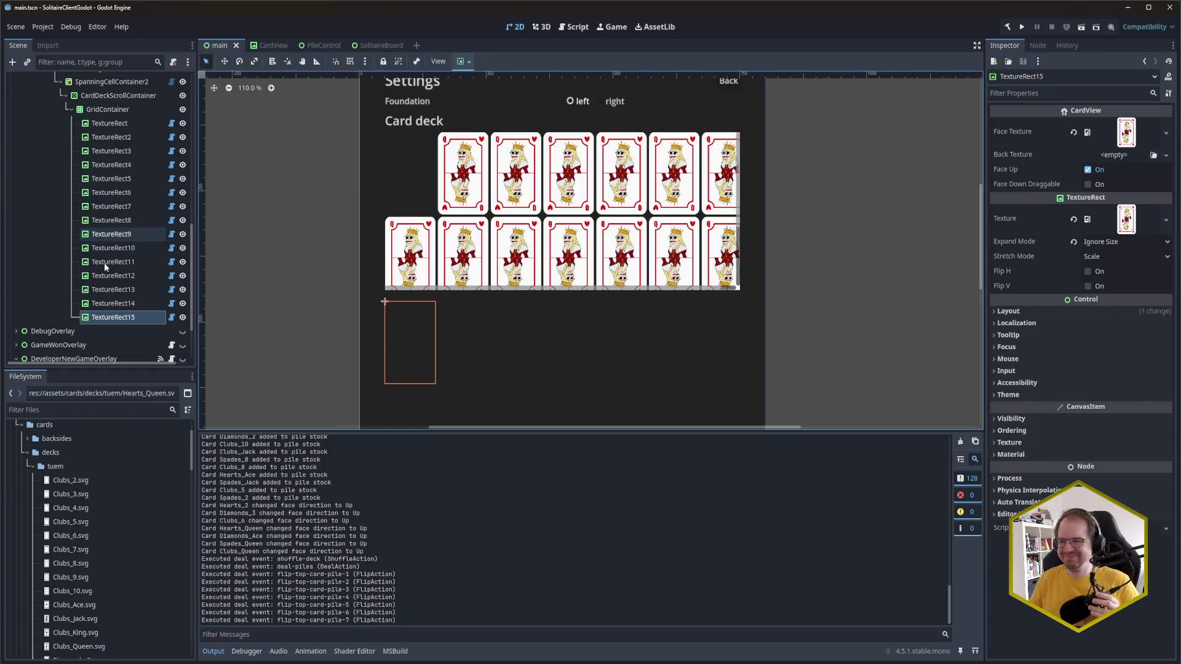
Step: Duplicate SpanningCellContainer2 to create SpanningCellContainer3
scroll(105, 289, "up", 2)
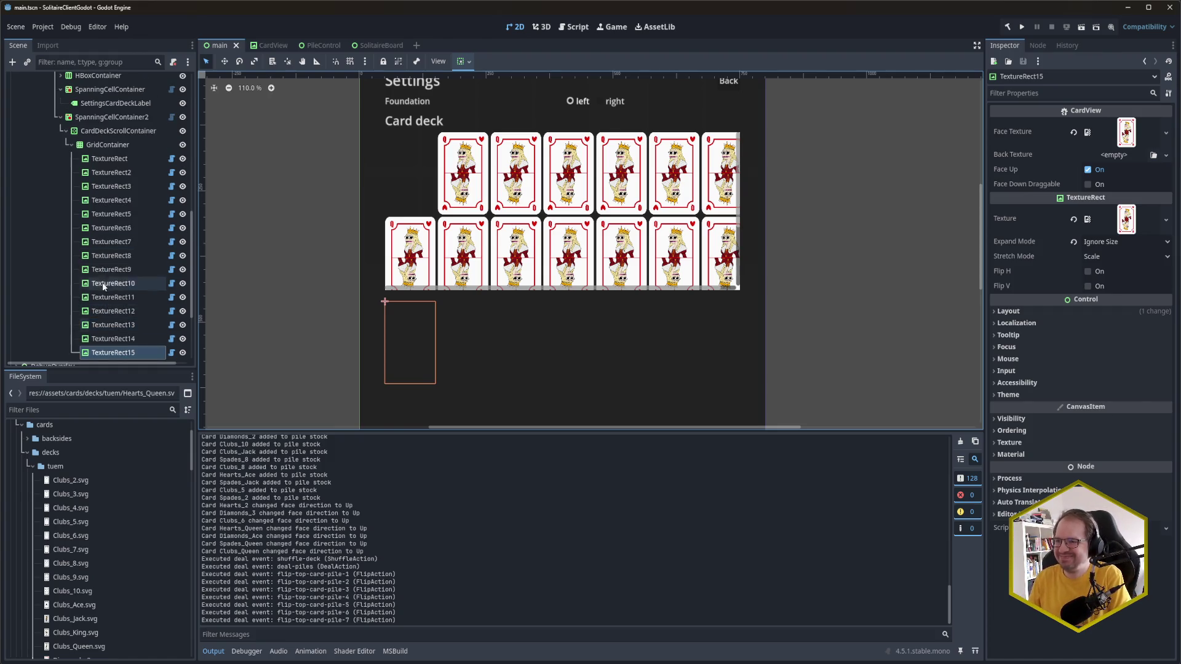
left_click(110, 122)
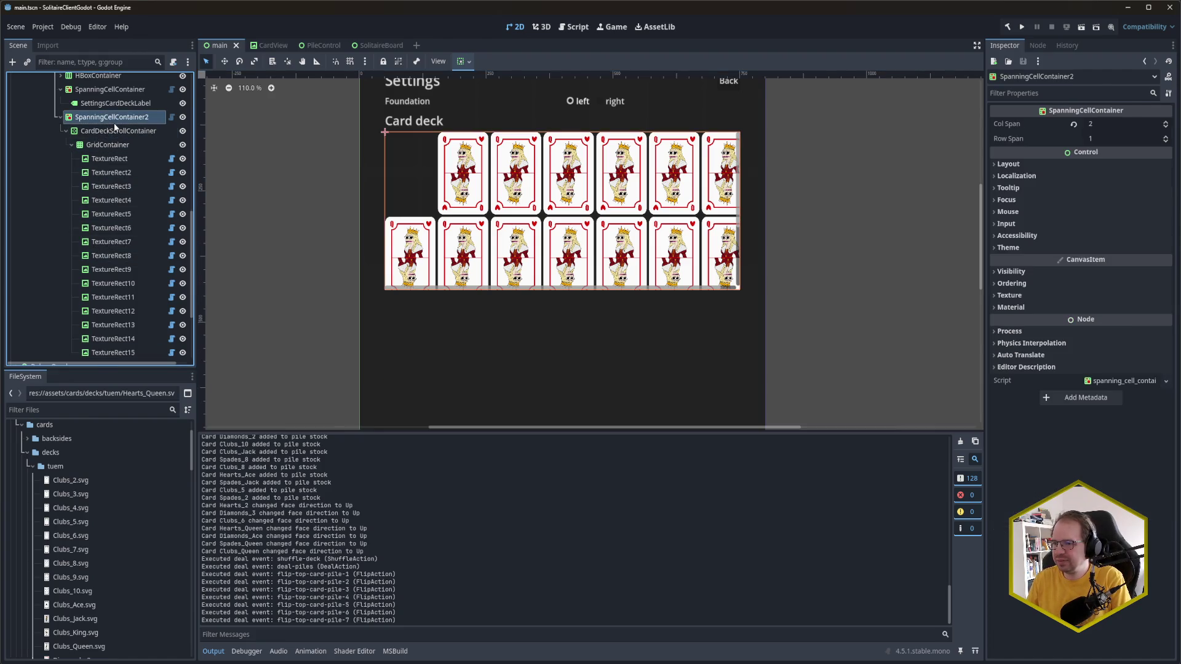
key("ctrl+d")
Step: Delete the fifteen card images TextureRect through TextureRect15 from the copied grid
scroll(104, 278, "down", 4)
scroll(103, 278, "down", 5)
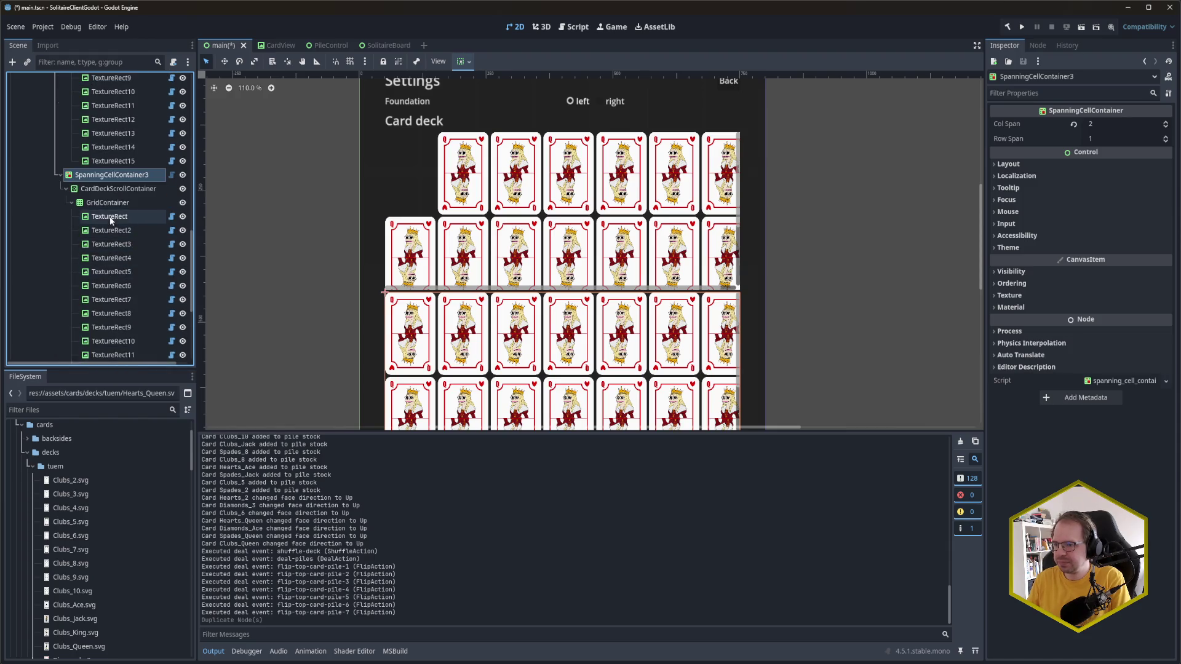
left_click(110, 109)
left_click(118, 303, "shift")
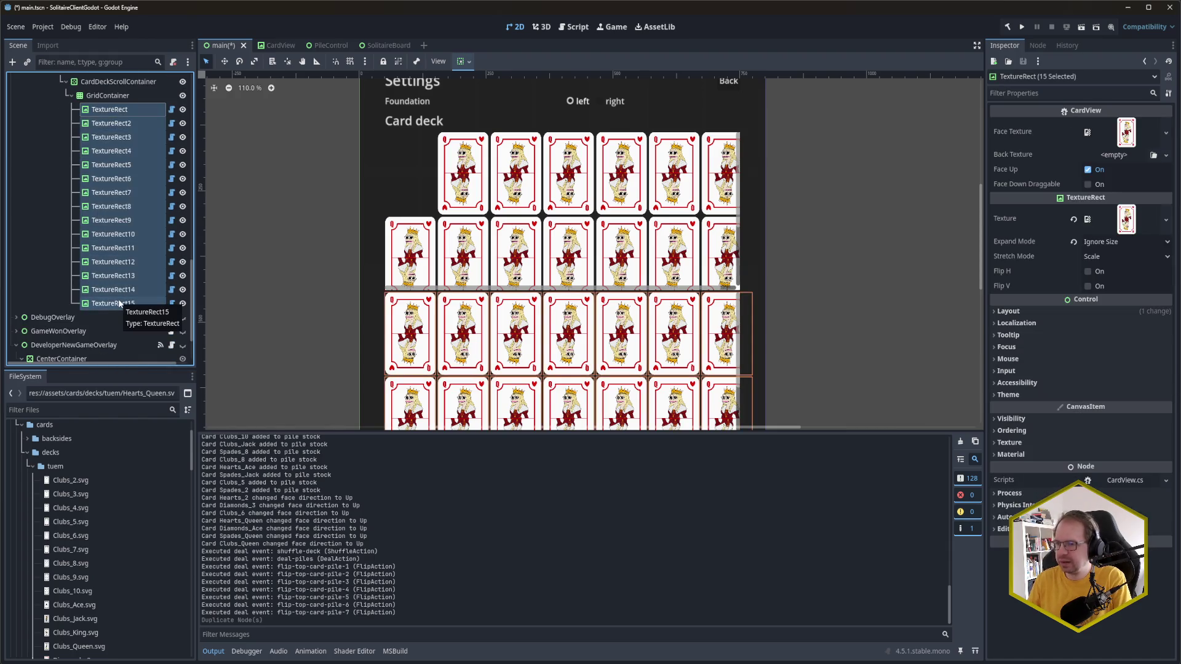
key("ctrl+F2")
key("Return")
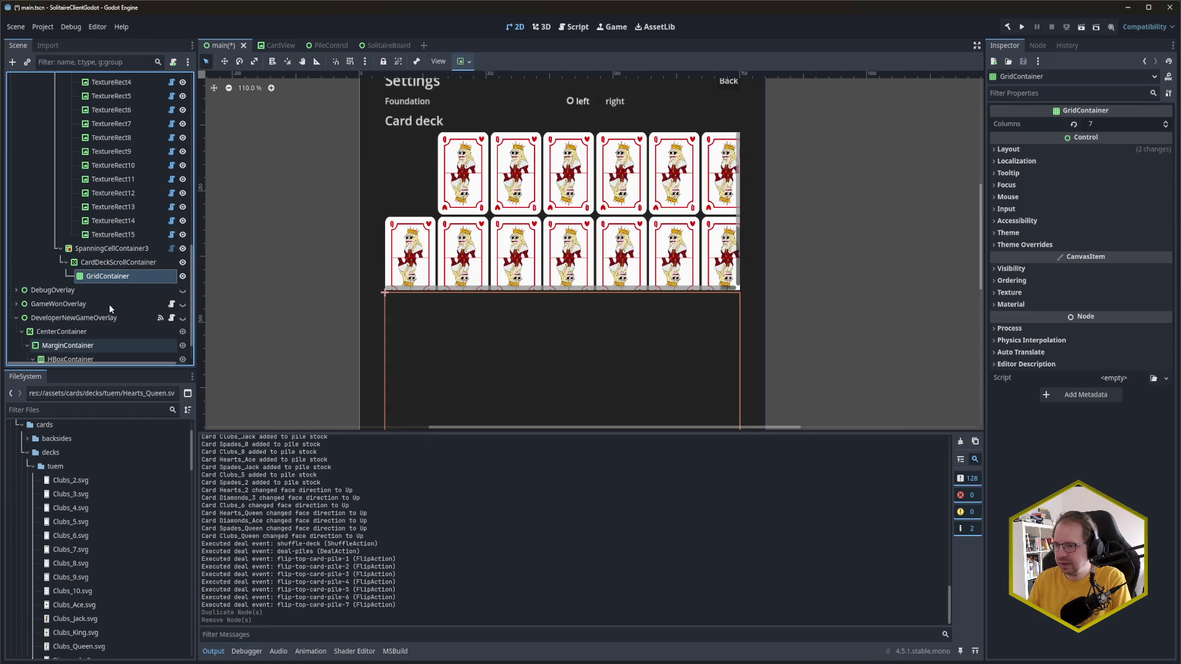
right_click(112, 276)
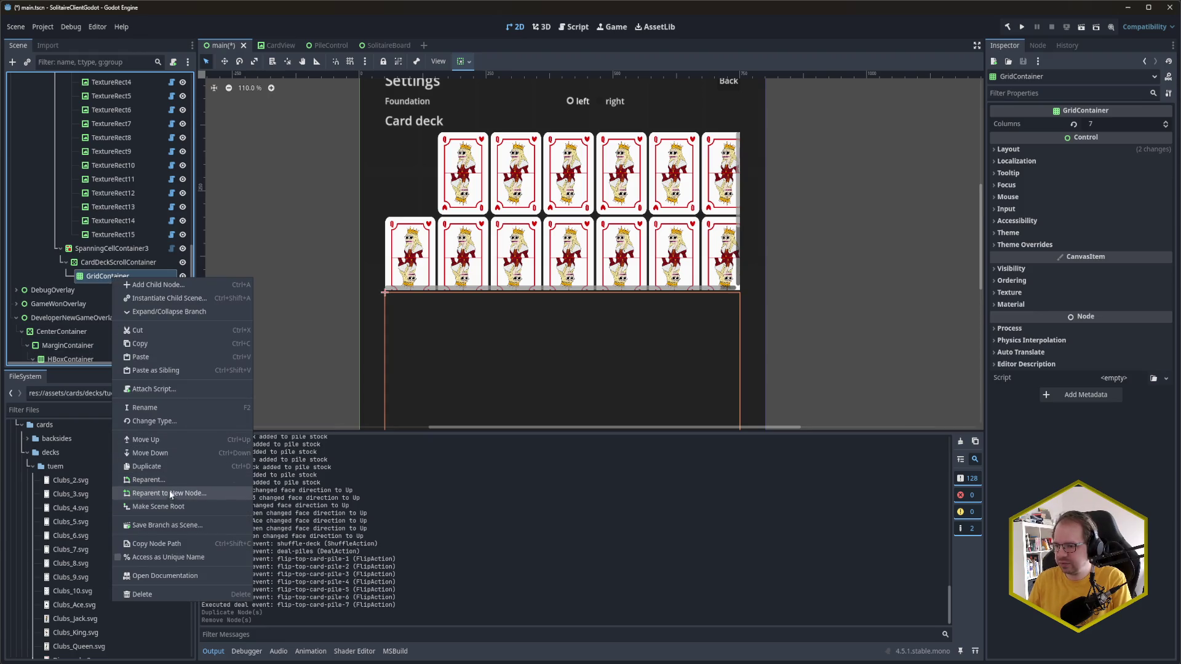
Step: Change the copied GridContainer's node type to a box container
left_click(165, 423)
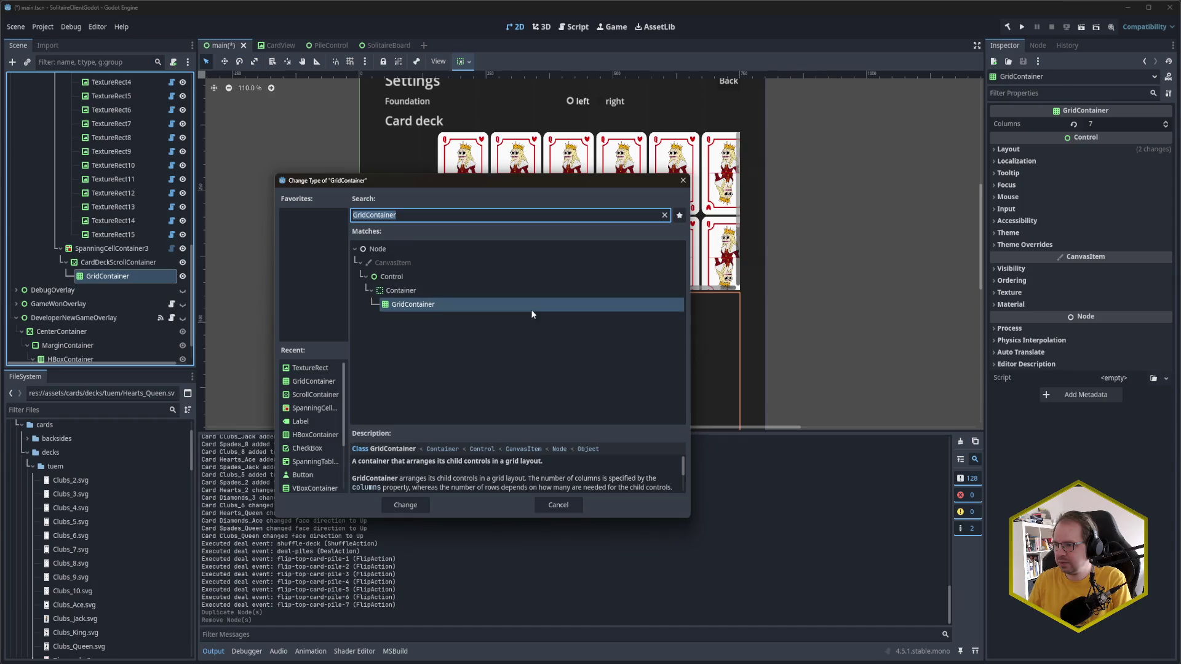
type("hbox")
key("Return")
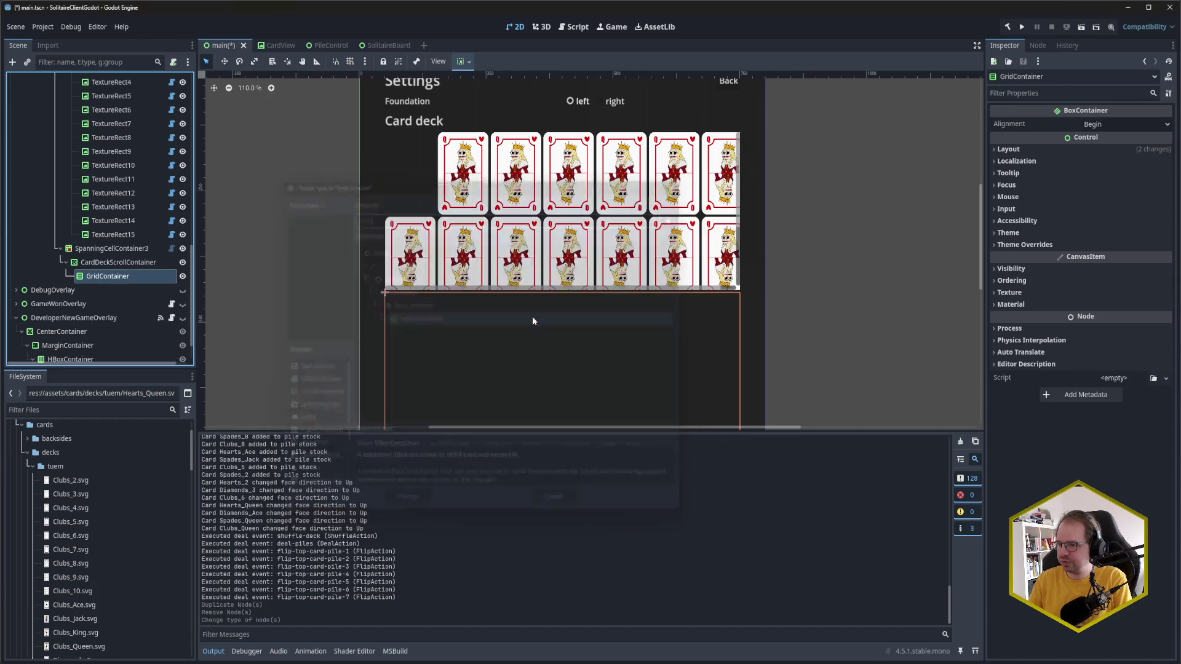
Step: Rename the converted node VBoxContainer and save the scene
double_click(124, 277)
type("VBo")
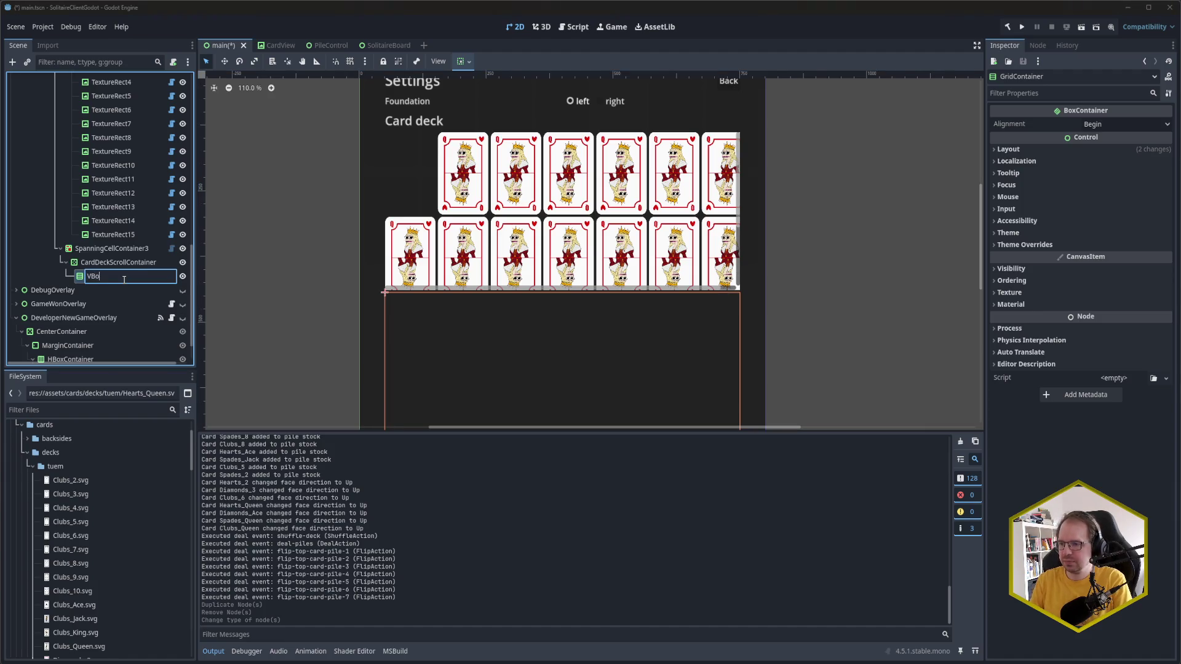
type("xContainer")
key("Return")
key("ctrl+s")
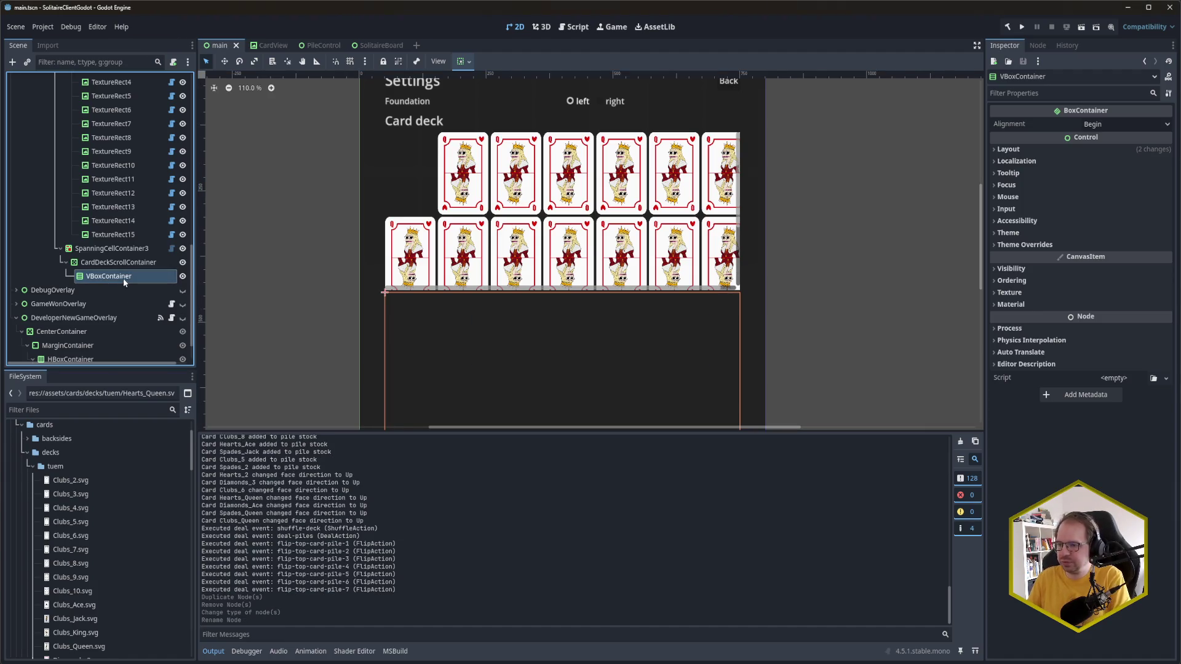
scroll(140, 252, "down", 1)
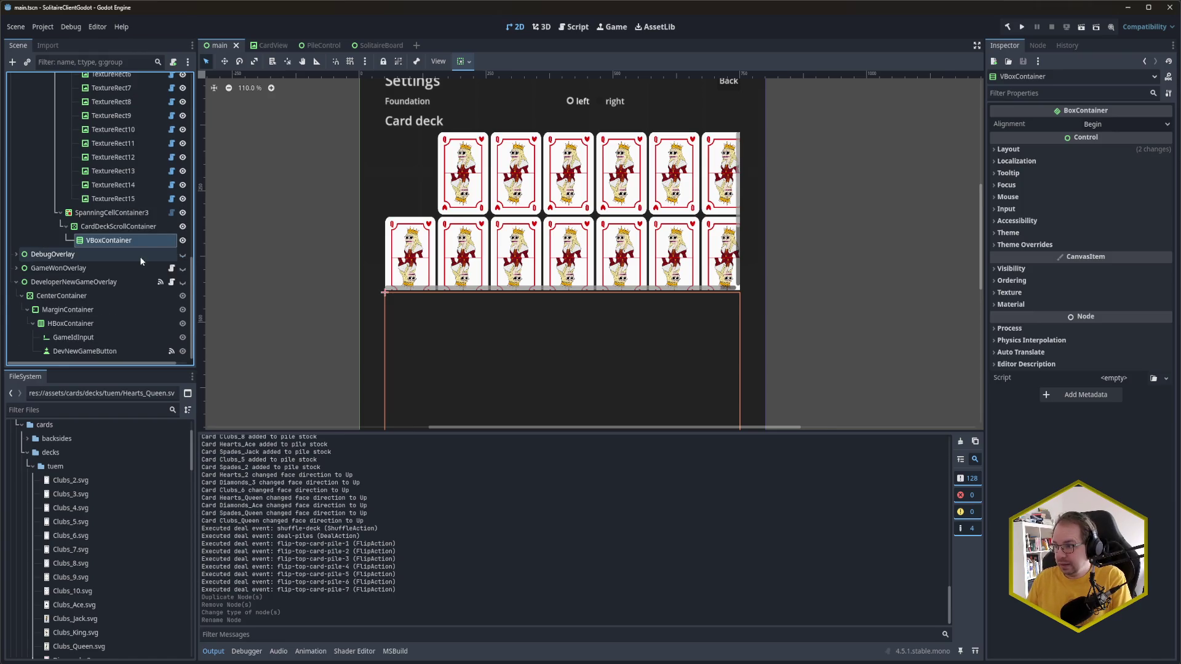
scroll(812, 295, "down", 2)
scroll(814, 300, "up", 1)
left_click_drag(842, 321, 830, 235)
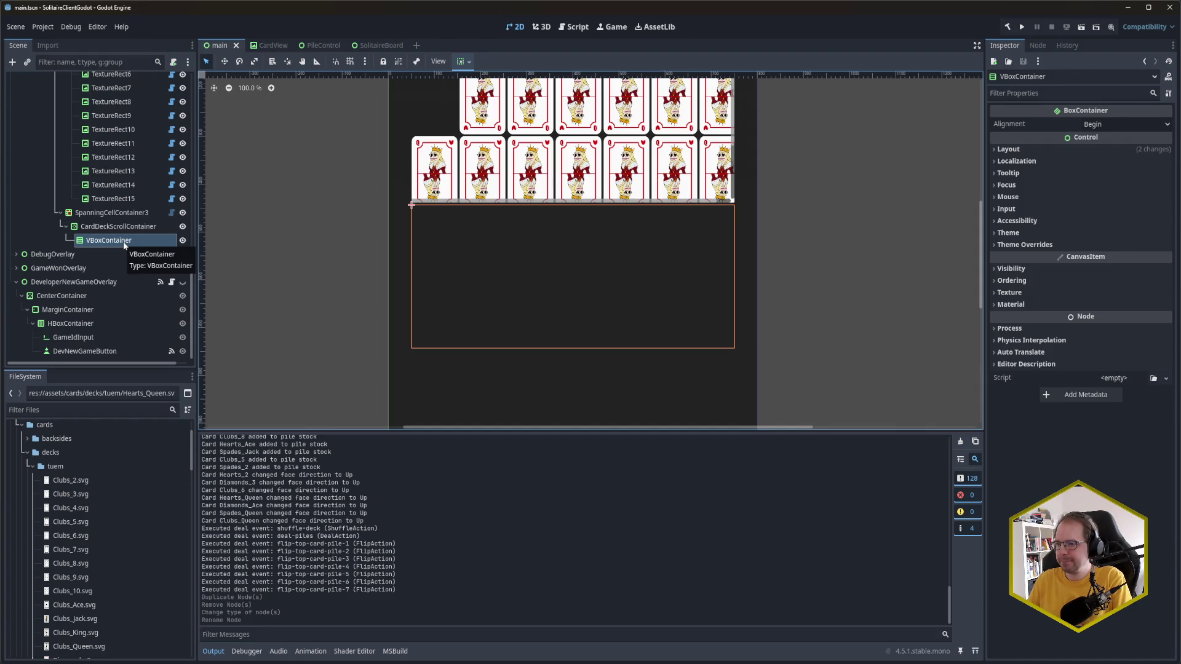
Step: Create an HBoxContainer child under VBoxContainer from the Create New Node search
key("ctrl+a")
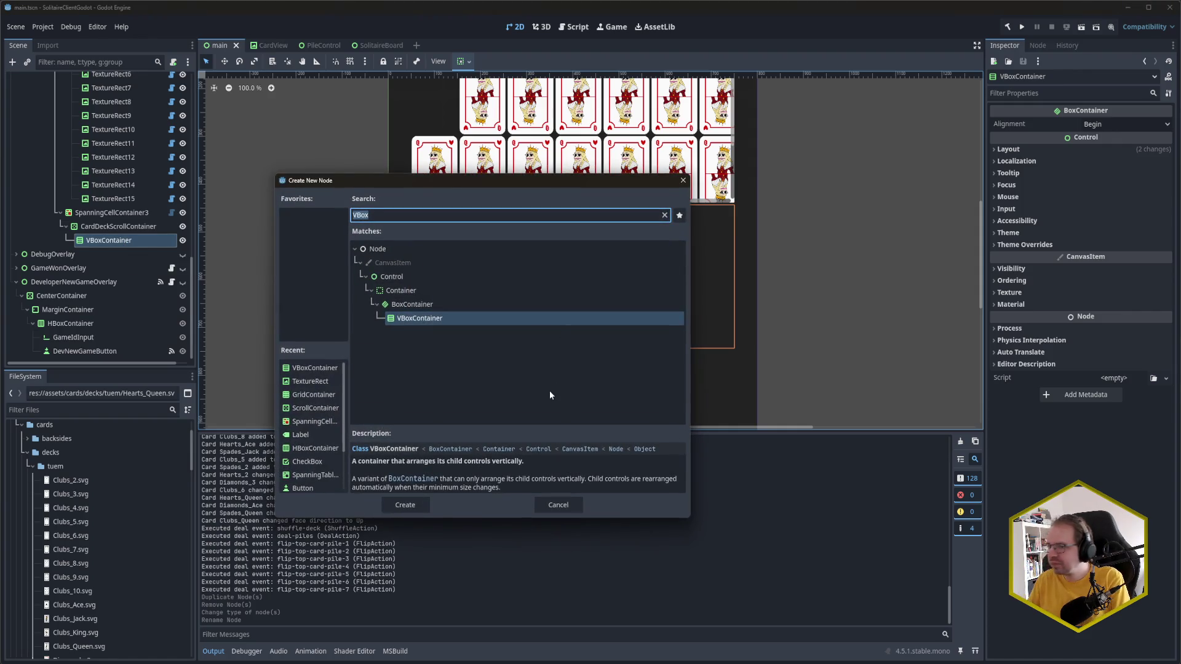
type("hbx")
key("BackSpace")
type("ox")
key("Return")
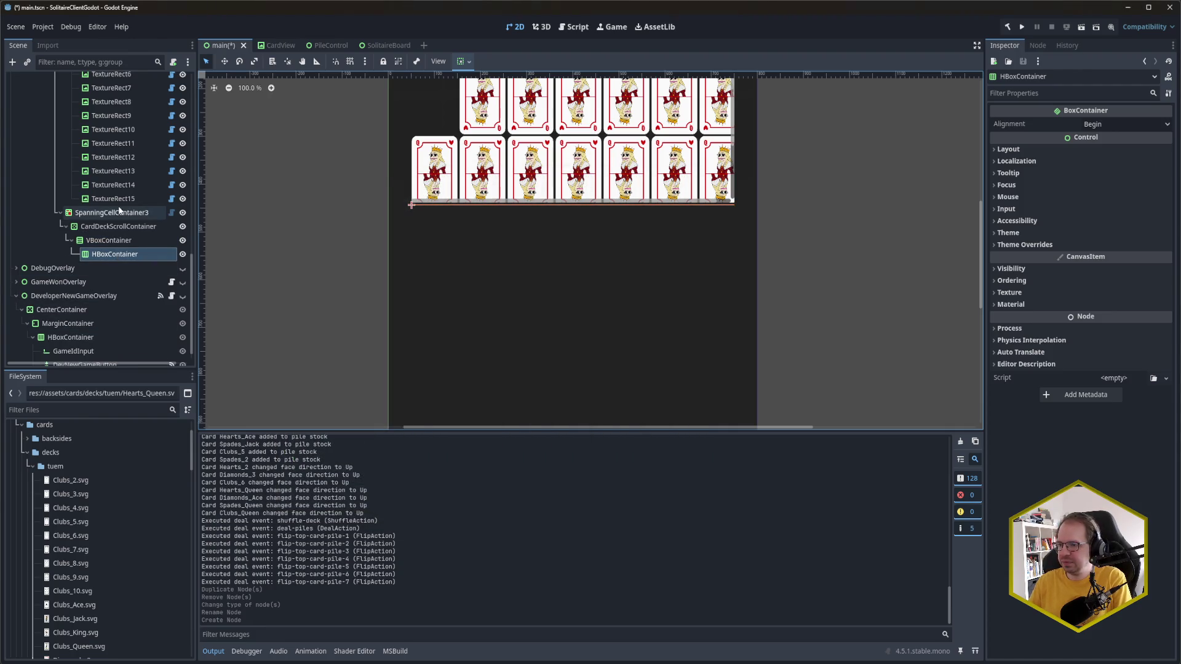
scroll(124, 212, "down", 1)
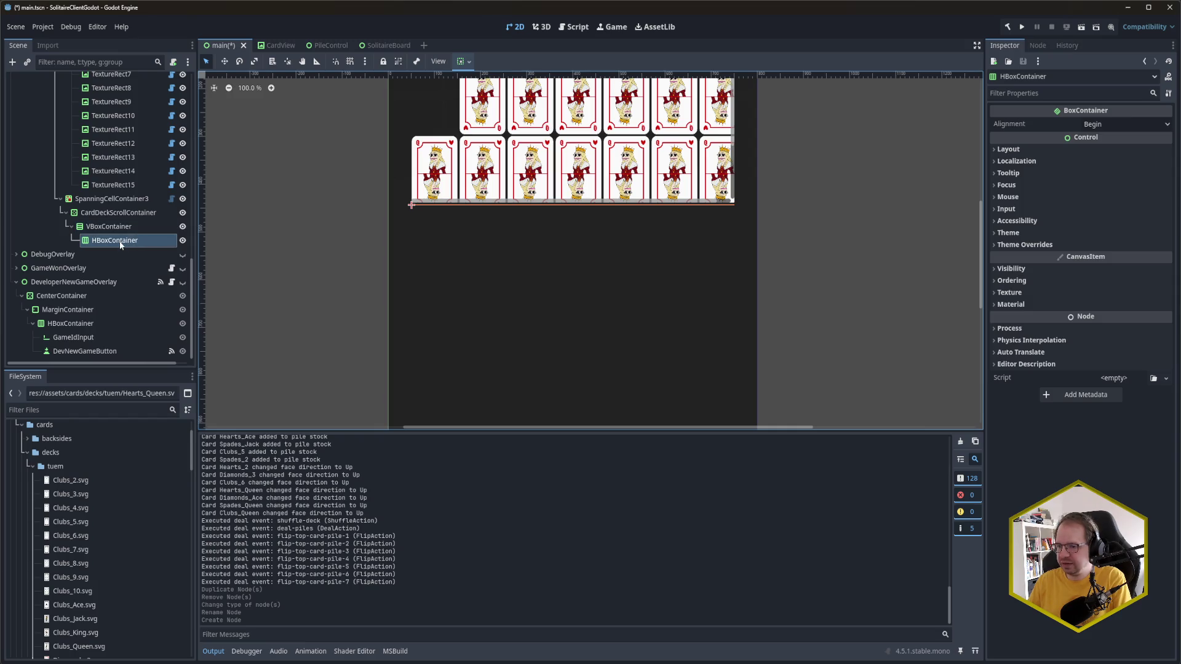
scroll(89, 542, "down", 2)
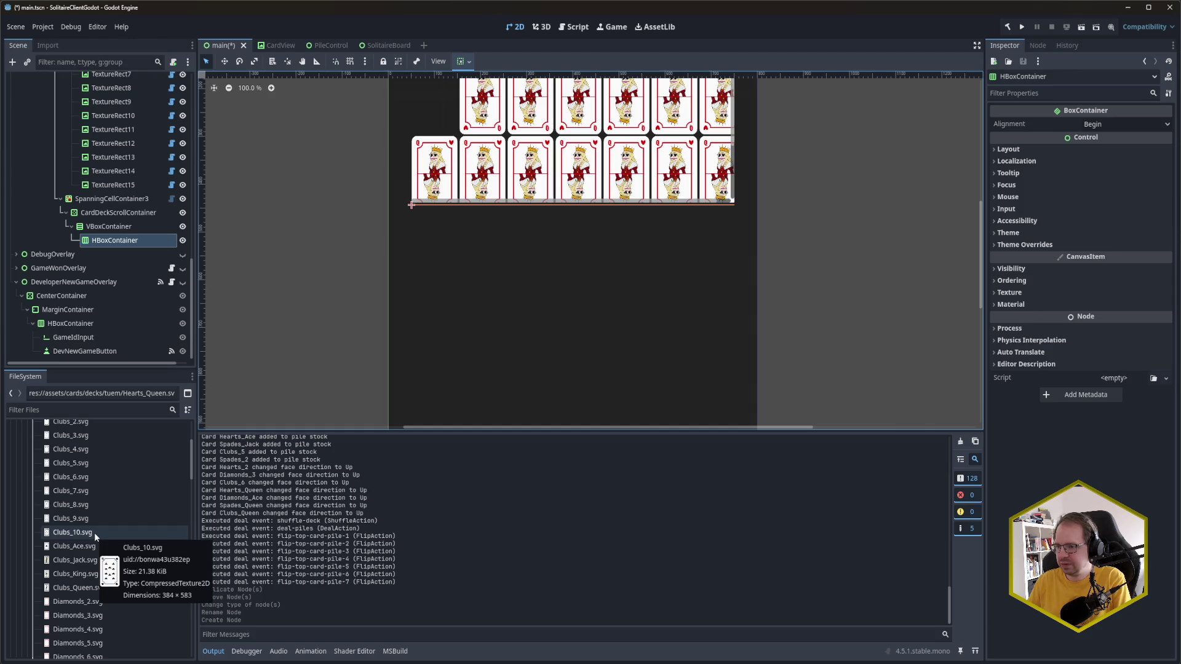
scroll(125, 250, "up", 3)
Step: Duplicate the deck's last card, TextureRect15, and move the copy into the new HBoxContainer
left_click(119, 254)
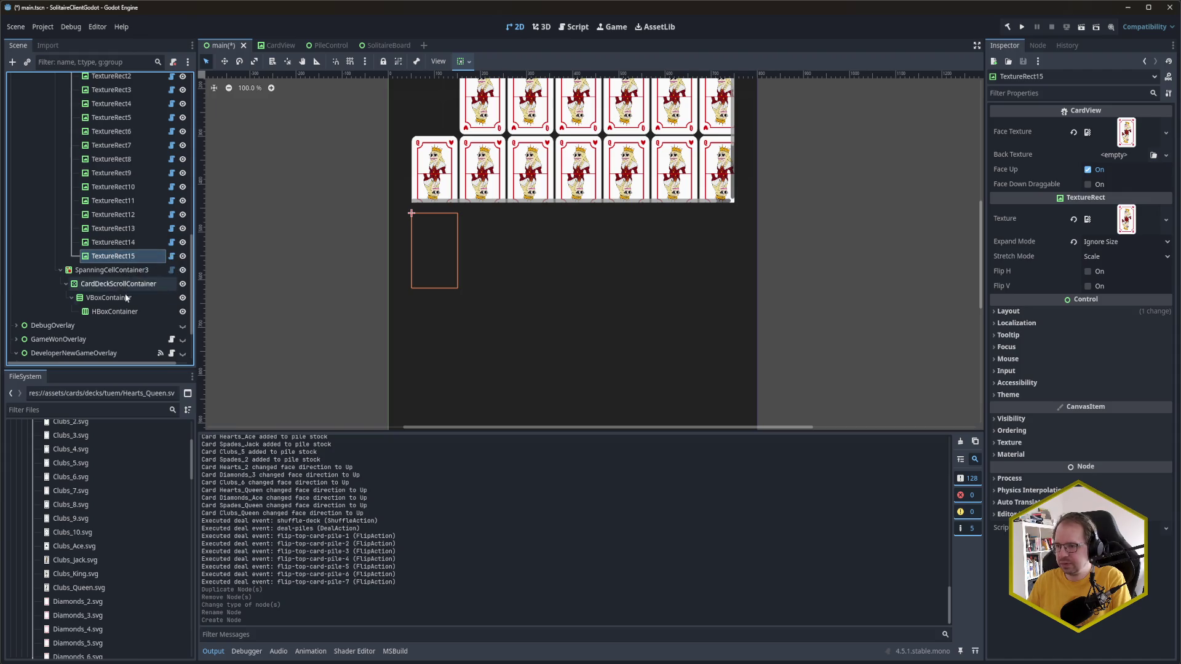
key("ctrl+d")
left_click_drag(117, 270, 128, 327)
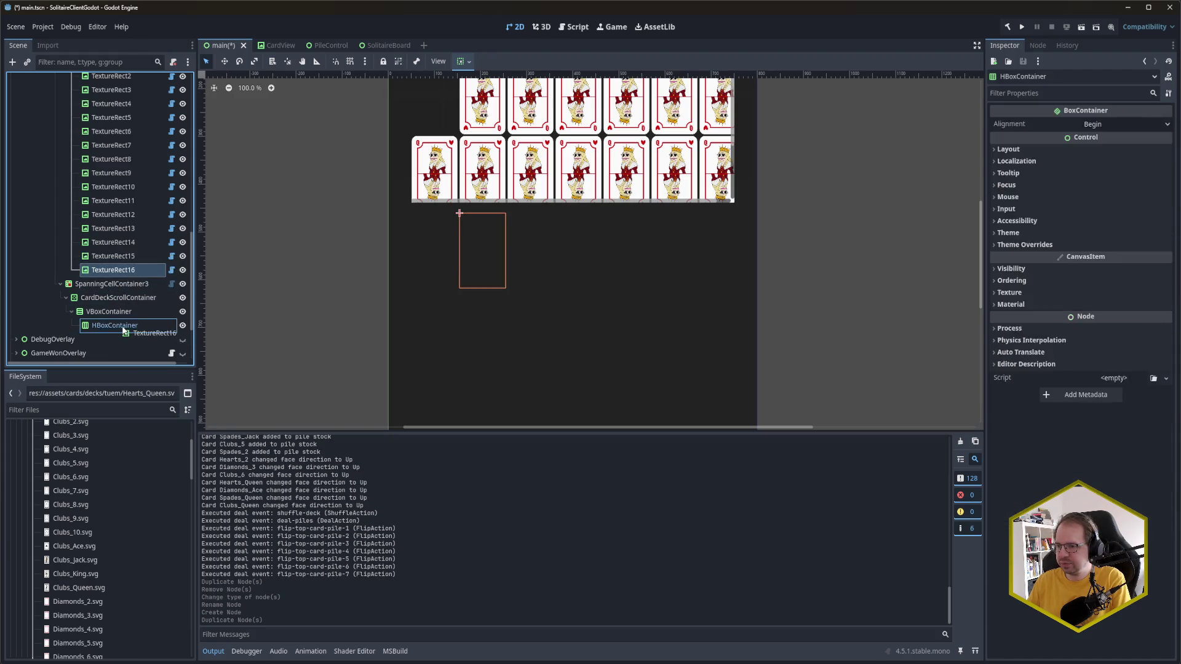
scroll(121, 293, "down", 3)
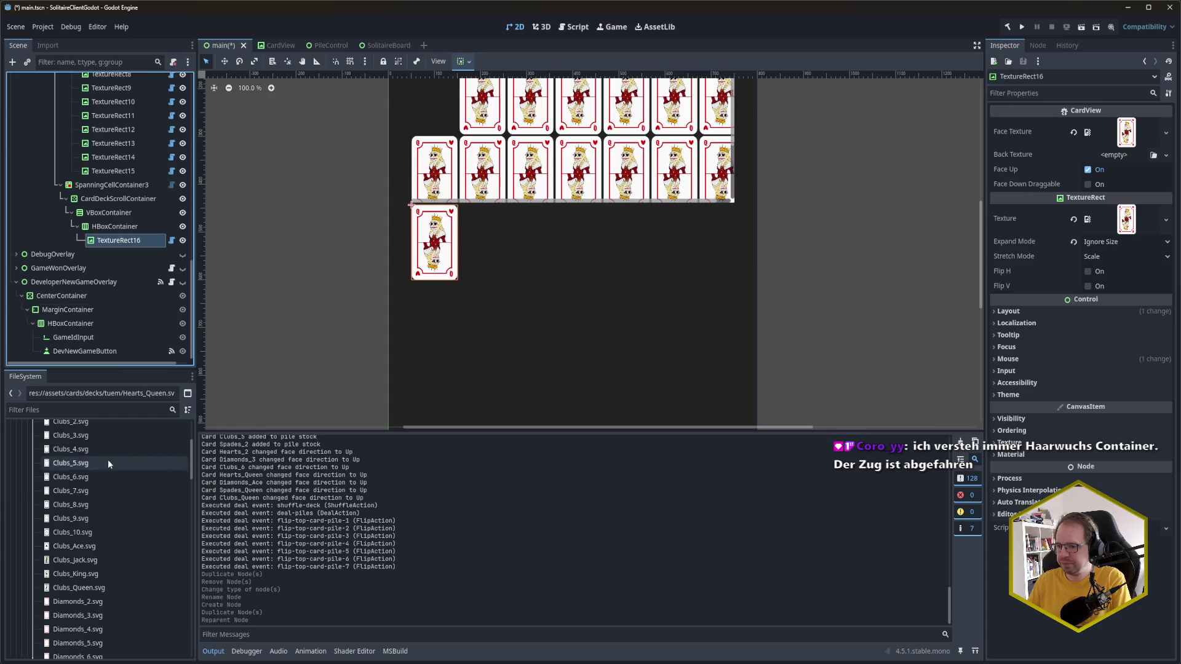
Step: Give the copy the Clubs_10.svg face, save the scene, and duplicate the card again
mouse_move(82, 534)
left_mouse_down()
mouse_move(115, 246)
mouse_move(799, 185)
mouse_move(1132, 131)
left_mouse_up()
key("ctrl+s")
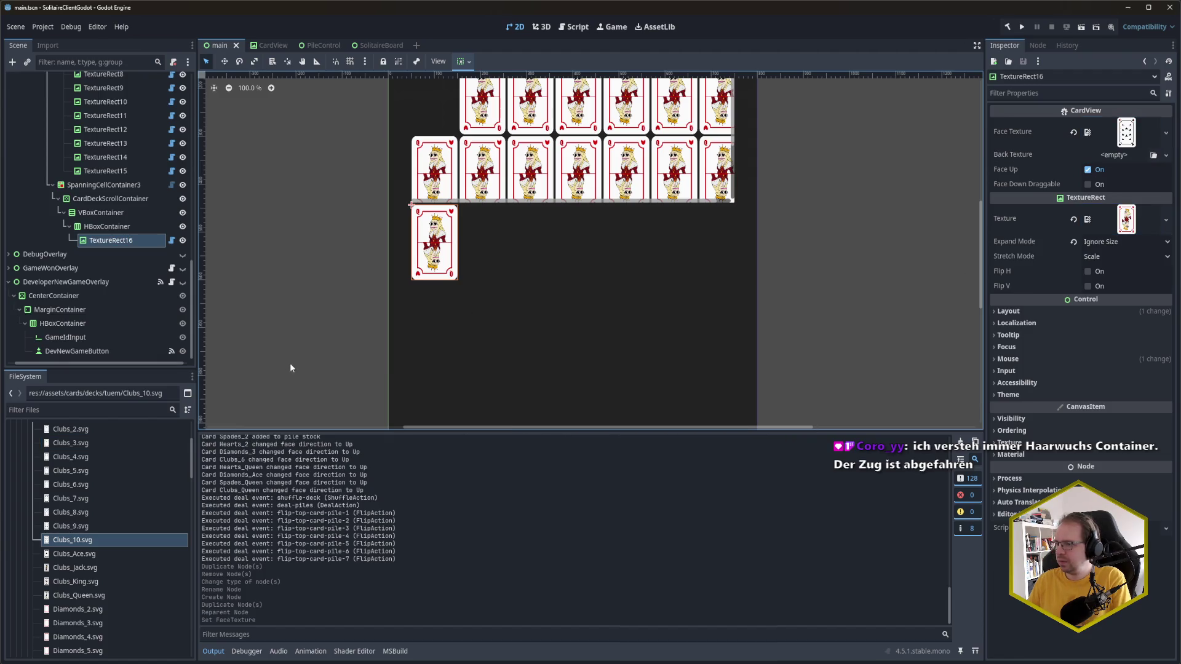
mouse_move(98, 542)
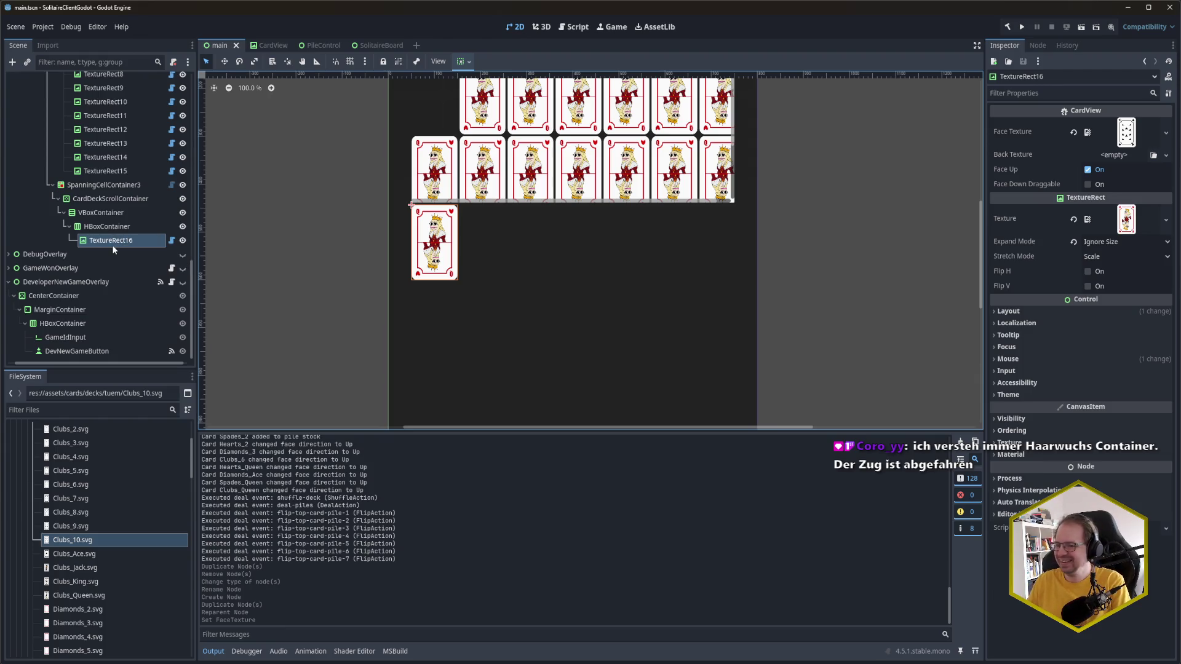
key("ctrl+d")
key("ctrl+d")
key("ctrl+d")
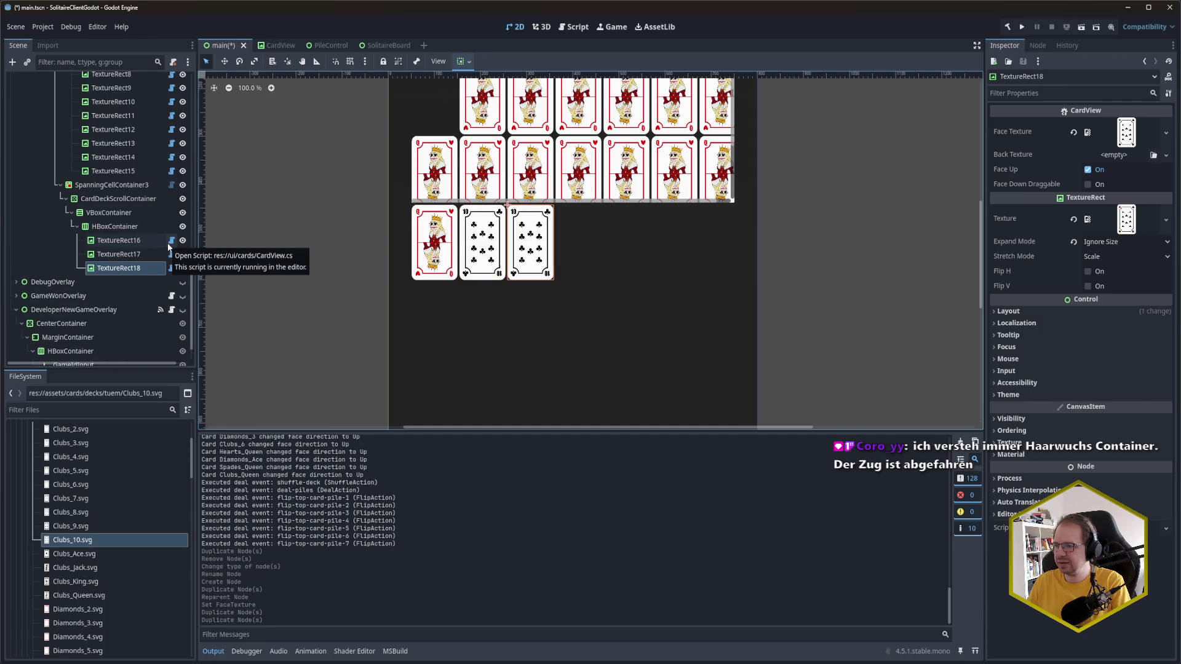
Step: Set the second card's Face Texture to the Diamonds_Jack image
left_click(120, 254)
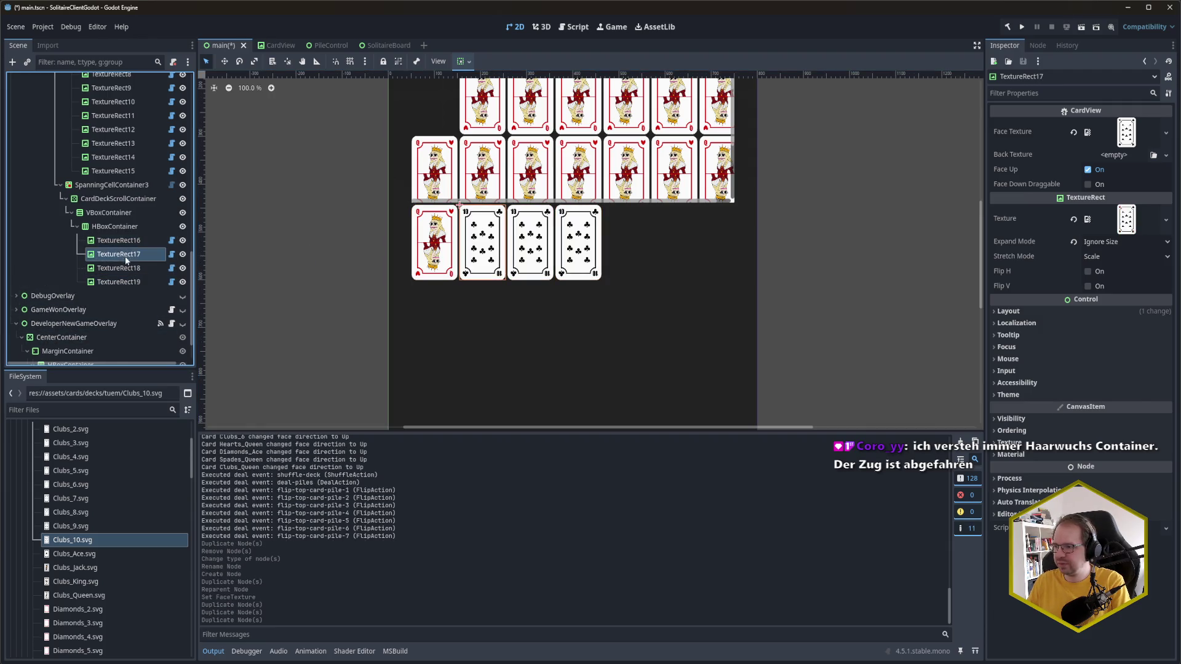
scroll(103, 555, "down", 2)
scroll(123, 513, "down", 2)
scroll(123, 519, "down", 1)
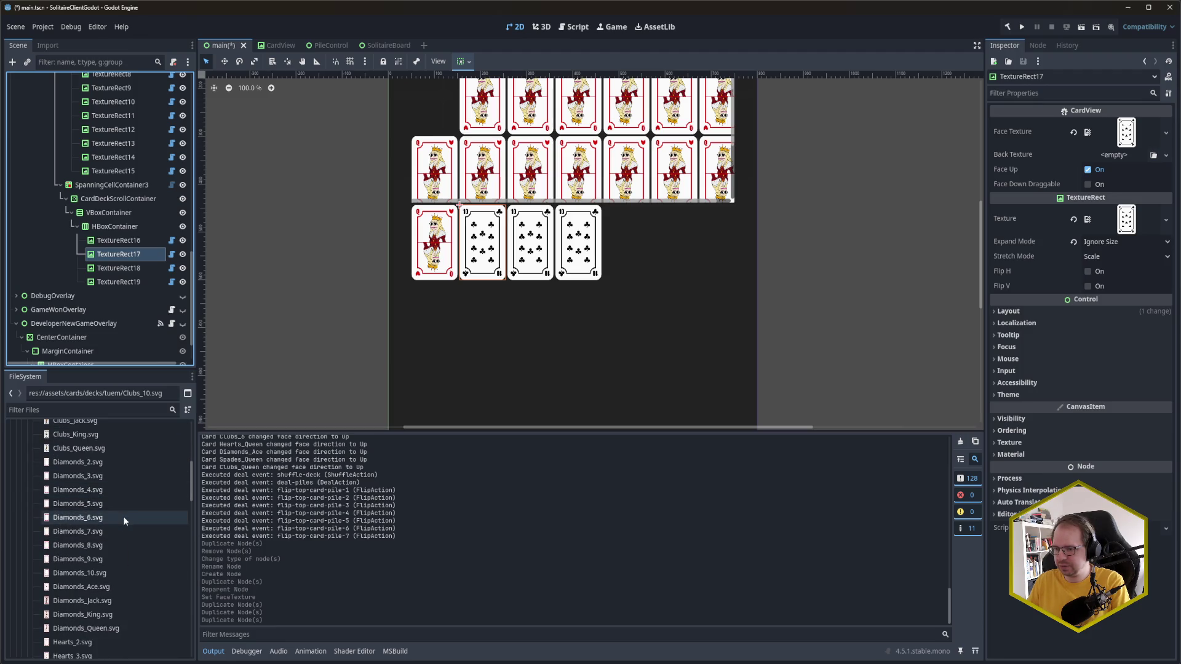
mouse_move(126, 601)
left_mouse_down()
mouse_move(827, 421)
mouse_move(1125, 139)
left_mouse_up()
scroll(108, 560, "down", 4)
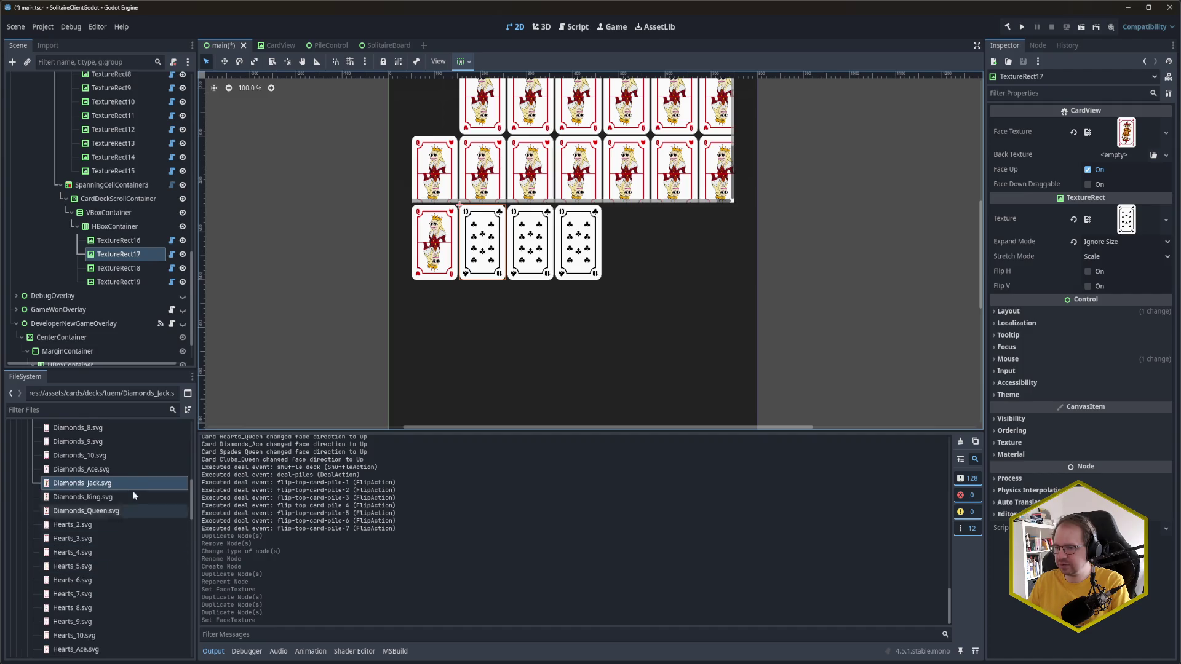
Step: Set the third card's Face Texture to the Hearts_King image
left_click(118, 268)
scroll(92, 572, "down", 1)
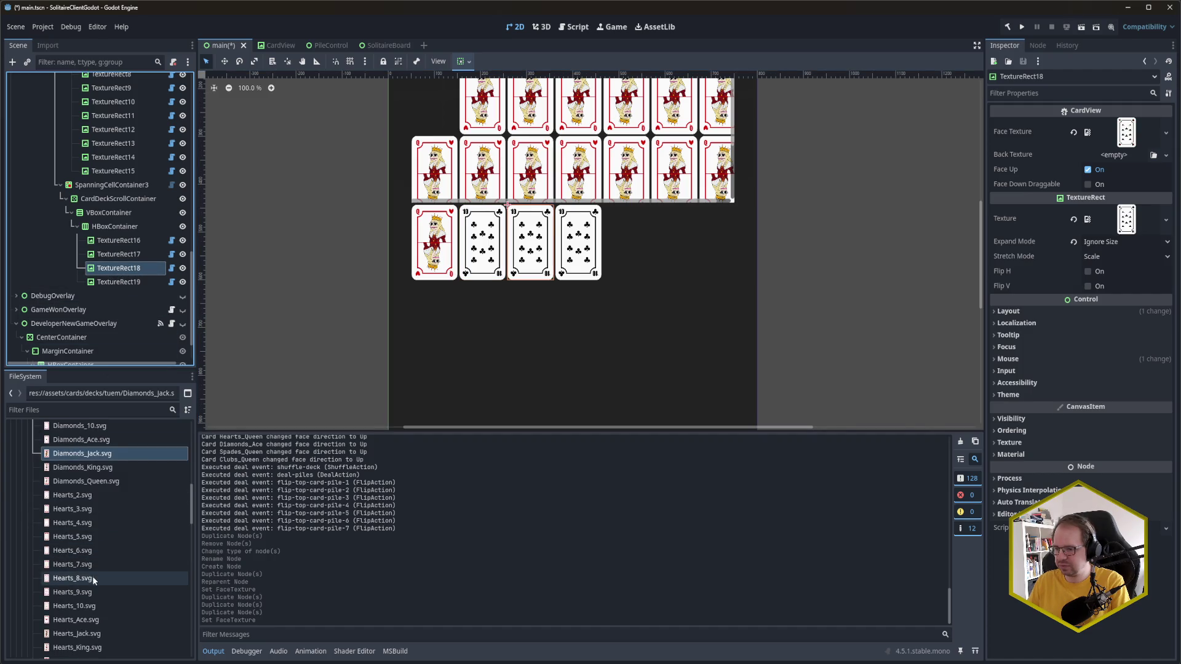
scroll(93, 574, "down", 1)
mouse_move(96, 619)
left_mouse_down()
mouse_move(379, 539)
mouse_move(1121, 140)
left_mouse_up()
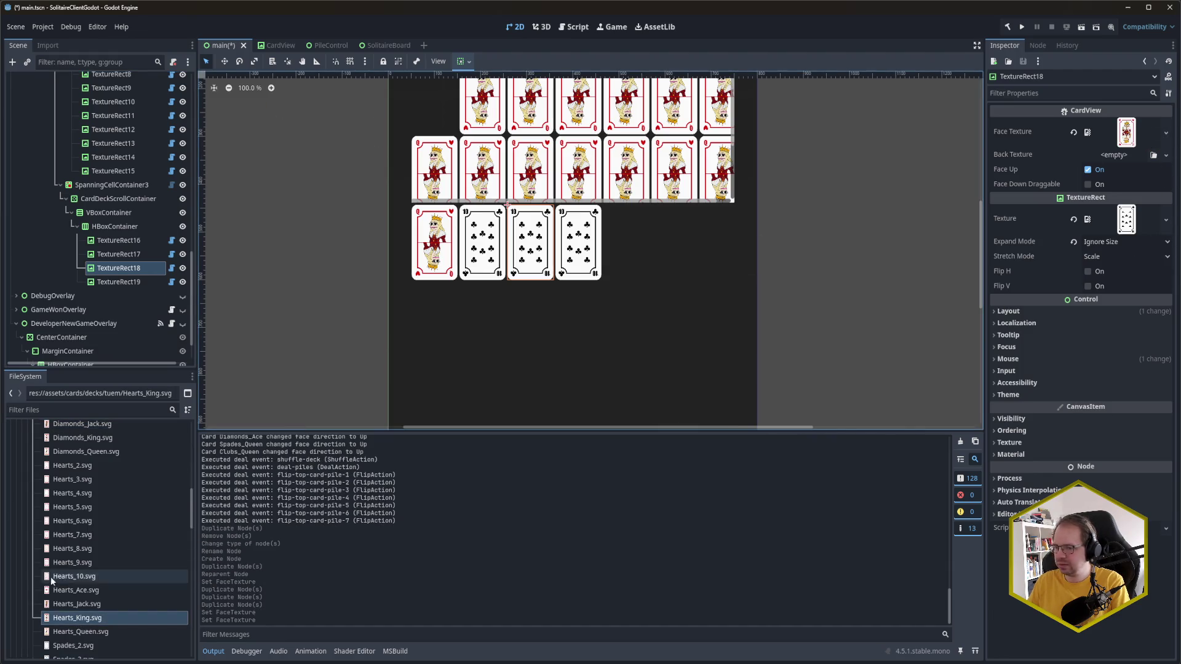
scroll(89, 577, "down", 4)
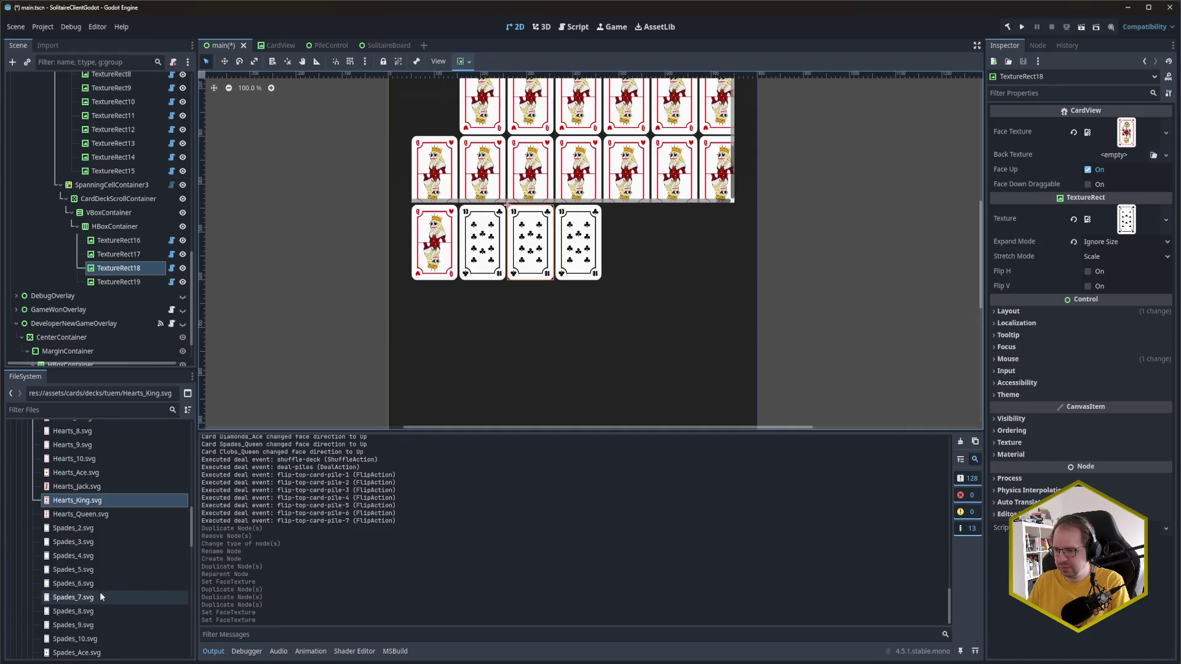
scroll(98, 593, "down", 3)
mouse_move(91, 609)
left_mouse_down()
mouse_move(917, 271)
mouse_move(861, 253)
mouse_move(131, 451)
left_mouse_up()
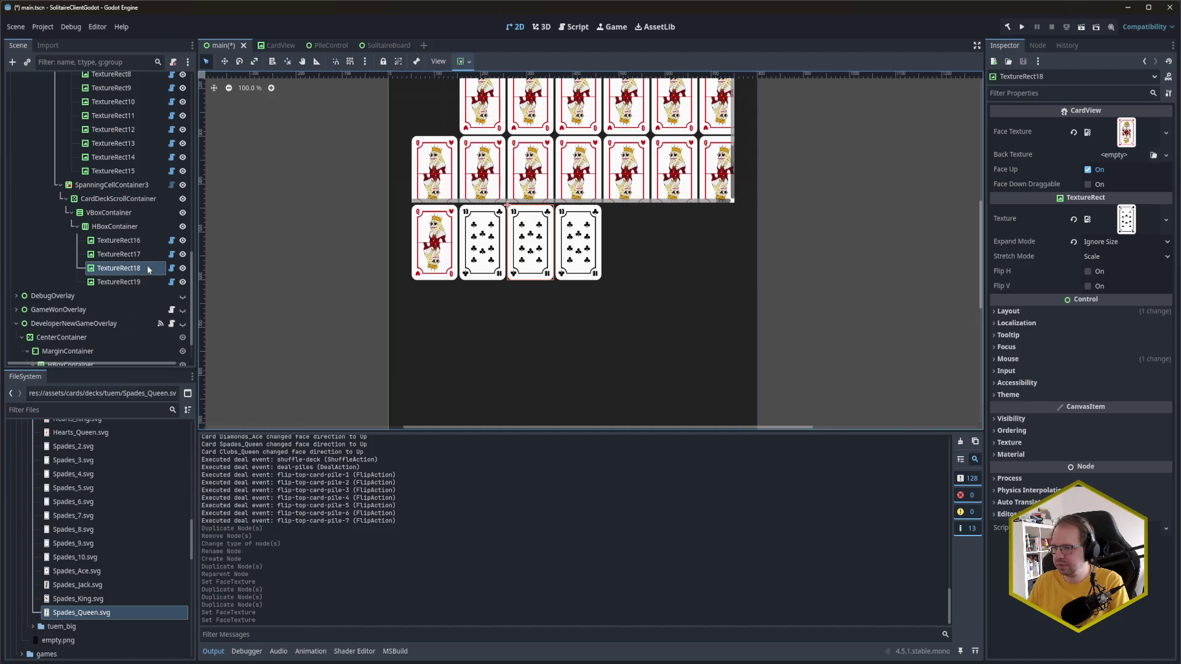
Step: Give the last card the Spades_Queen face, save, and begin adding a child to HBoxContainer
left_click(119, 282)
mouse_move(98, 613)
left_mouse_down()
mouse_move(990, 104)
mouse_move(1126, 132)
left_mouse_up()
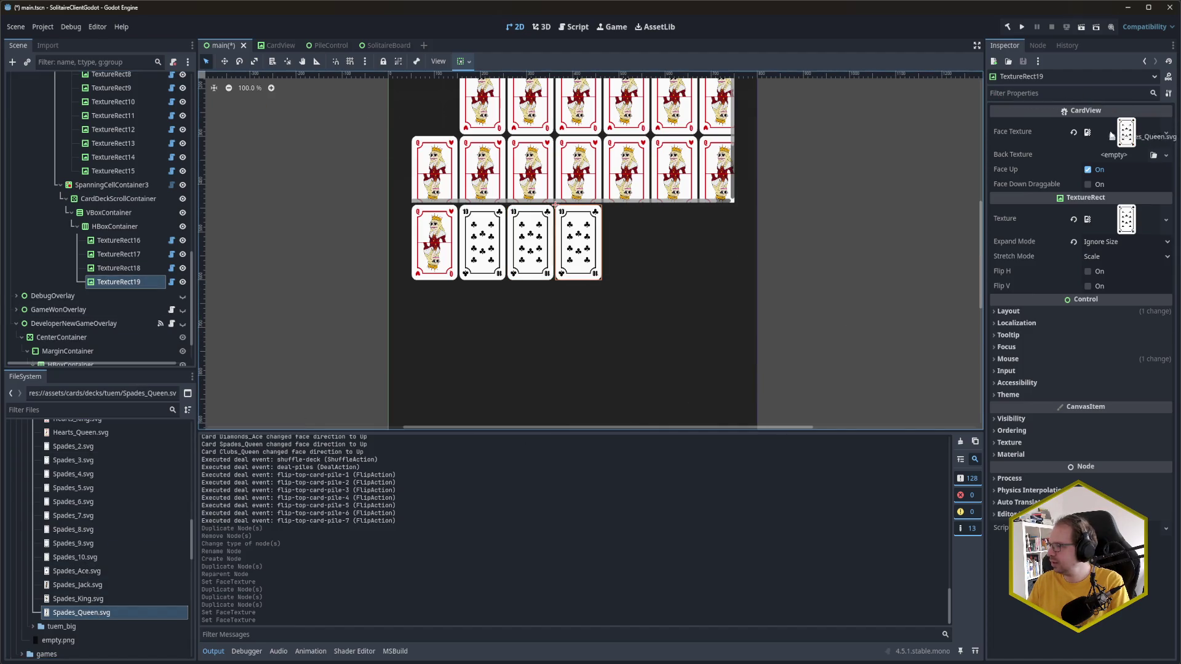
key("ctrl+s")
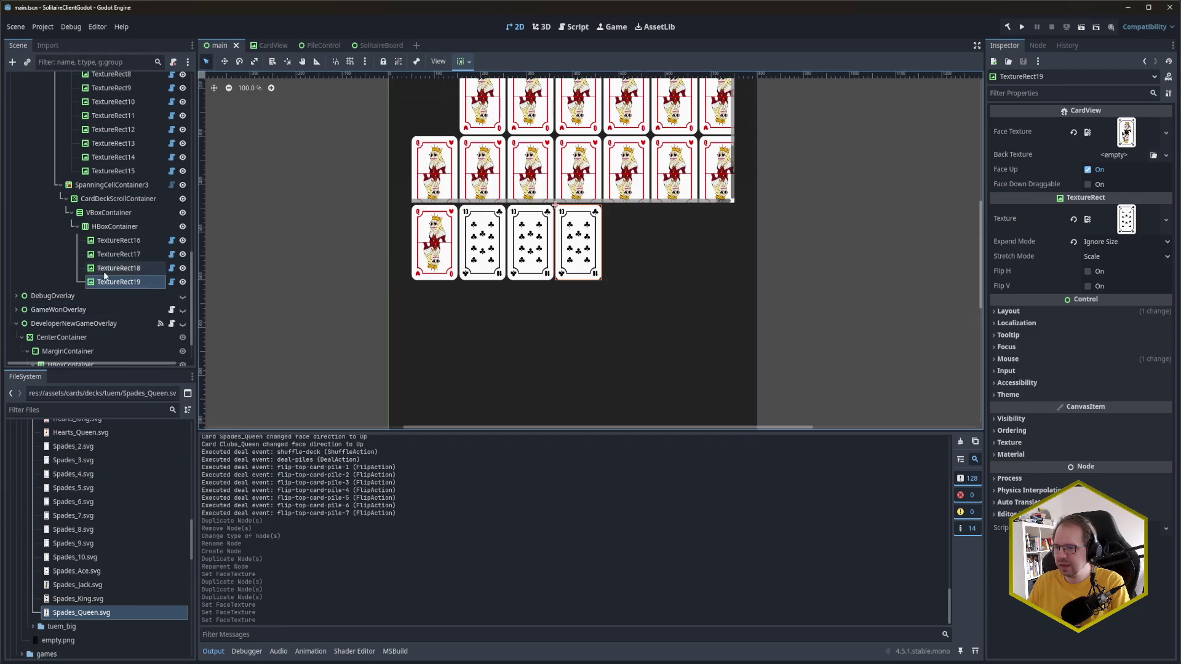
left_click(115, 227)
key("ctrl+a")
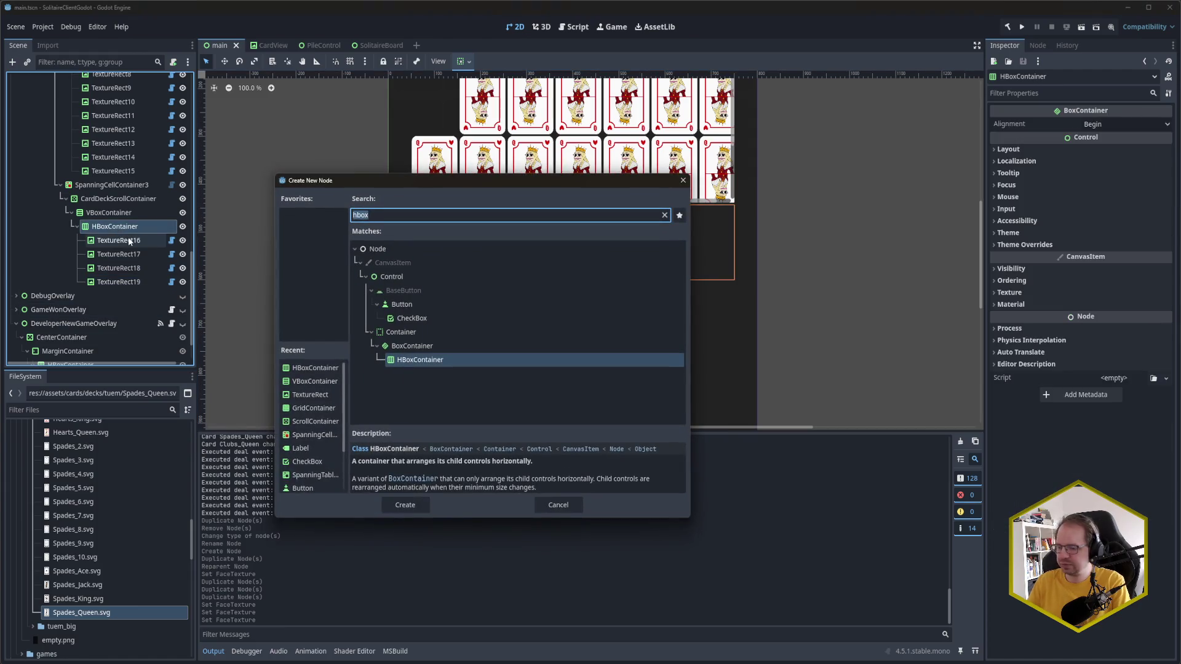
Step: Add a CheckBox with Button Pressed on before TextureRect16, then duplicate the row as HBoxContainer2
type("check")
key("Return")
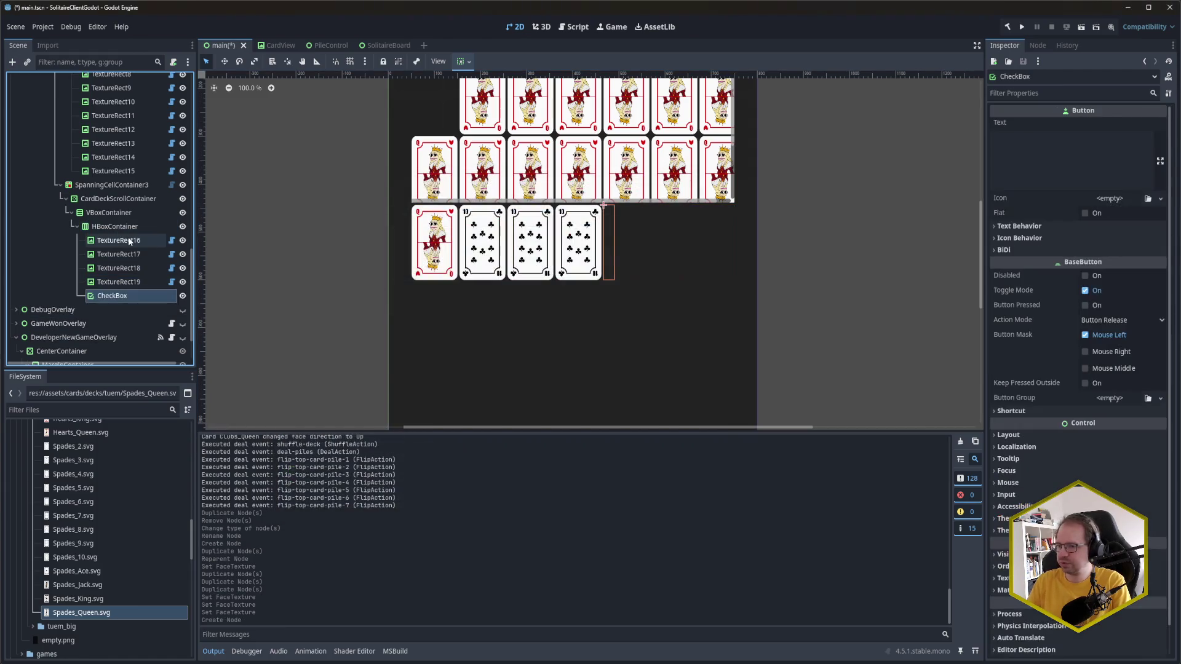
left_click_drag(118, 333, 122, 277)
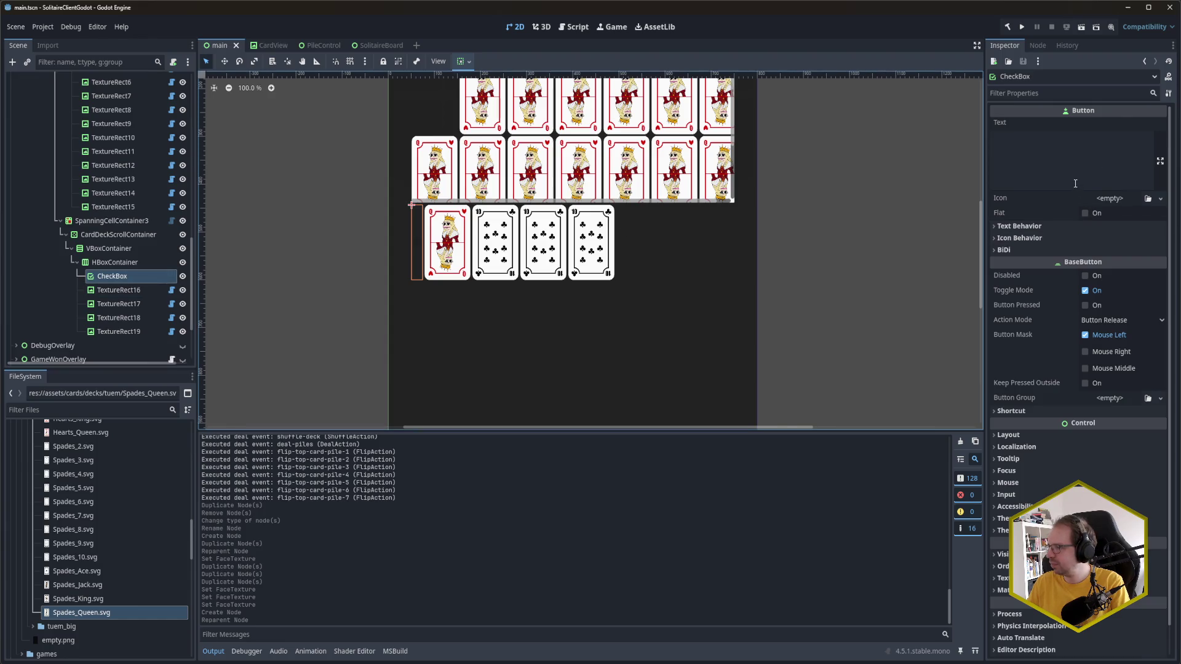
left_click(1110, 158)
left_click(1085, 306)
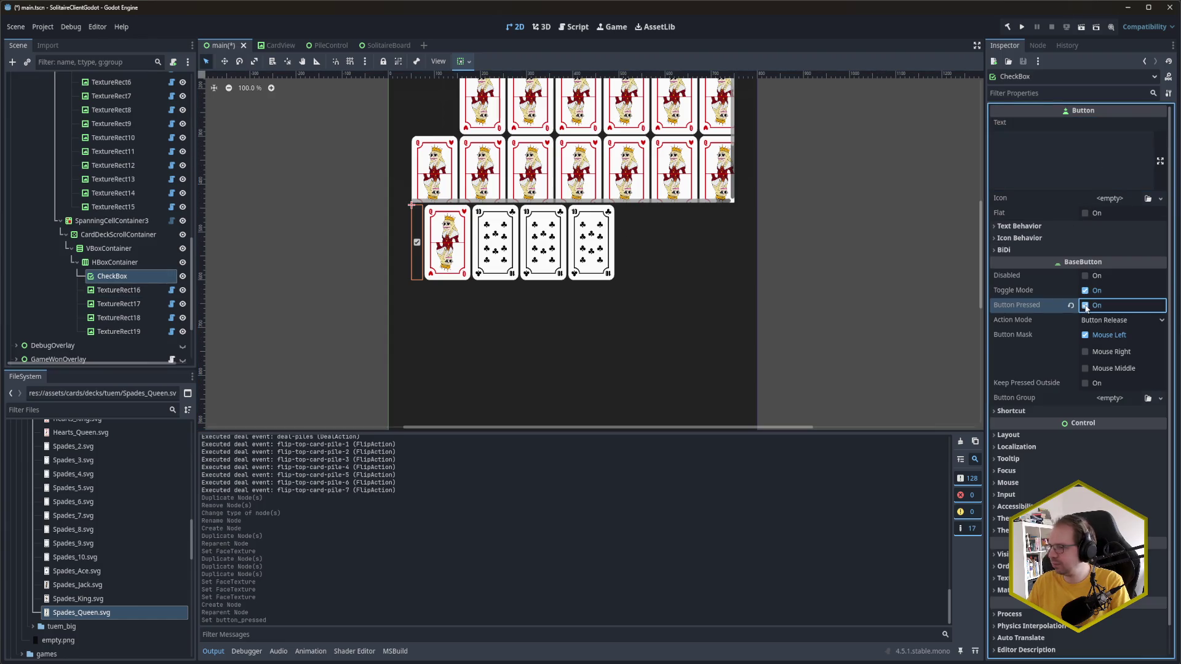
left_click(127, 264)
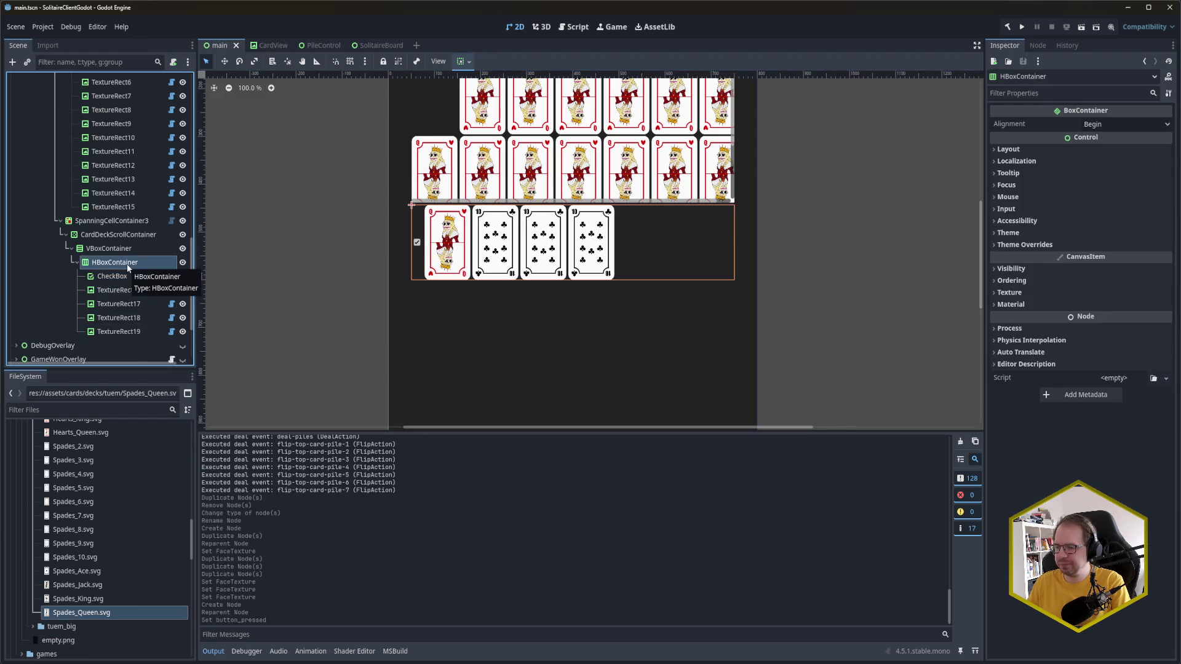
key("ctrl+d")
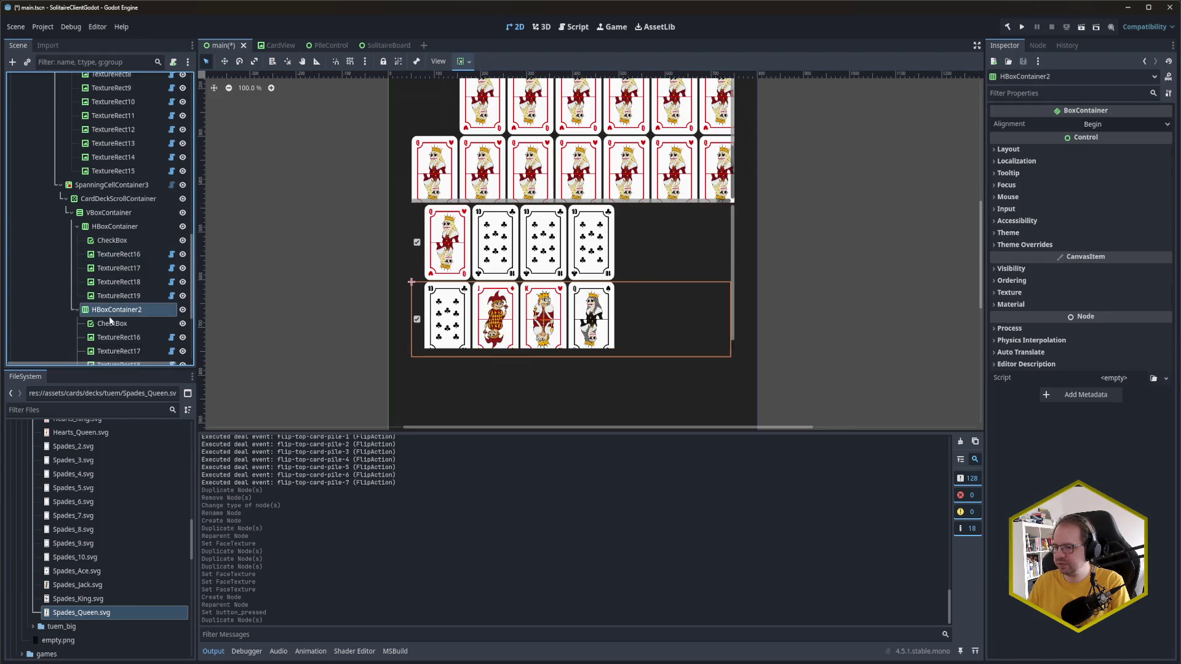
Step: Untick Button Pressed on the second row's CheckBox and open the tuem_big card folder
left_click(112, 324)
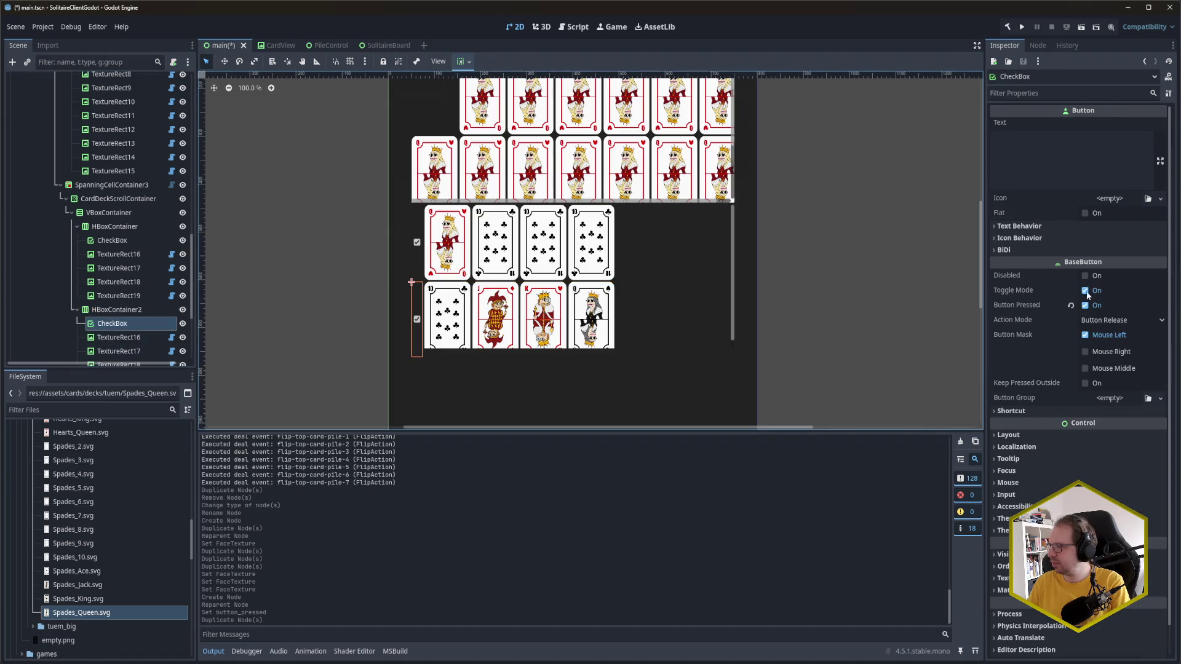
left_click(1085, 305)
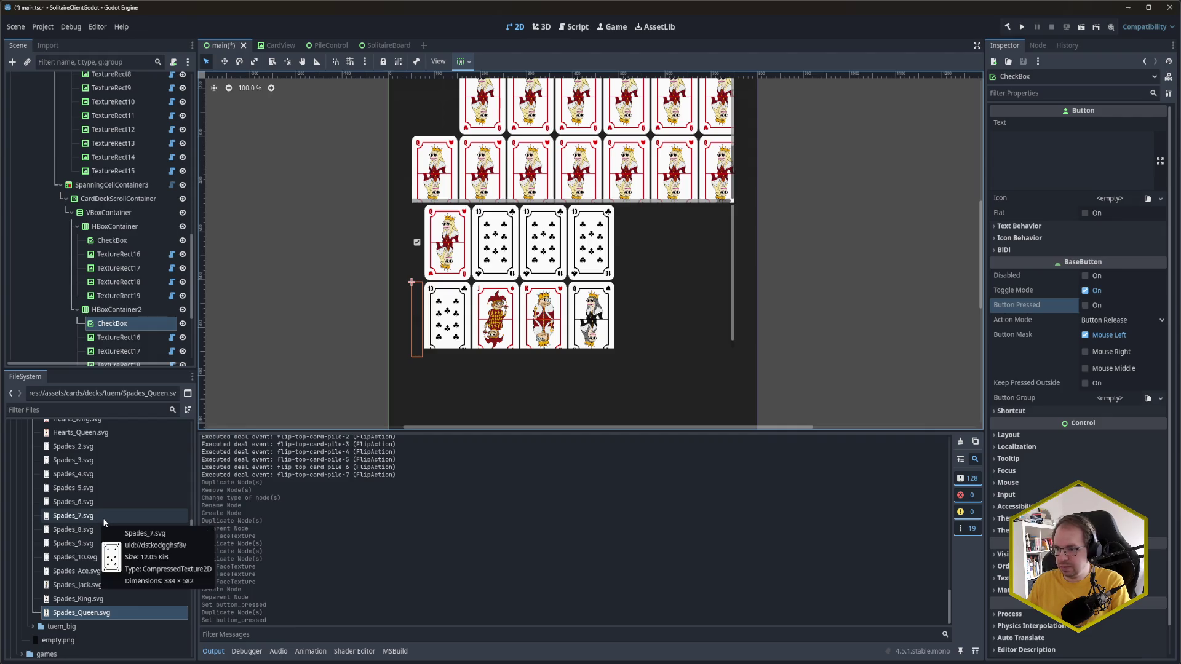
scroll(92, 514, "up", 5)
scroll(88, 510, "up", 5)
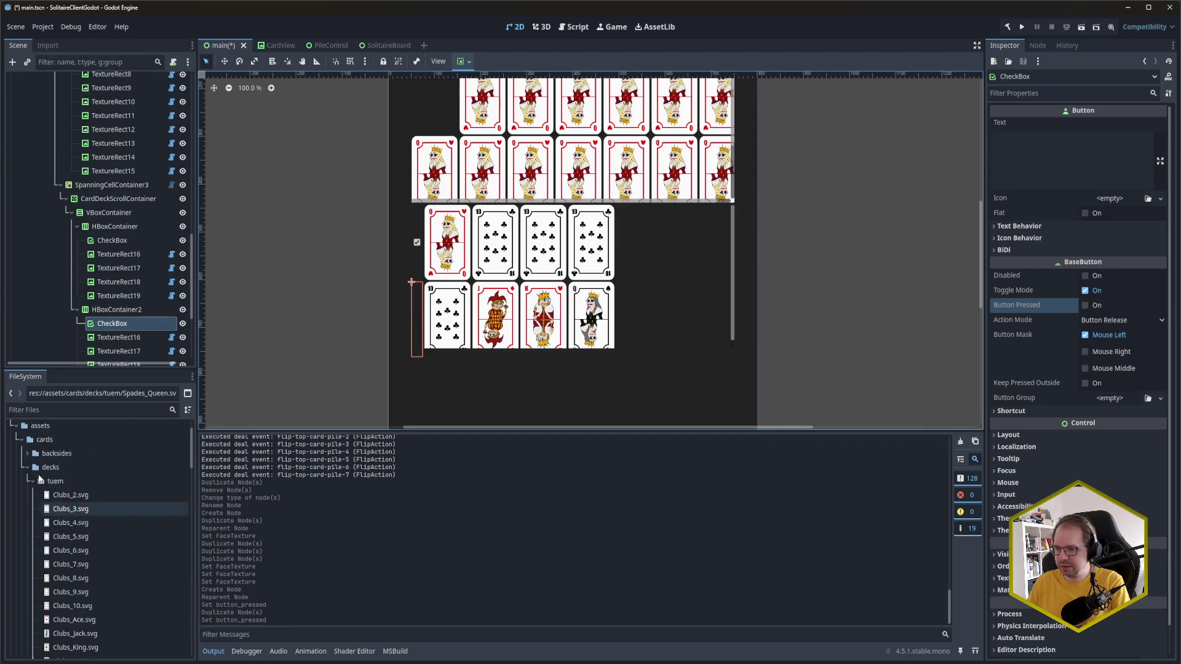
left_click(31, 511)
left_click(31, 511)
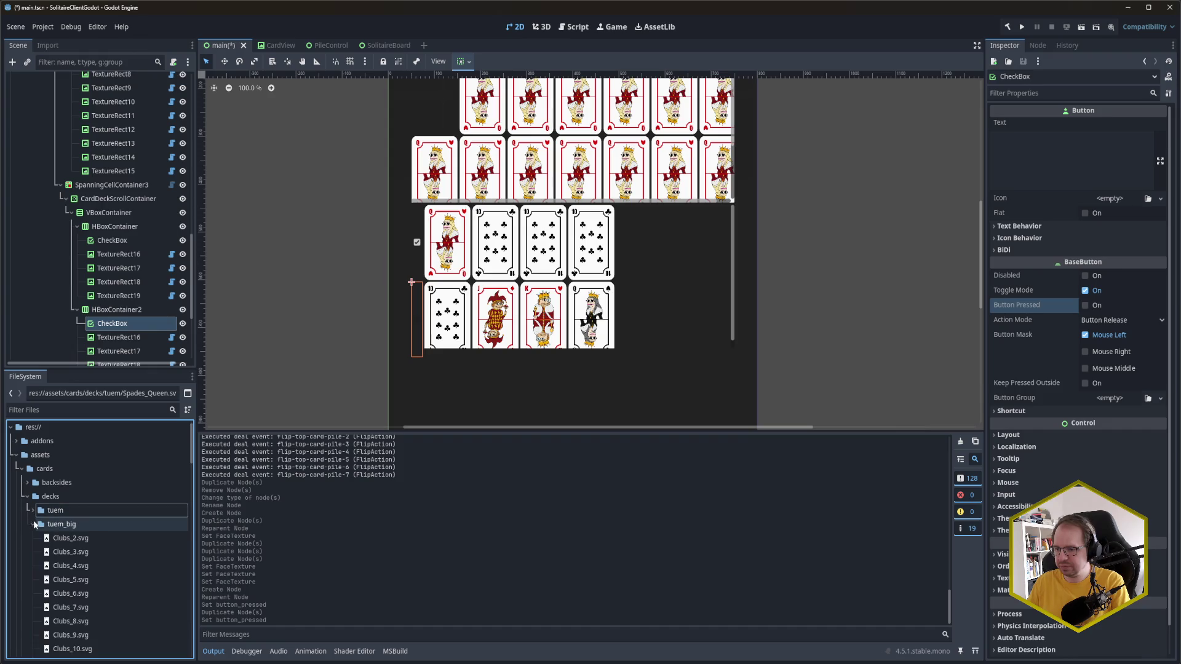
scroll(136, 495, "down", 4)
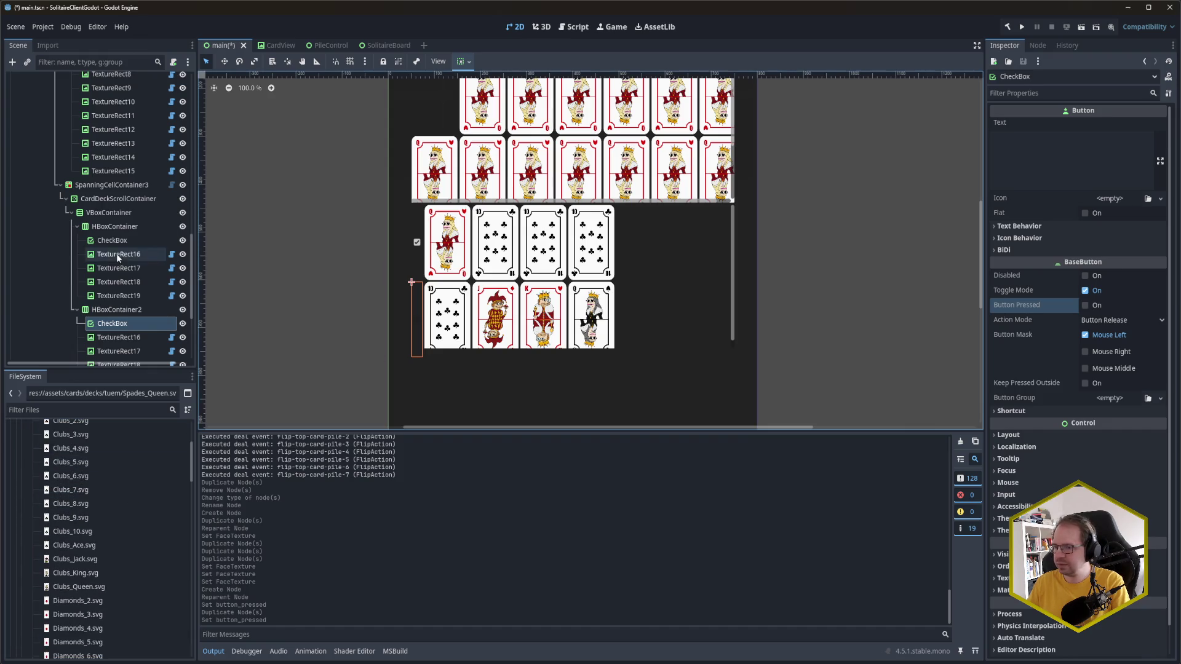
Step: Give the second row's first card the tuem_big Clubs_10 face
left_click(472, 326)
scroll(135, 502, "down", 1)
scroll(135, 502, "up", 1)
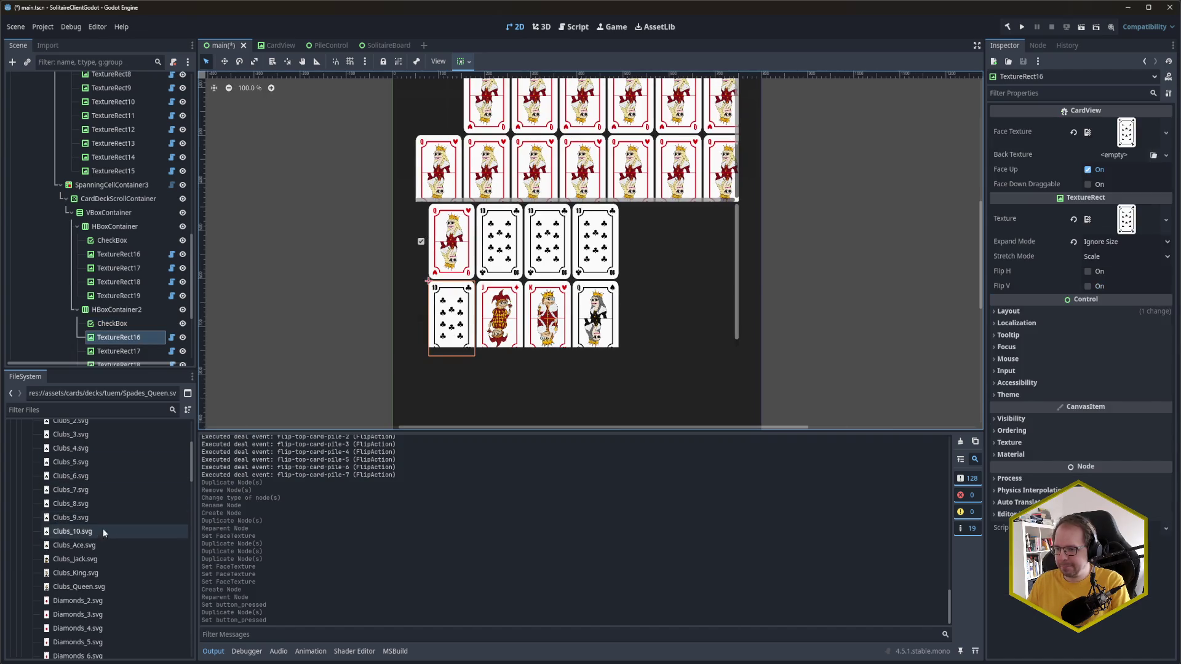
mouse_move(92, 533)
left_mouse_down()
mouse_move(1045, 259)
mouse_move(1127, 132)
left_mouse_up()
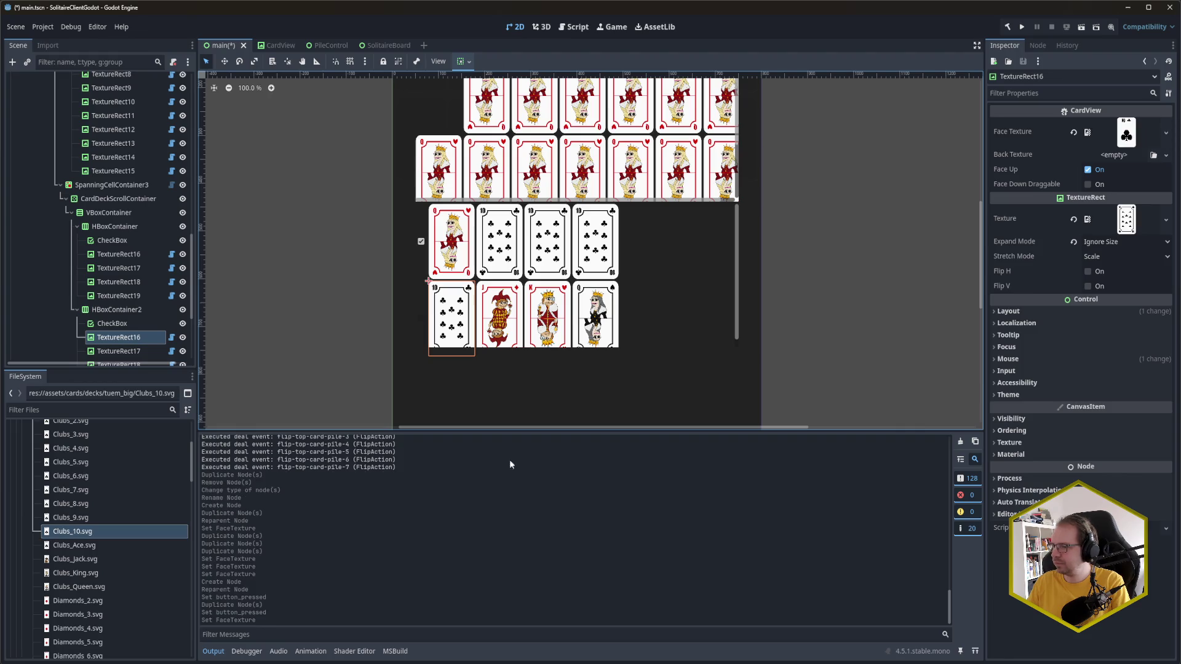
scroll(126, 534, "down", 4)
Step: Give the second and third cards the tuem_big Diamonds_Jack and Hearts_King faces
left_click(133, 350)
scroll(132, 344, "down", 3)
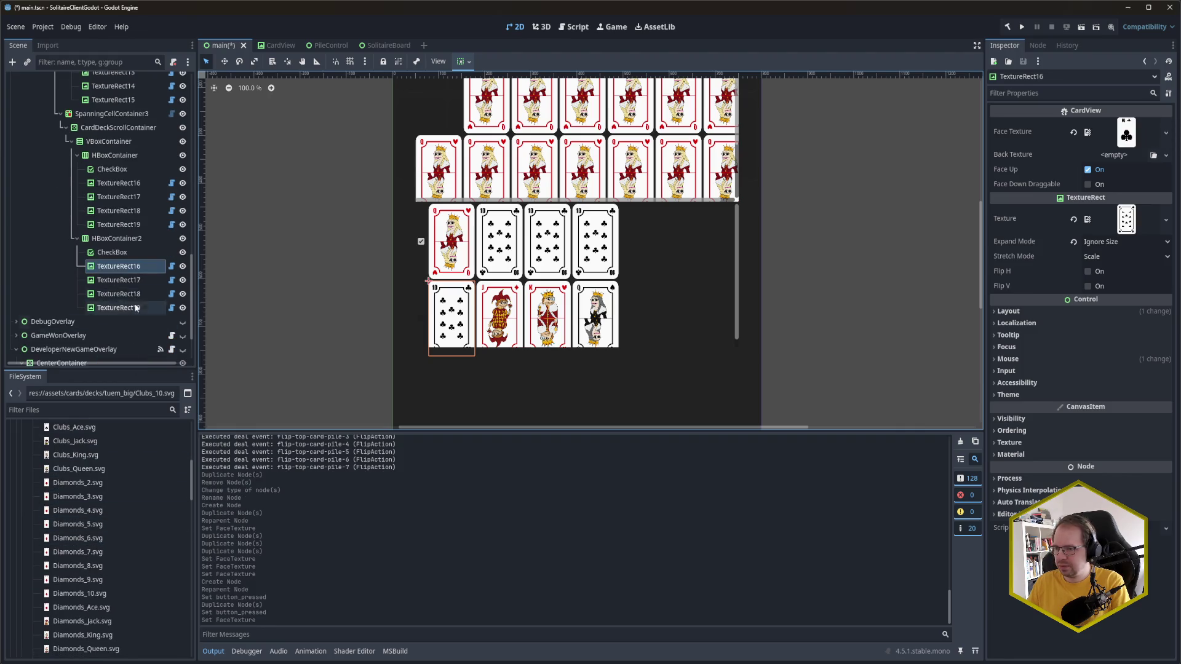
scroll(111, 557, "down", 1)
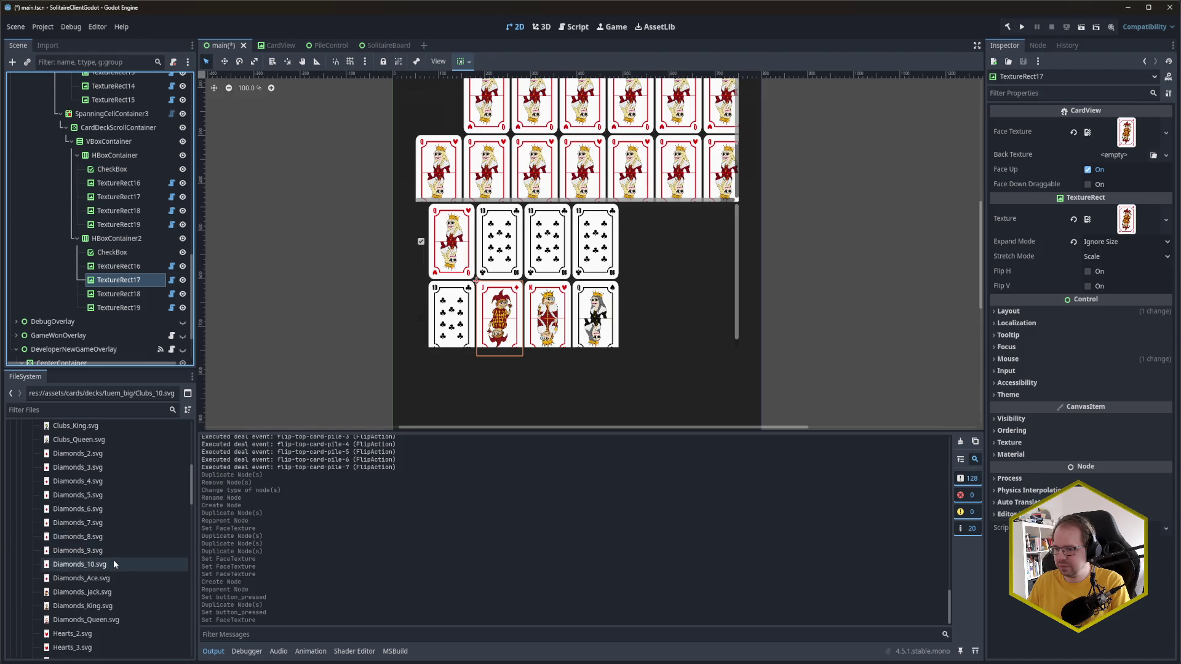
mouse_move(92, 591)
left_mouse_down()
mouse_move(547, 529)
mouse_move(1127, 133)
left_mouse_up()
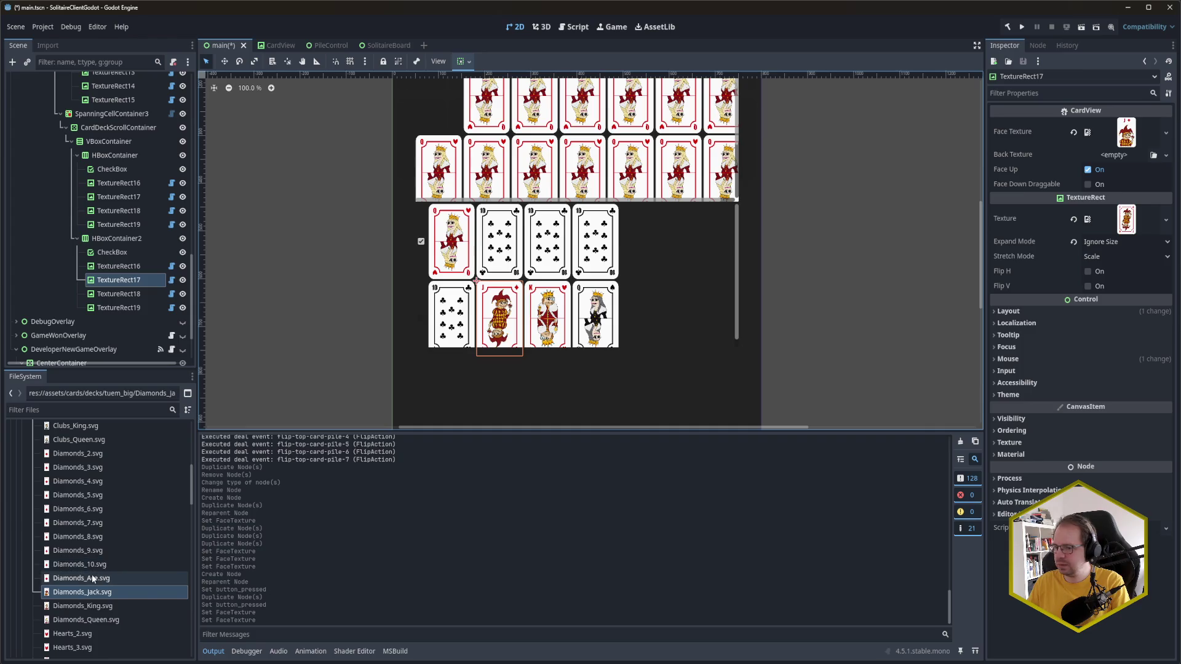
left_click(123, 293)
scroll(126, 605, "down", 2)
scroll(125, 605, "down", 5)
mouse_move(77, 580)
left_mouse_down()
mouse_move(1095, 243)
mouse_move(1138, 147)
mouse_move(1127, 134)
left_mouse_up()
Step: Set the last card to the tuem_big Spades_Queen, save the scene, and run the game
left_click(610, 309)
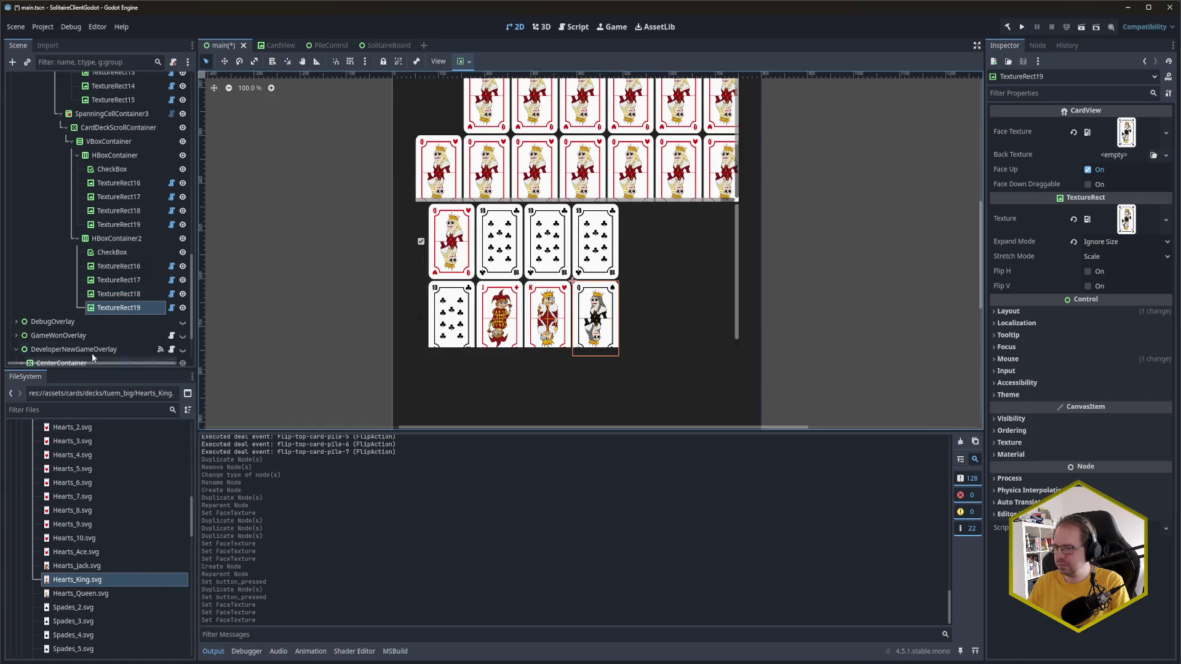
scroll(98, 535, "down", 8)
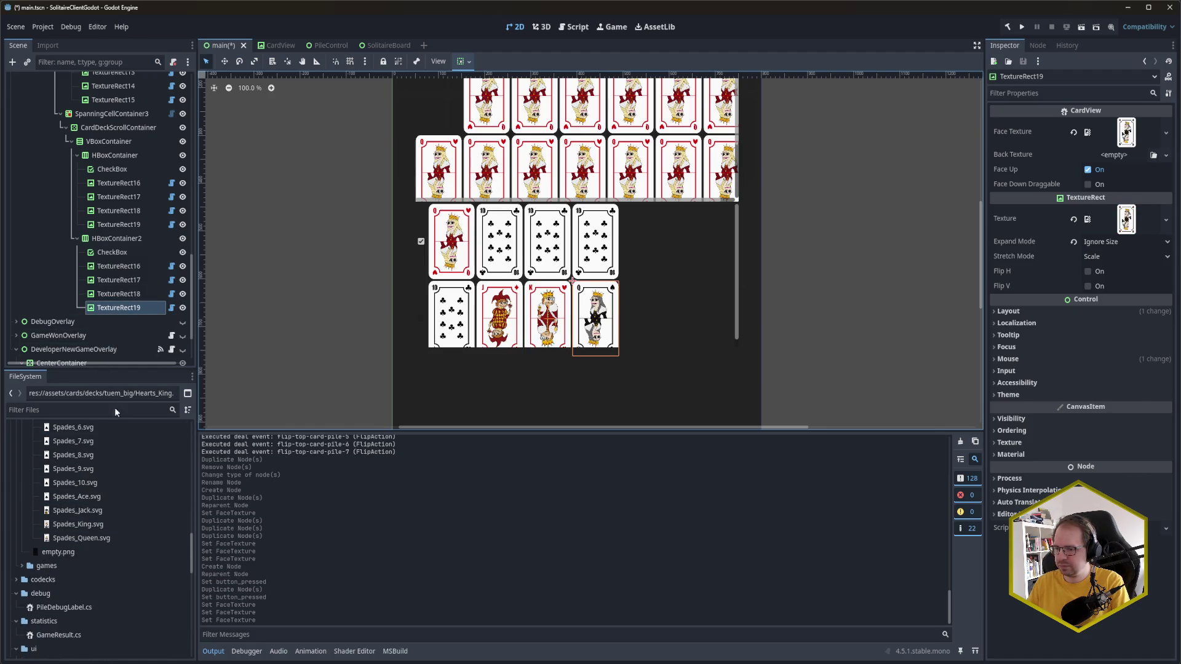
scroll(112, 509, "up", 1)
left_click(102, 568)
mouse_move(103, 568)
left_mouse_down()
mouse_move(1156, 146)
mouse_move(1128, 132)
left_mouse_up()
key("ctrl+s")
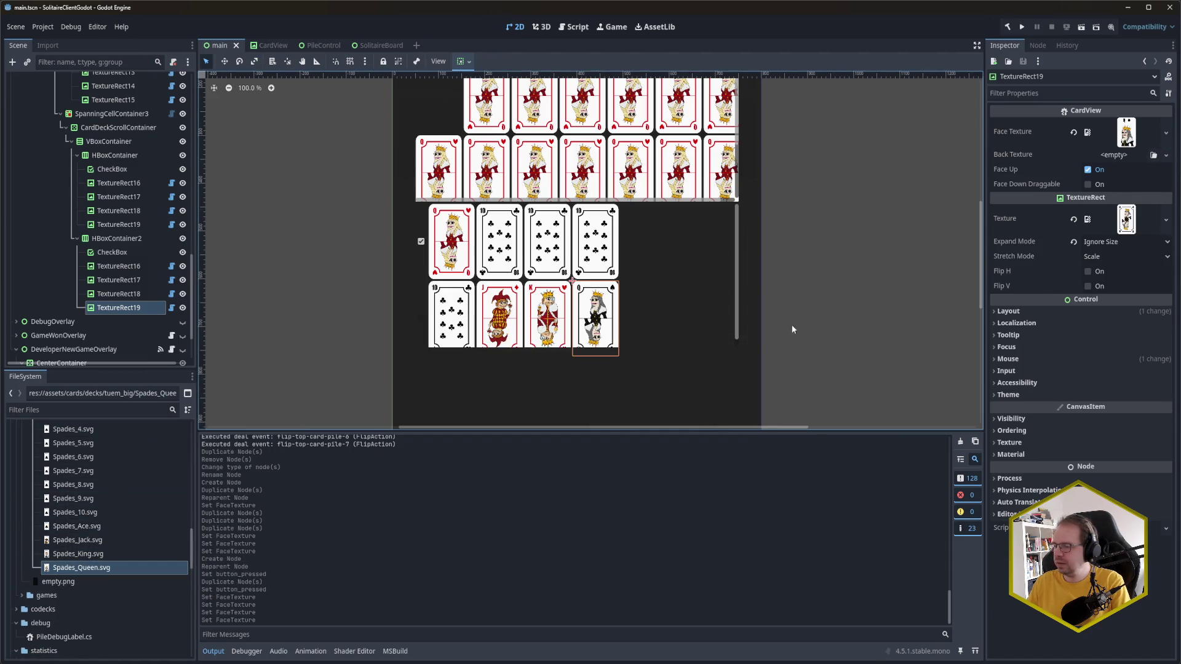
key("F5")
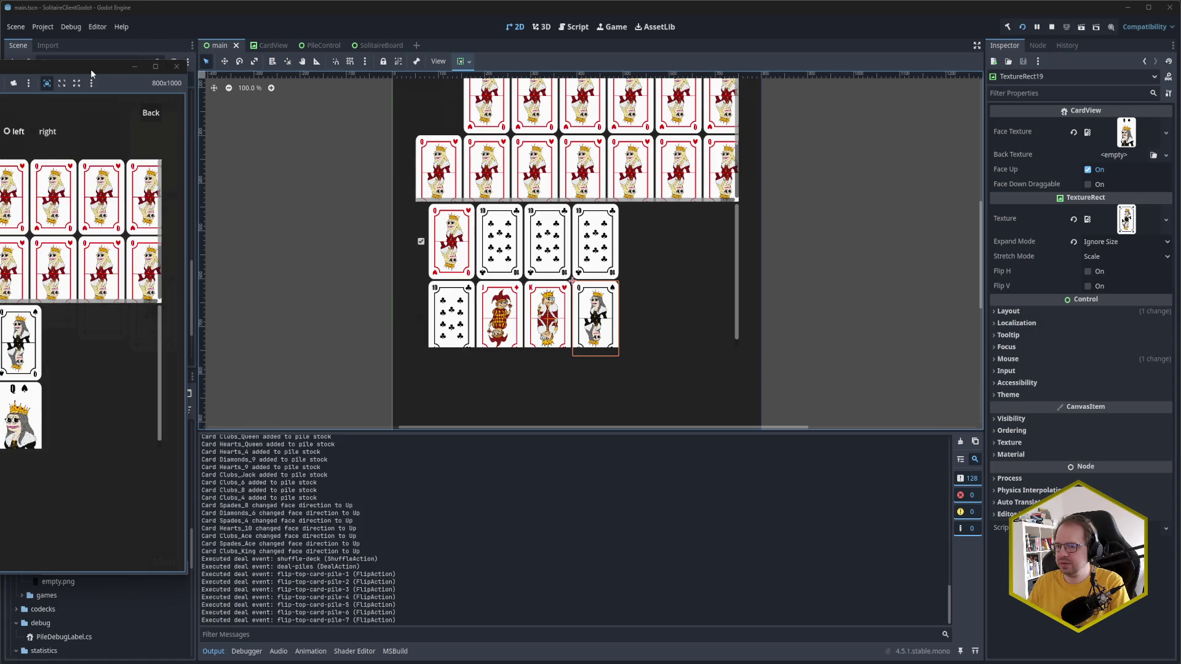
Step: Center the running game window, check the ticked and unticked card rows, then return to the editor
left_click_drag(91, 69, 541, 62)
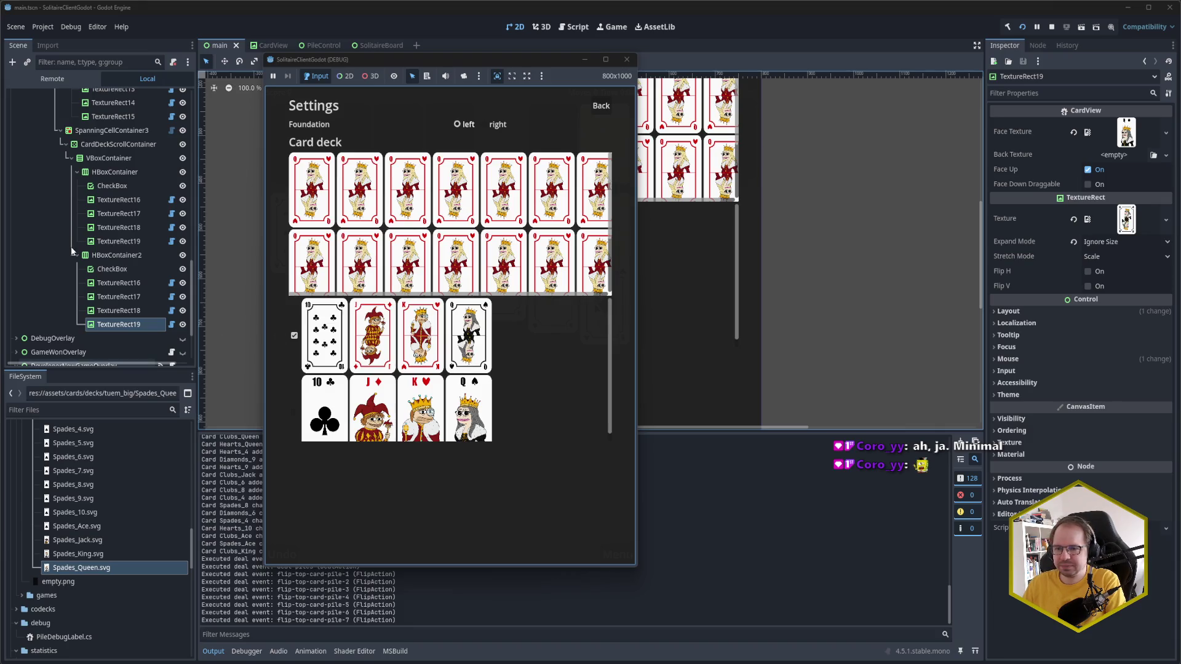
scroll(97, 249, "up", 2)
scroll(97, 249, "up", 5)
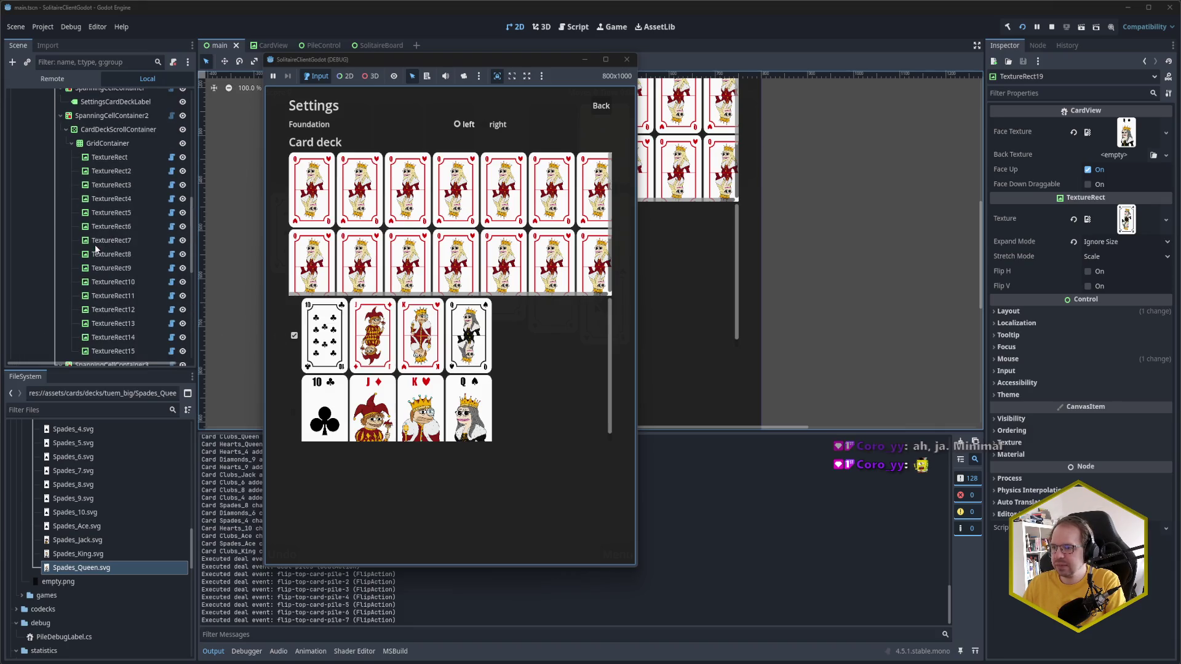
left_click(123, 157)
Step: Delete TextureRect5 through TextureRect15 from the card deck grid
scroll(121, 198, "down", 2)
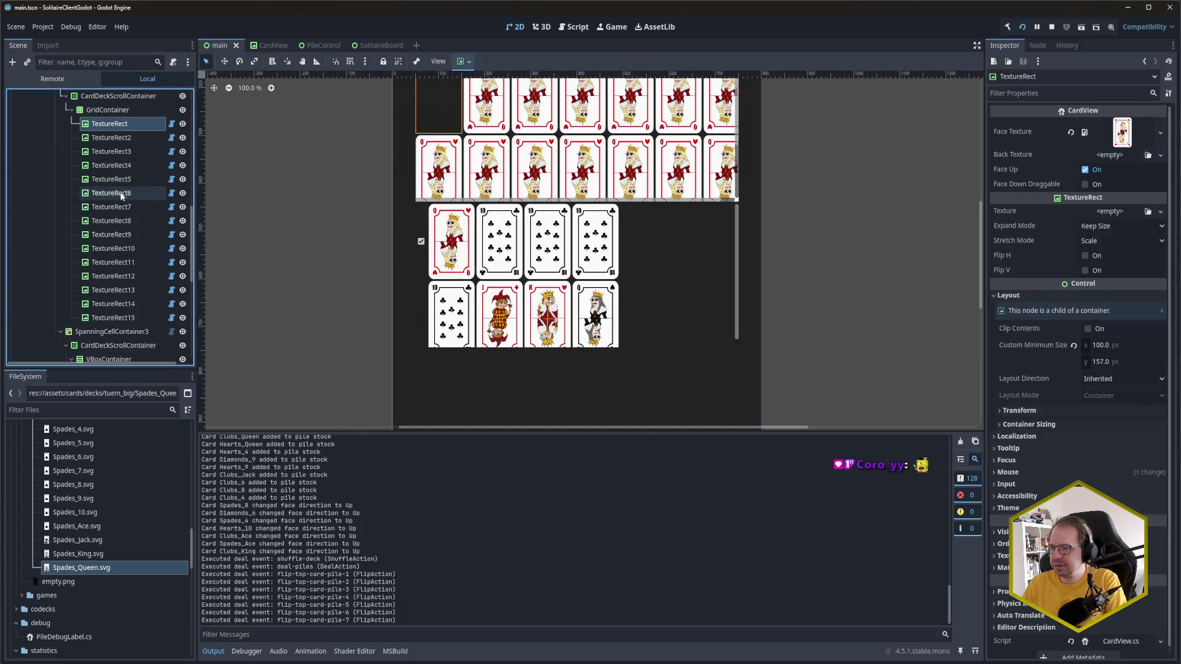
left_click(117, 317)
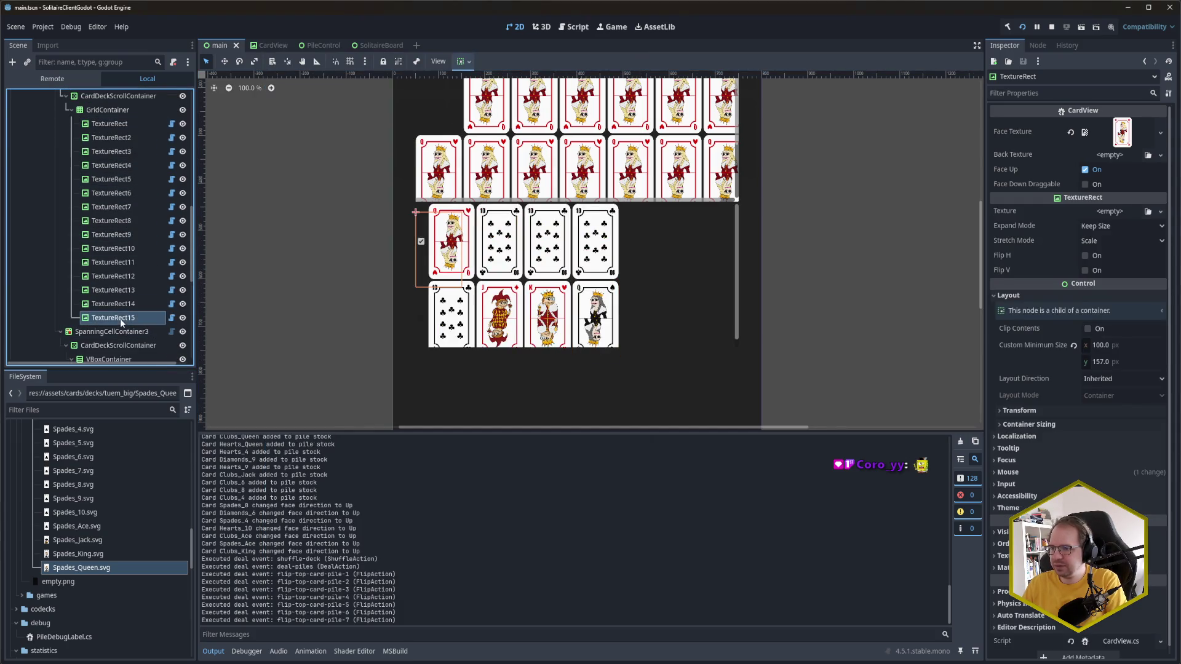
left_click(123, 183, "shift")
key("Return")
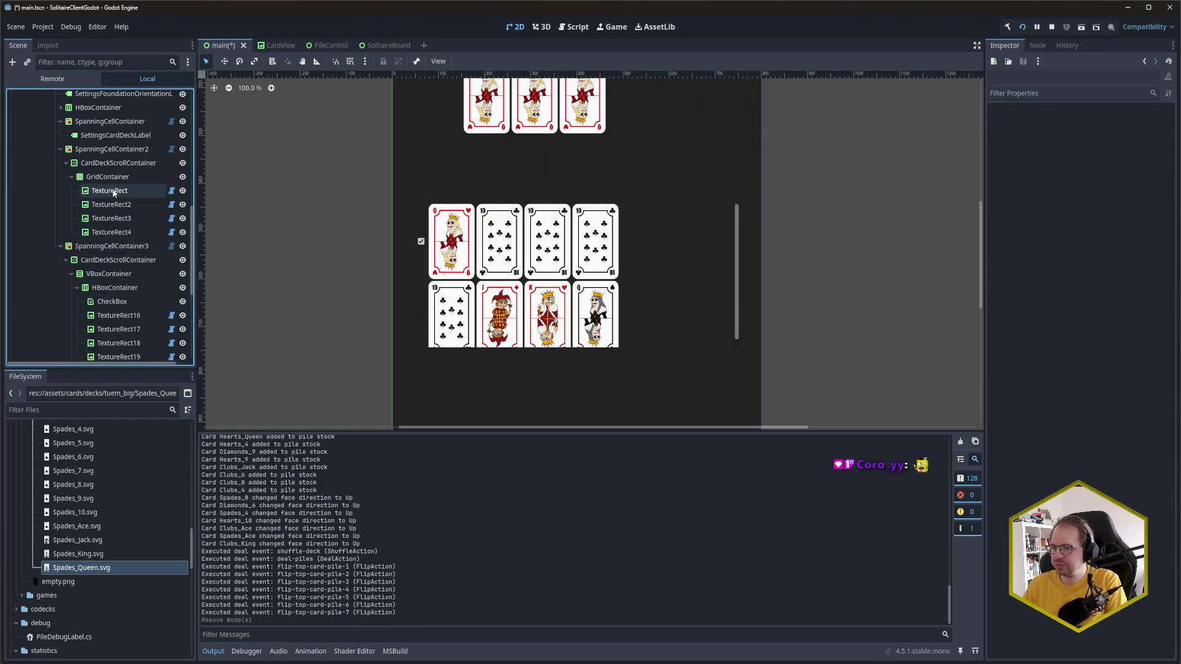
Step: Change the GridContainer's node type to HBoxContainer
left_click(108, 177)
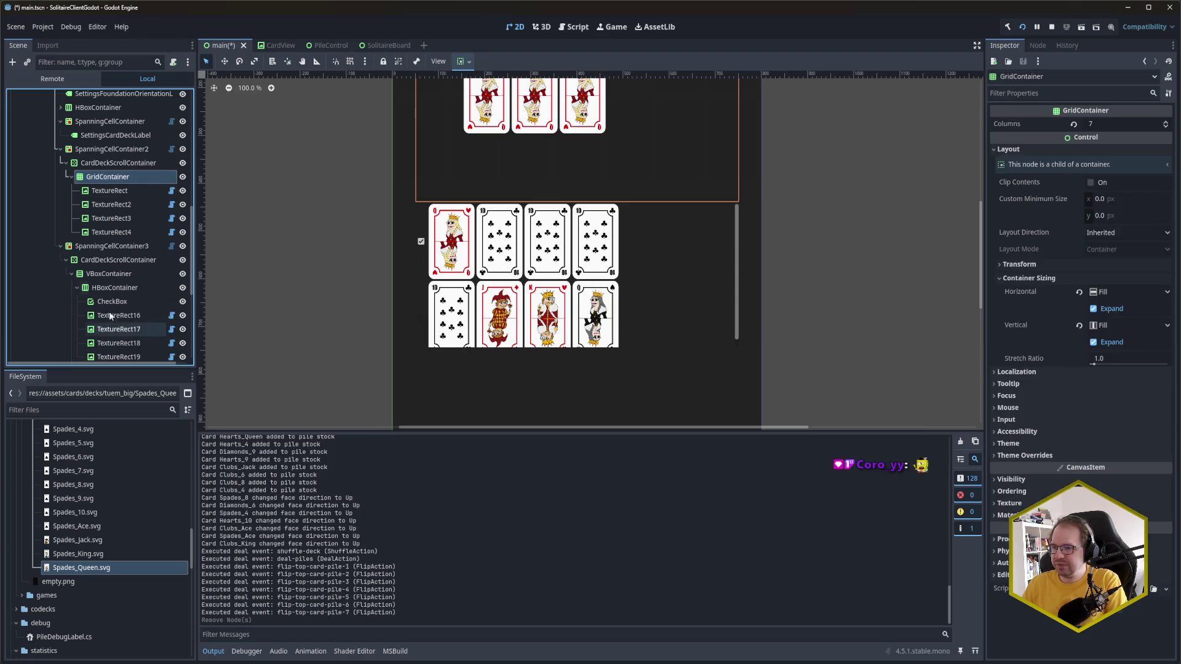
right_click(111, 183)
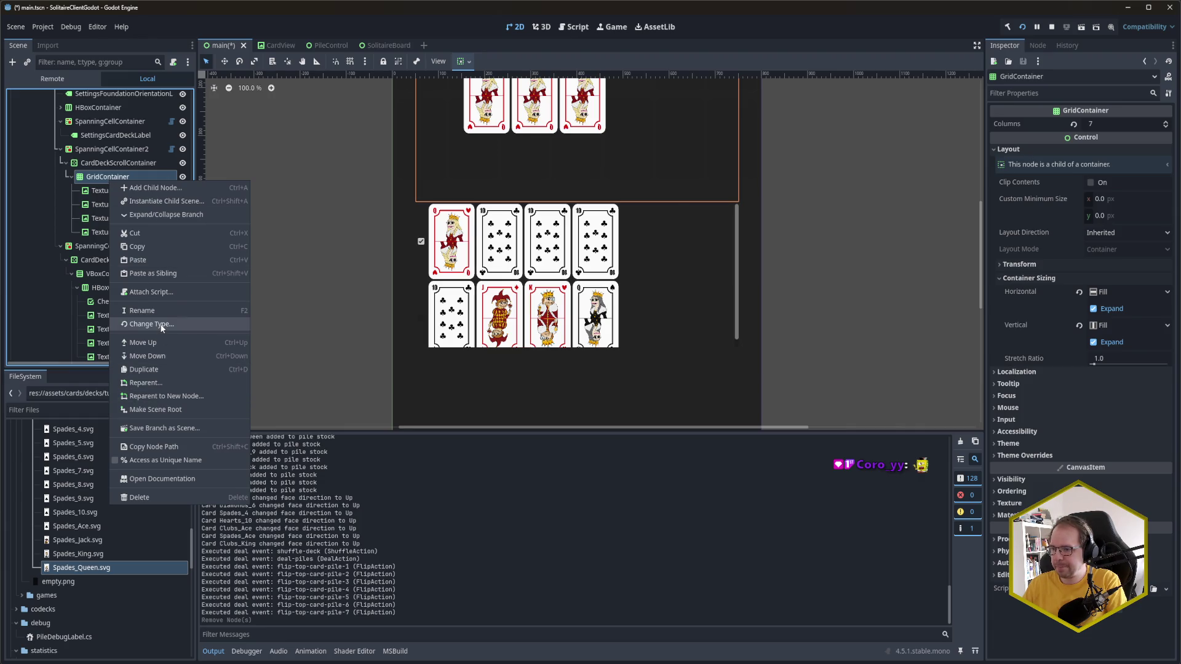
left_click(160, 324)
type("Box")
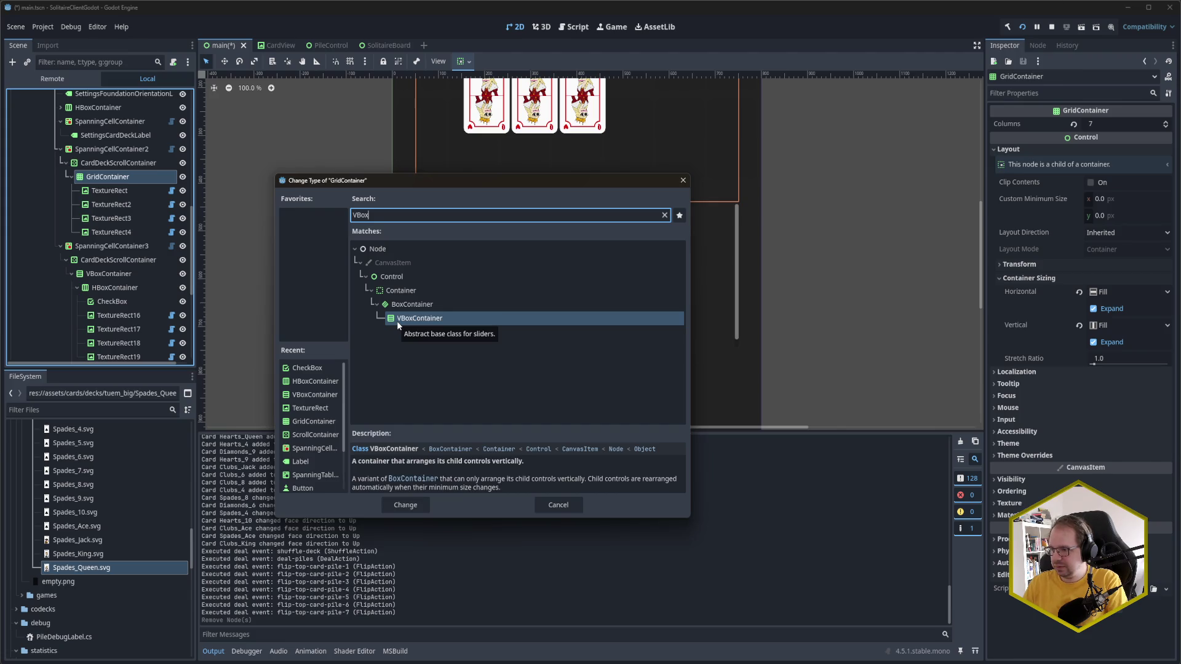
key("ctrl+a")
key("BackSpace")
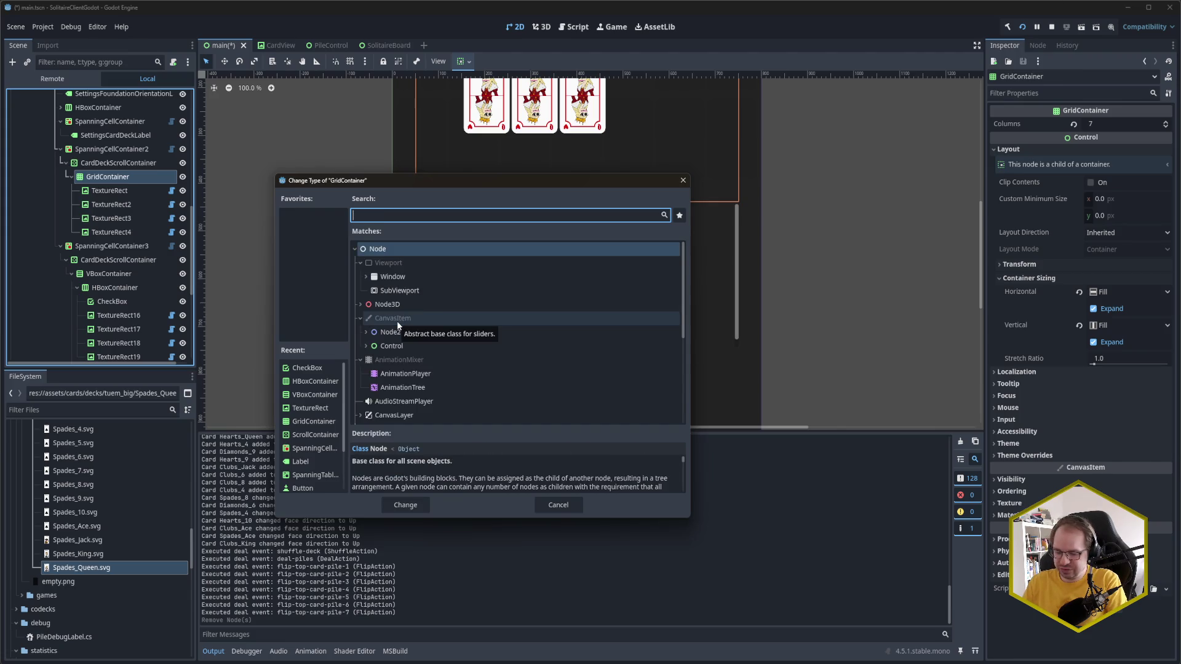
type("HB")
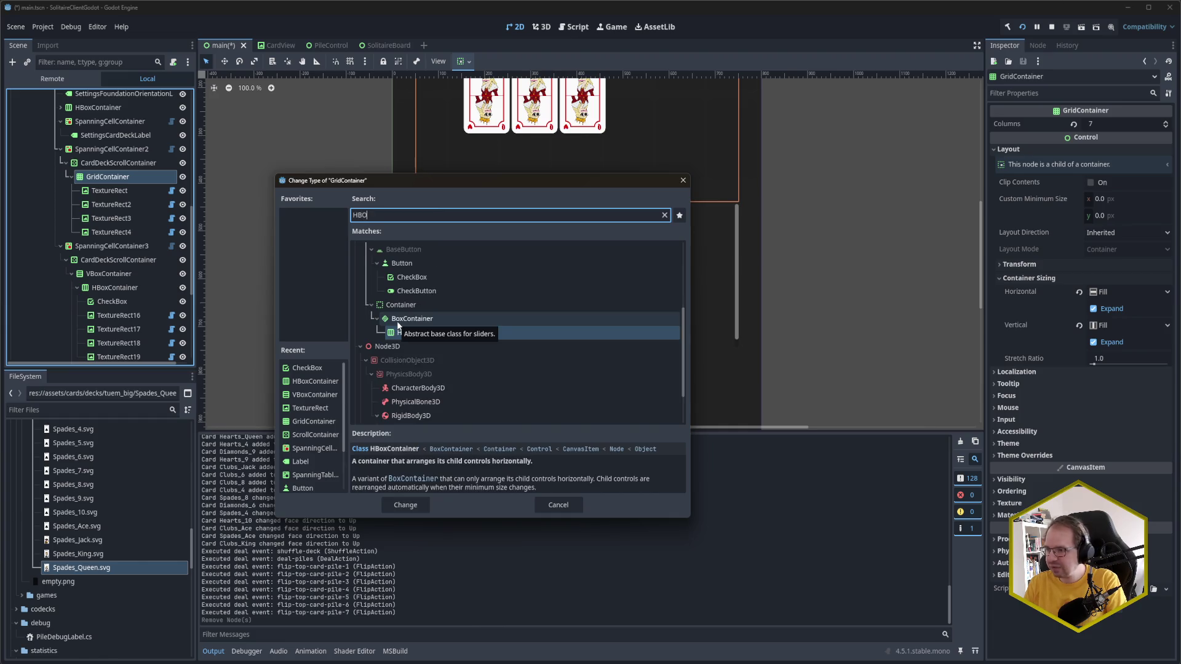
type("ox")
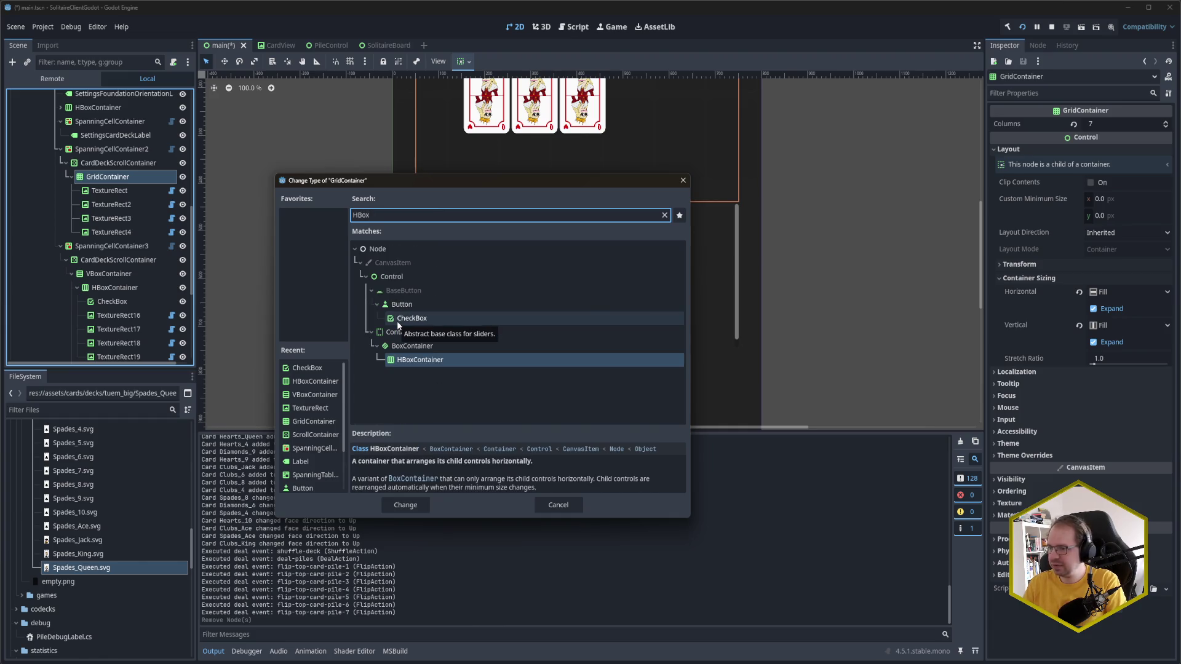
key("Return")
scroll(397, 319, "down", 1)
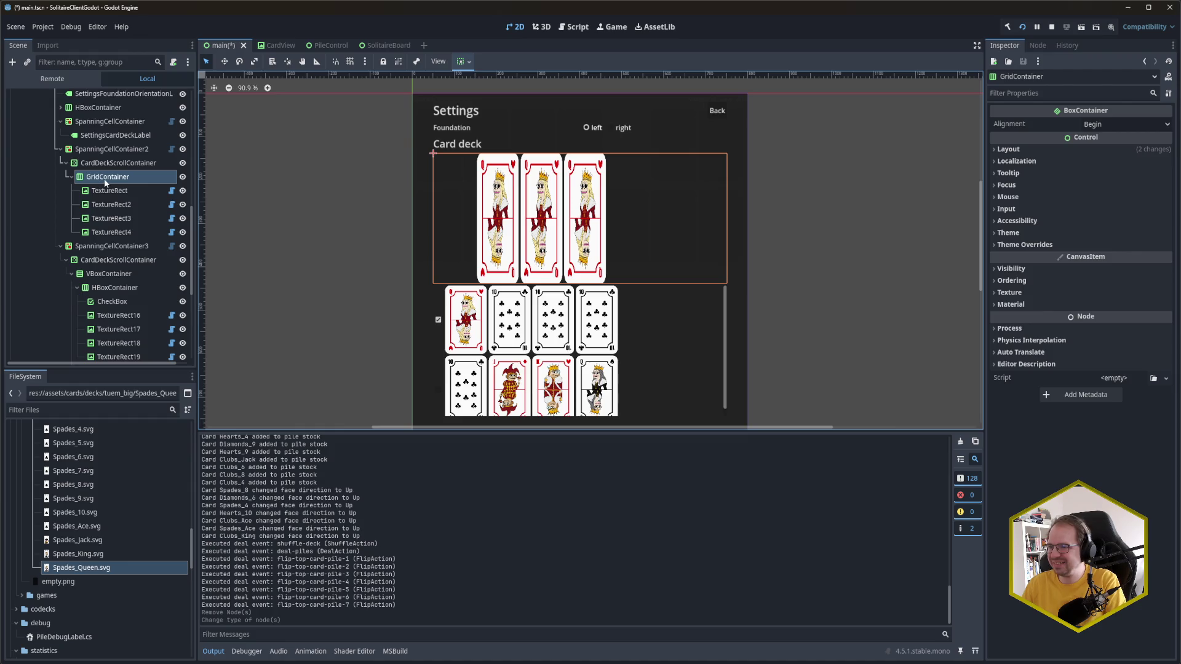
Step: Set the first CardDeckScrollContainer's custom minimum height to 160
left_click(123, 163)
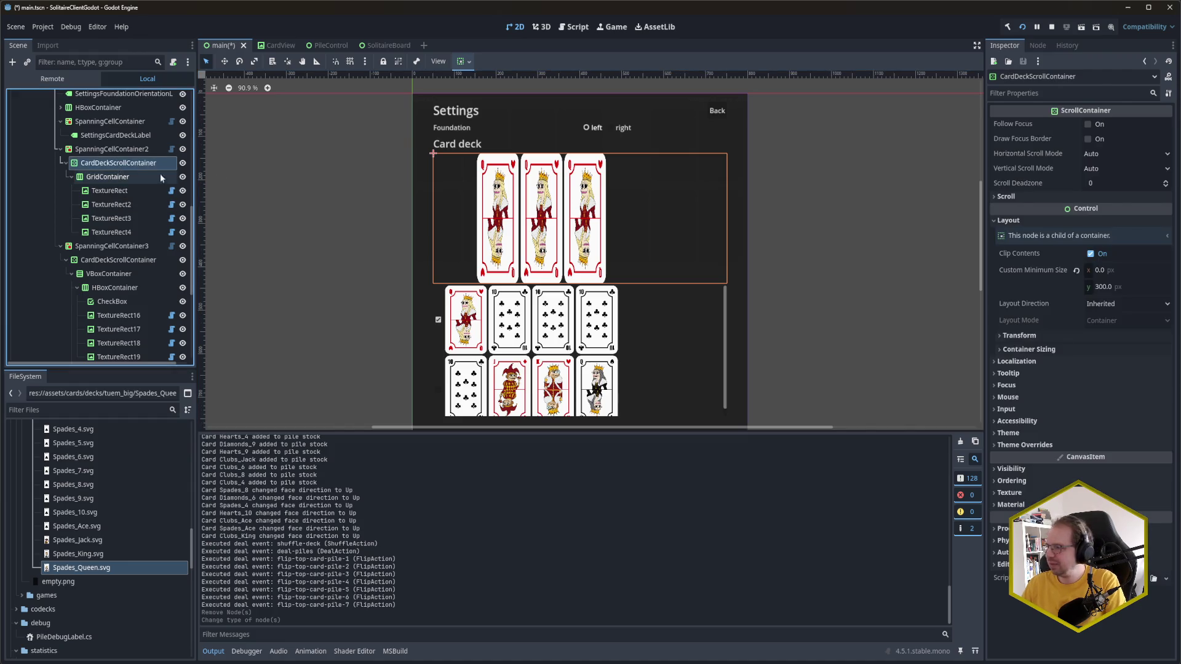
left_click(1111, 288)
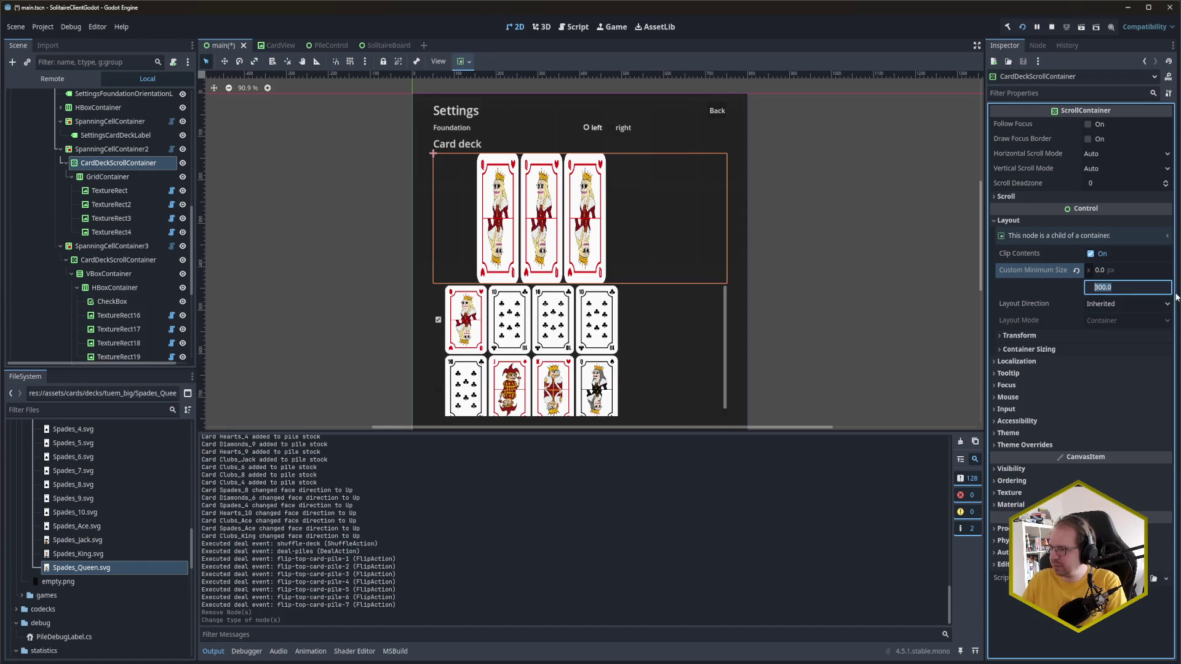
type("160")
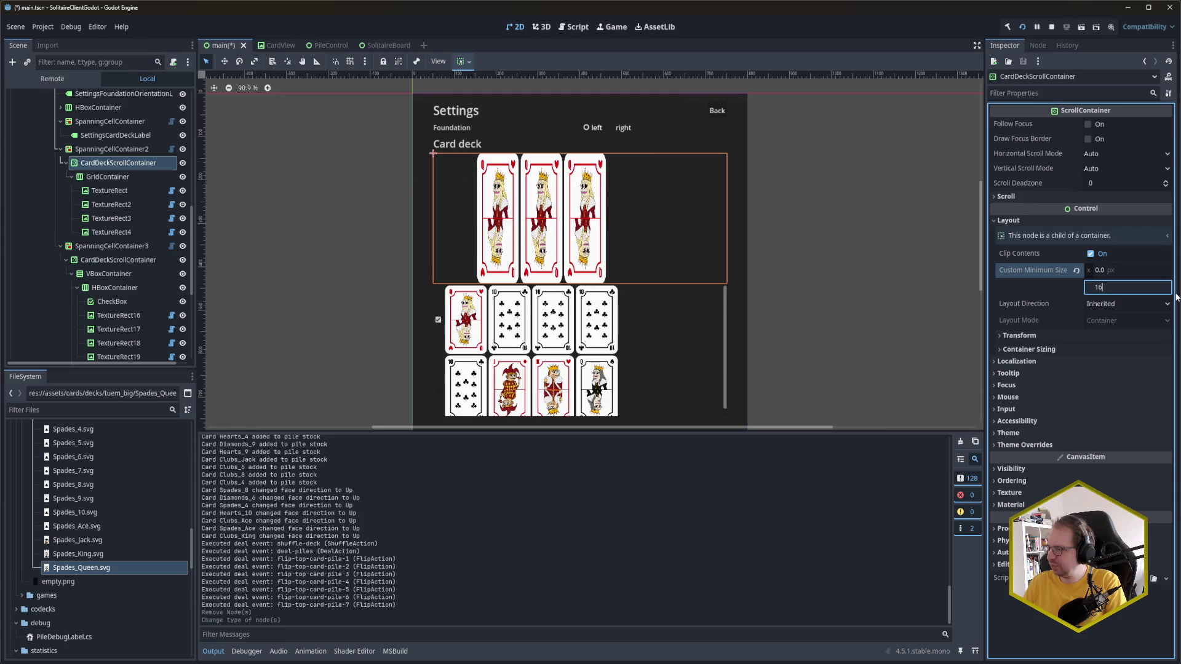
key("Return")
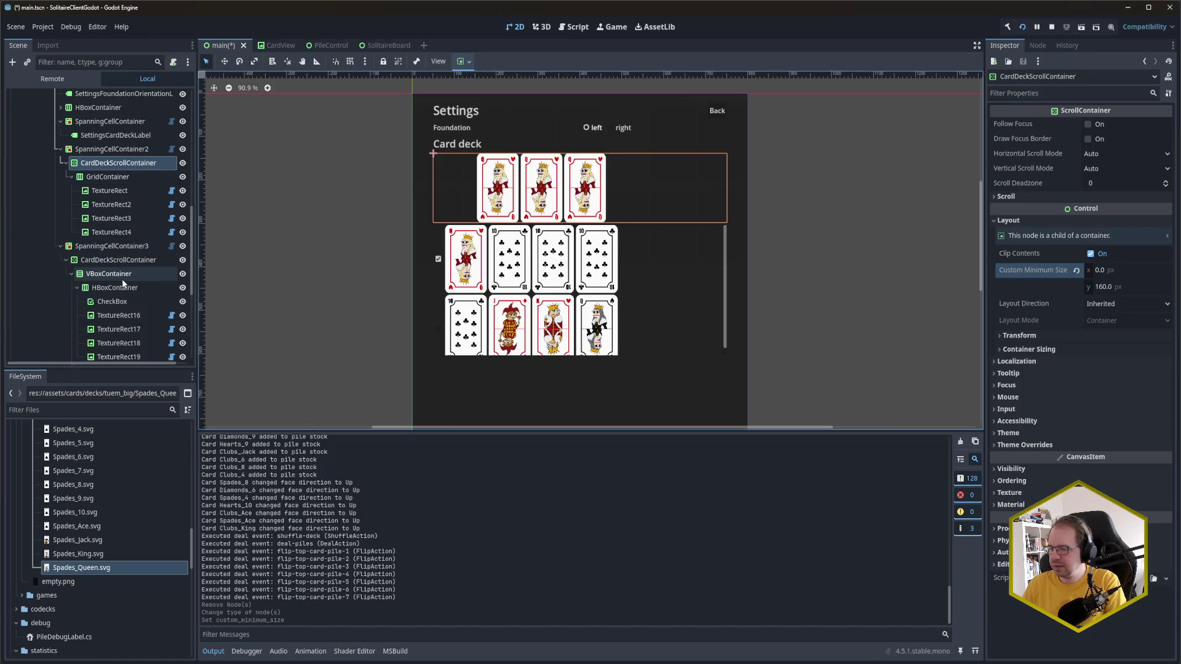
Step: Set the second CardDeckScrollContainer's custom minimum height to 320 and save the scene
scroll(141, 289, "down", 1)
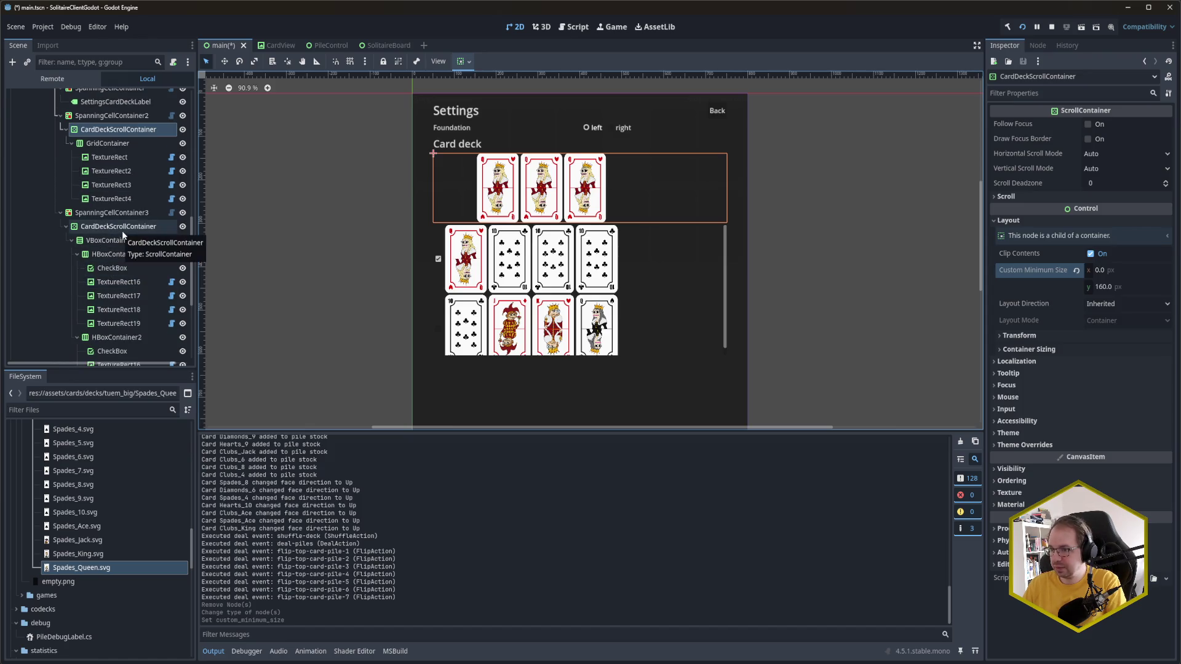
left_click(124, 228)
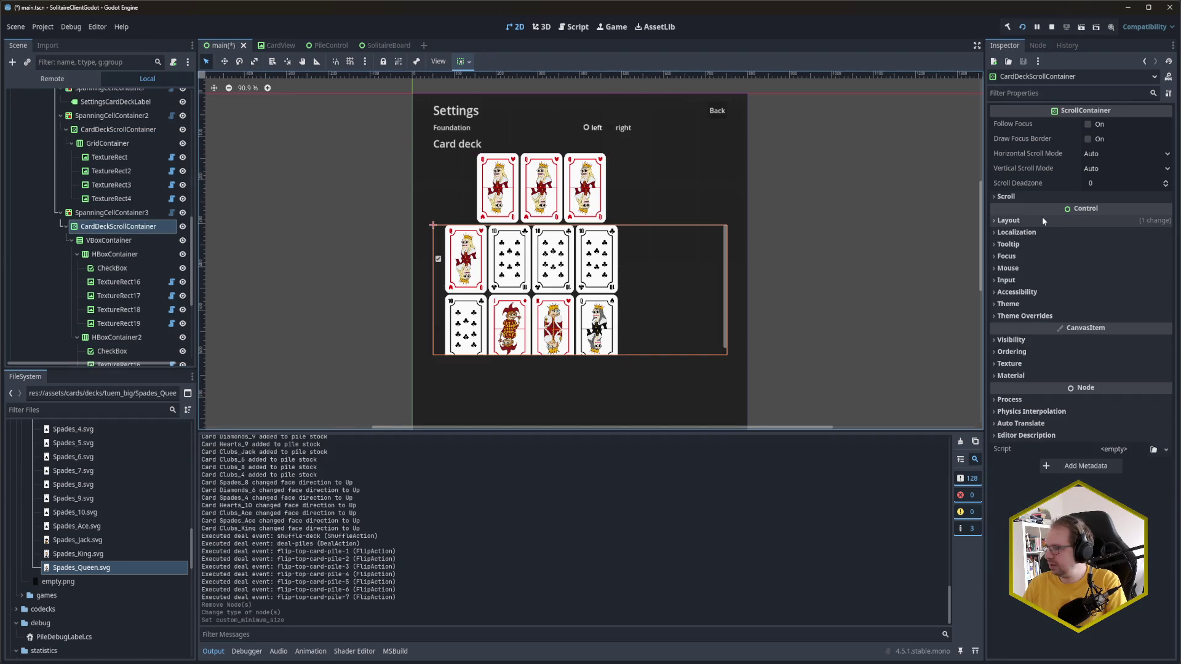
left_click(1107, 287)
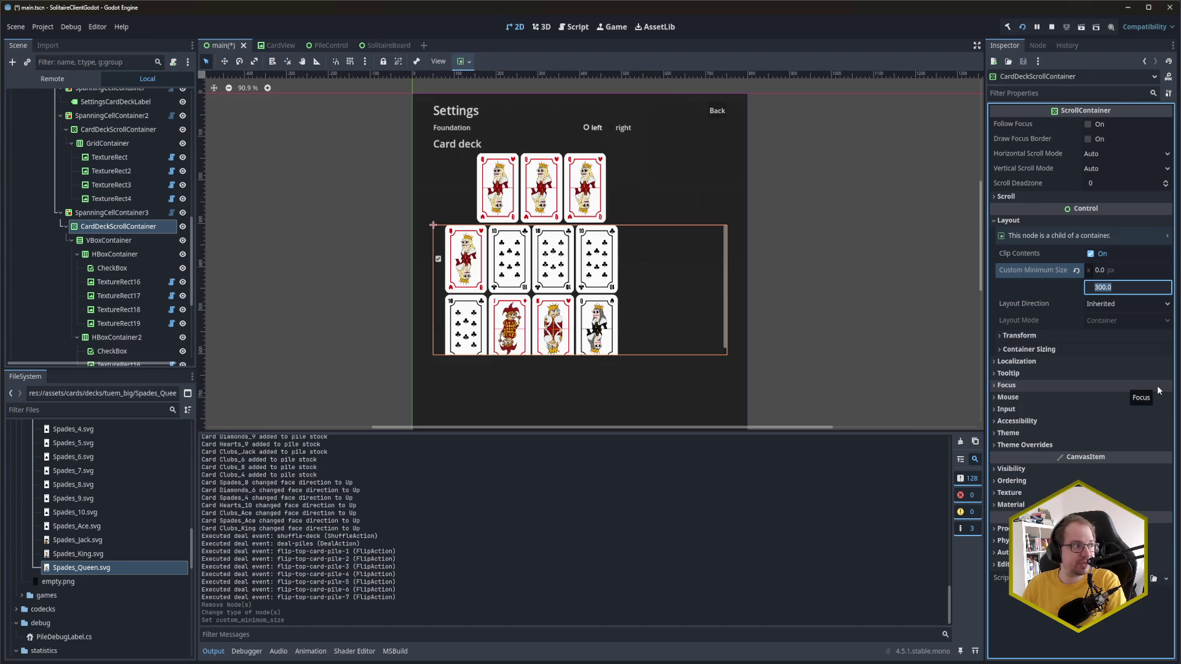
type("314")
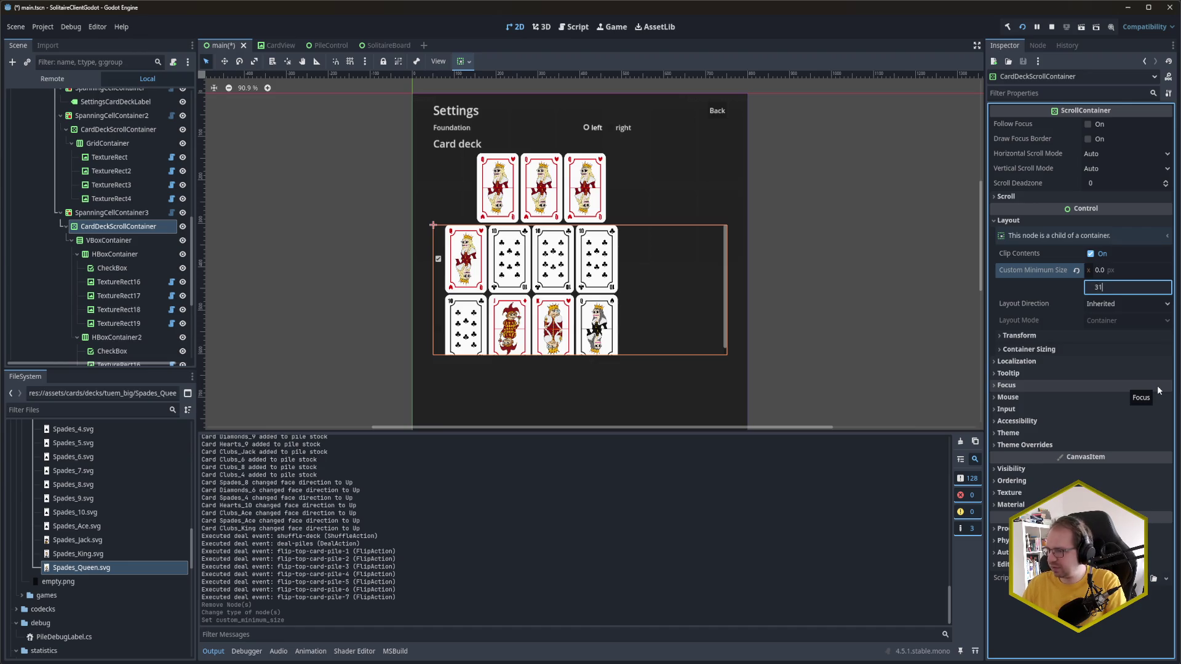
key("Return")
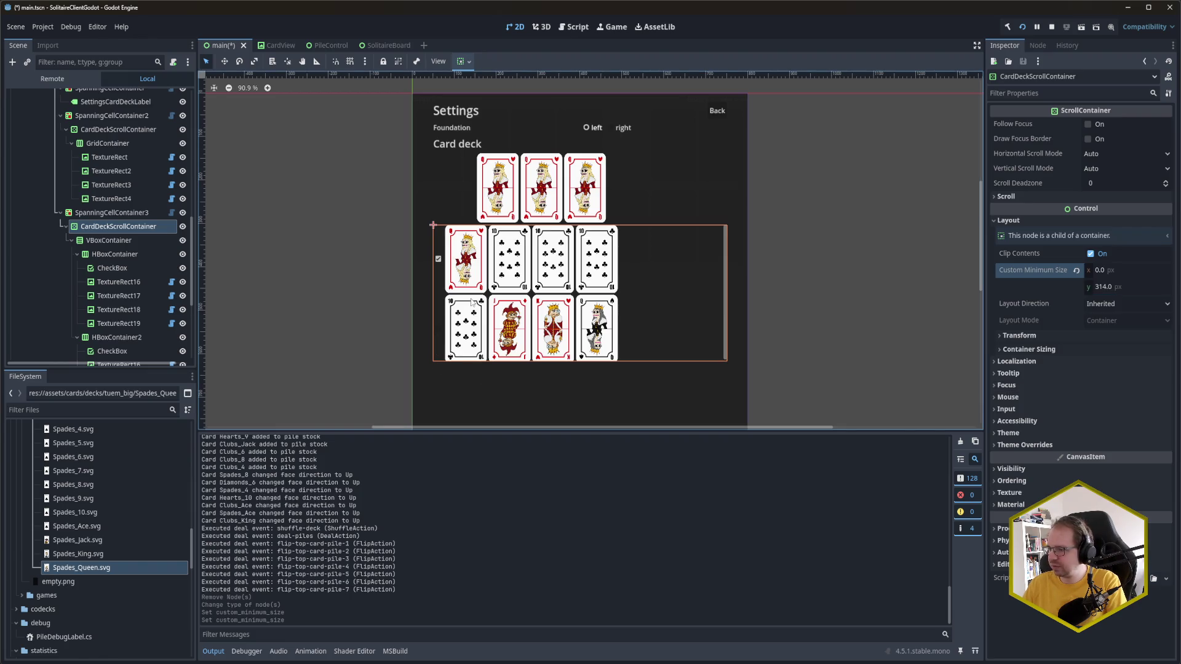
left_click(1104, 288)
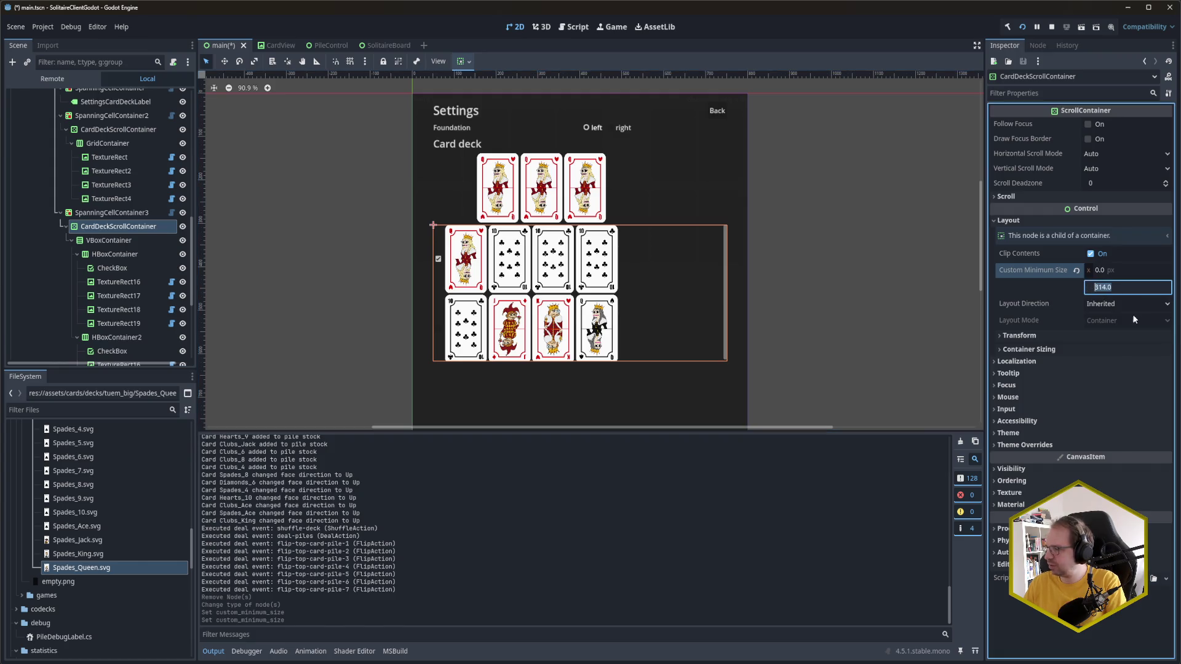
type("320")
key("Return")
key("ctrl+s")
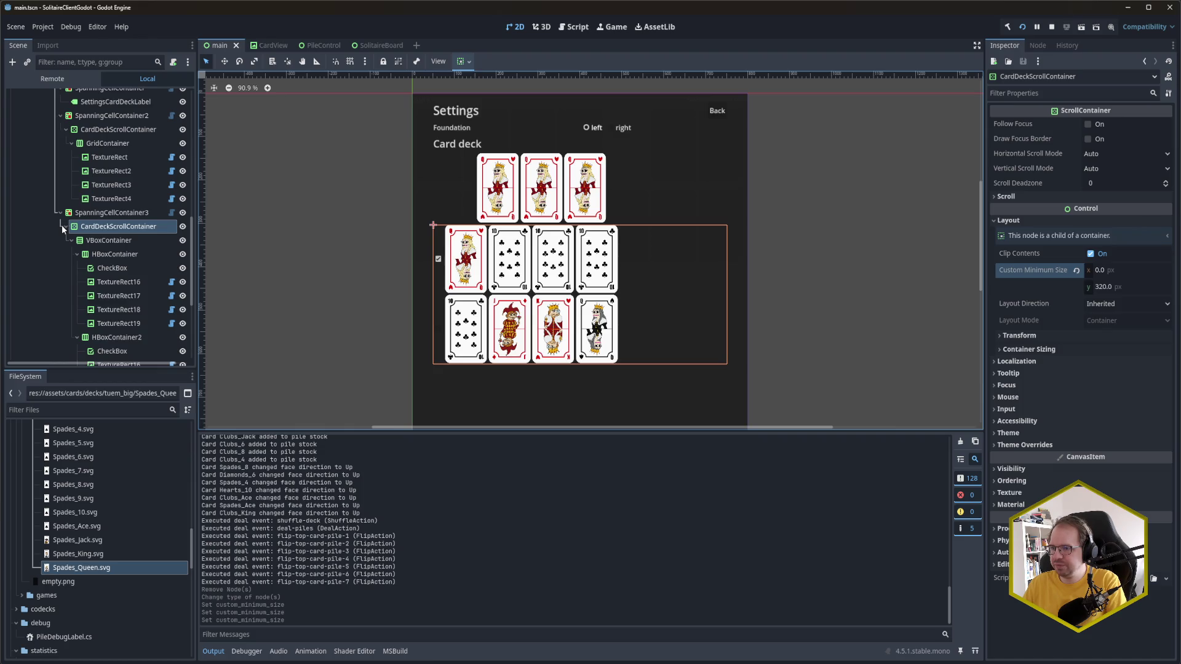
Step: Move SpanningCellContainer2 below SpanningCellContainer3
left_click(109, 119)
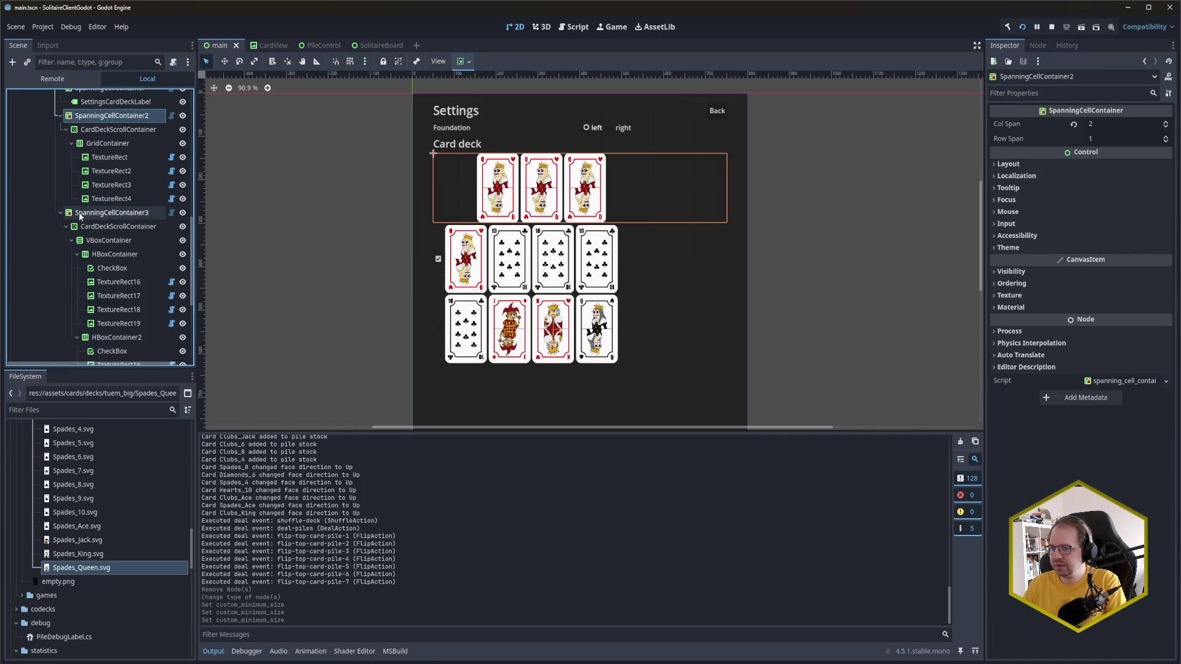
left_click(60, 213)
left_click_drag(102, 150, 89, 249)
scroll(104, 197, "up", 2)
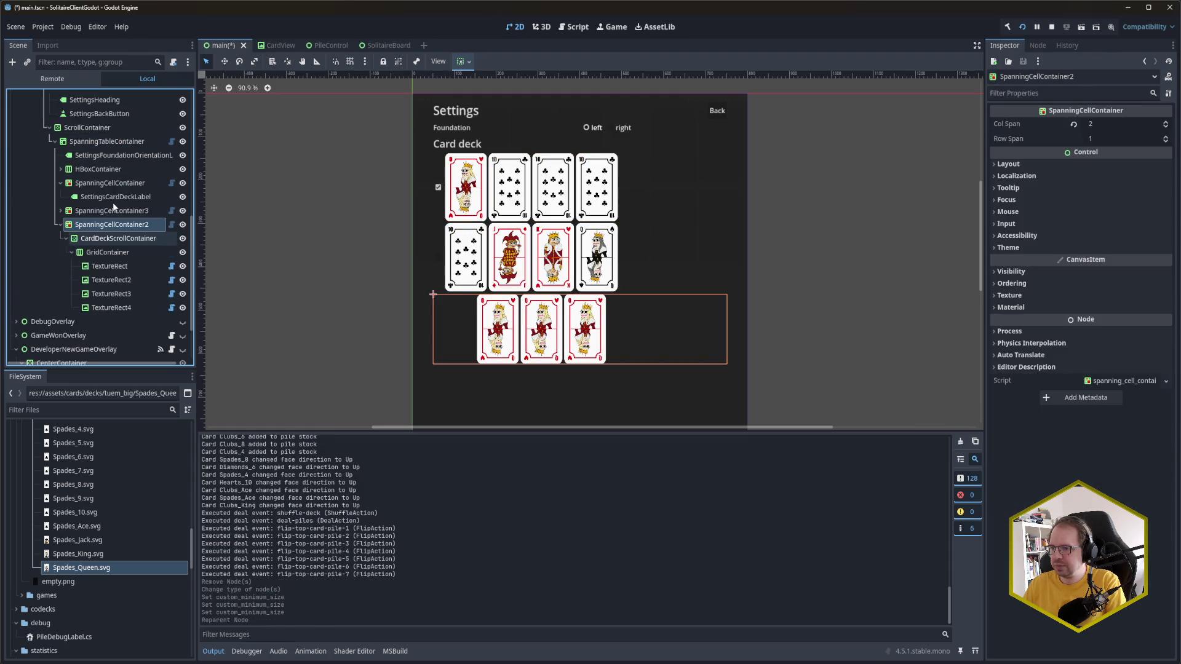
Step: Duplicate the Card deck heading cell and place the copy above the three-card row
left_click(106, 174)
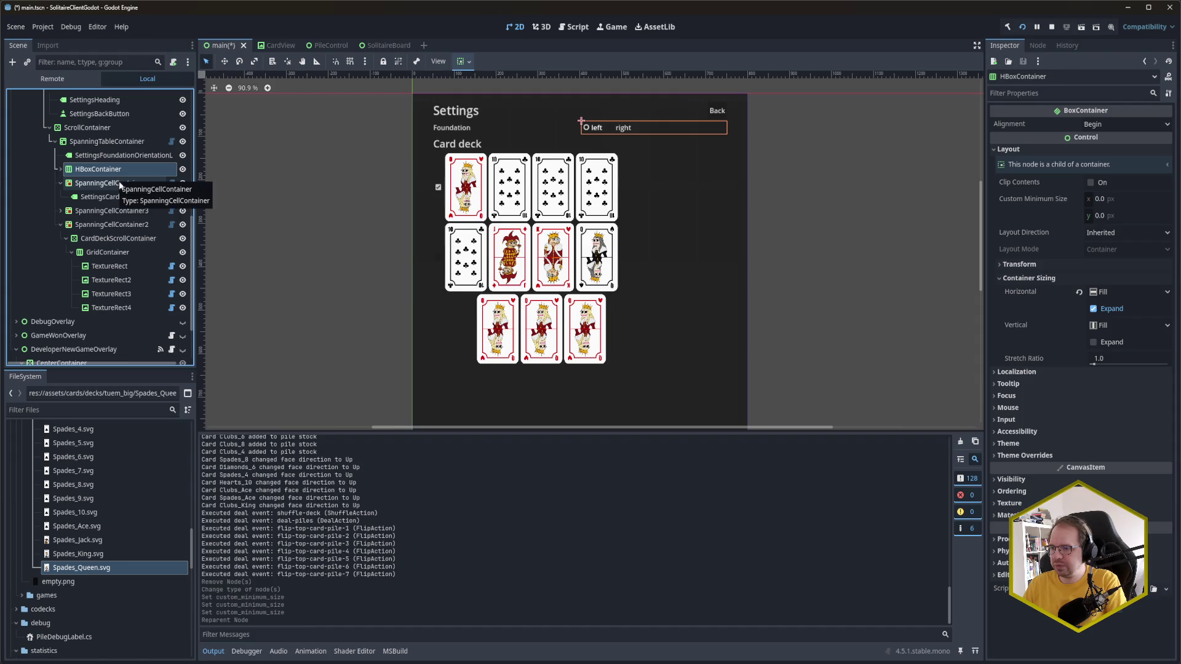
left_click(110, 183)
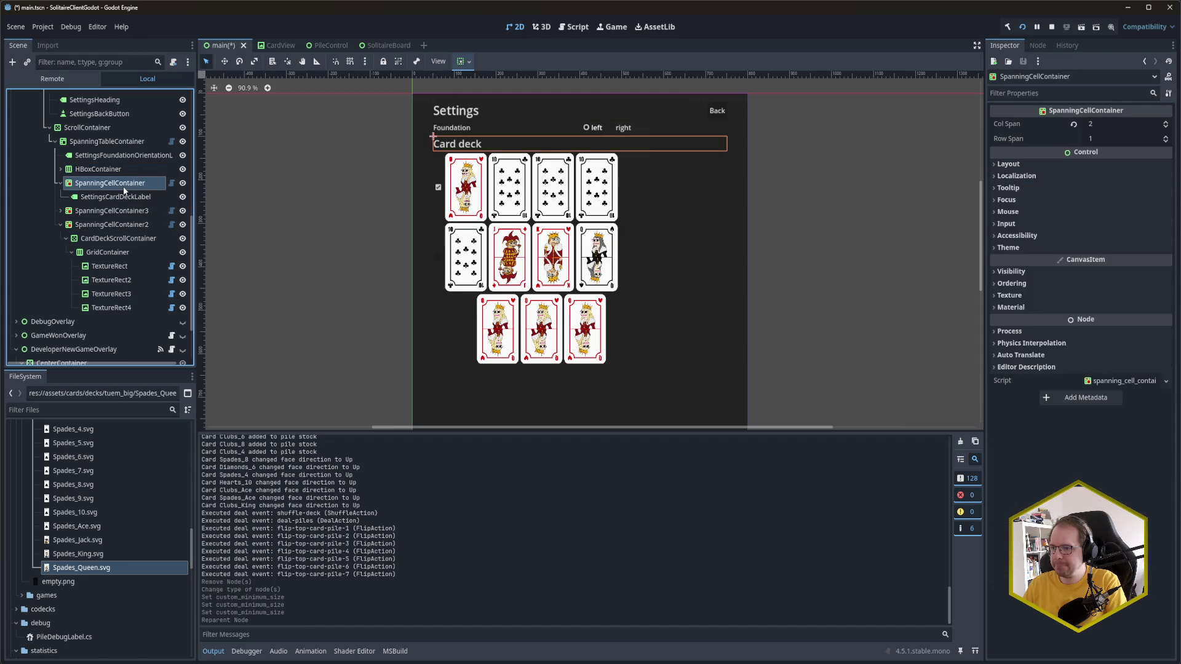
key("ctrl+d")
left_click_drag(112, 213, 114, 243)
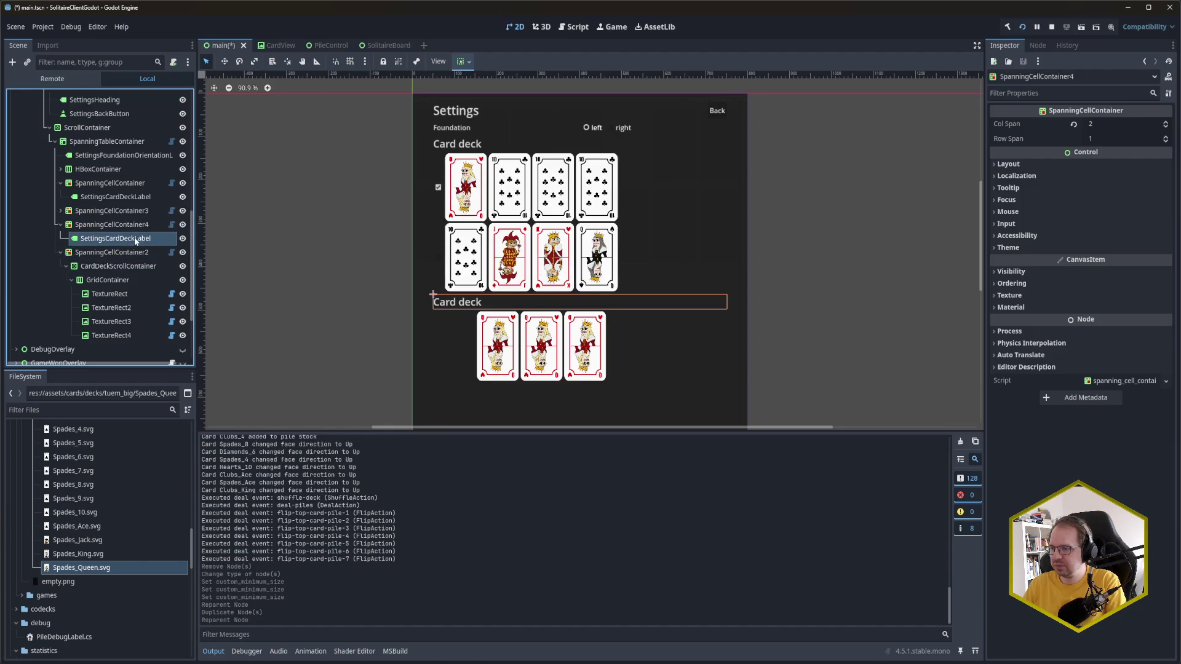
Step: Rename the duplicated label to SettingsCardBacksideLabel
double_click(115, 238)
key("End")
key("BackSpace")
key("Left")
key("BackSpace")
key("BackSpace")
key("BackSpace")
type("N")
key("BackSpace")
type("Backside")
key("Return")
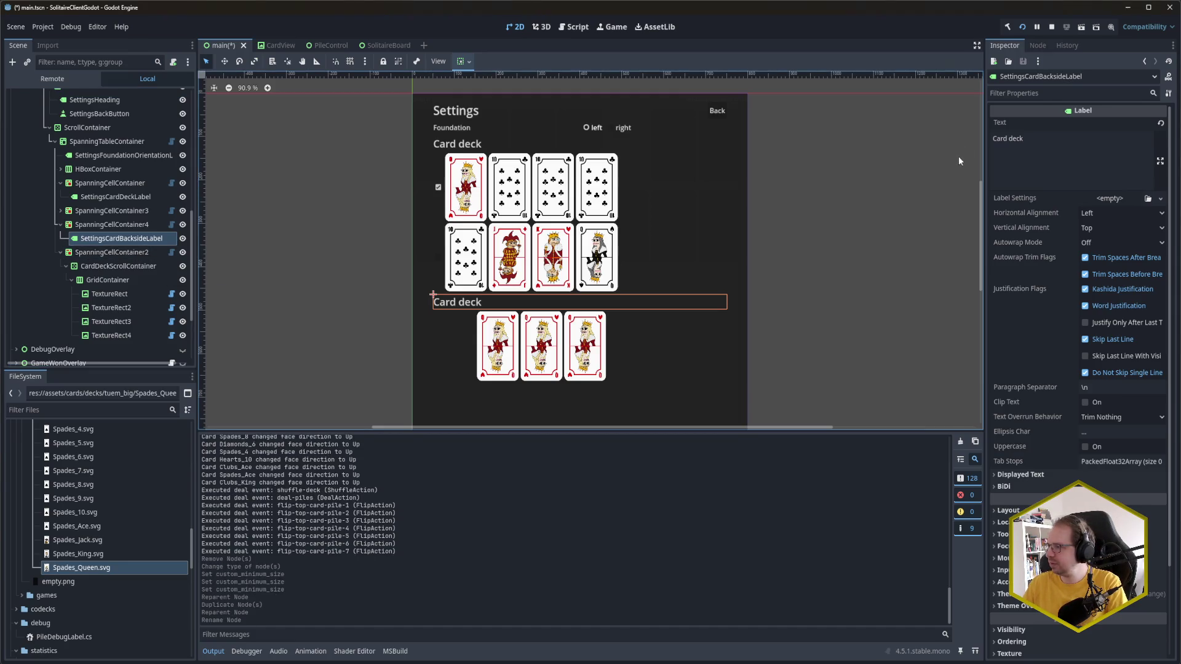
Step: Change the heading text to 'Card backside' and save the scene
double_click(1049, 144)
type("backside")
key("Return")
key("BackSpace")
key("ctrl+s")
left_click(141, 294)
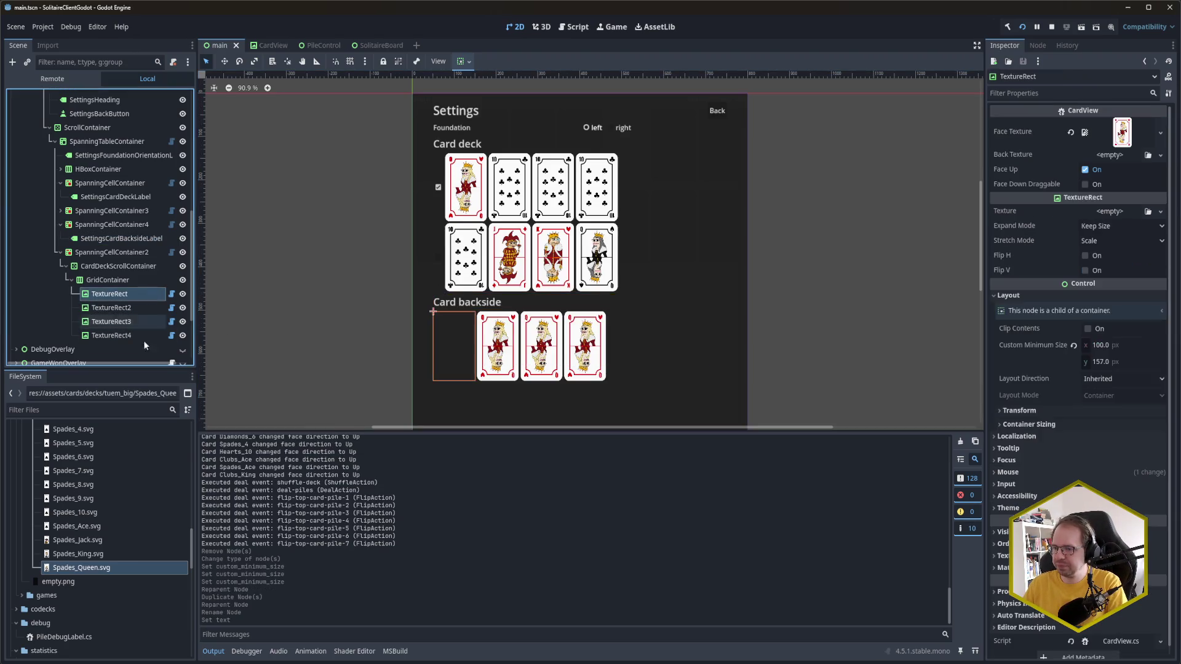
Step: Show the card backside images and assign default.svg to the first card's Face Texture
scroll(120, 437, "up", 15)
left_click(34, 539)
left_click(27, 512)
left_click(27, 498)
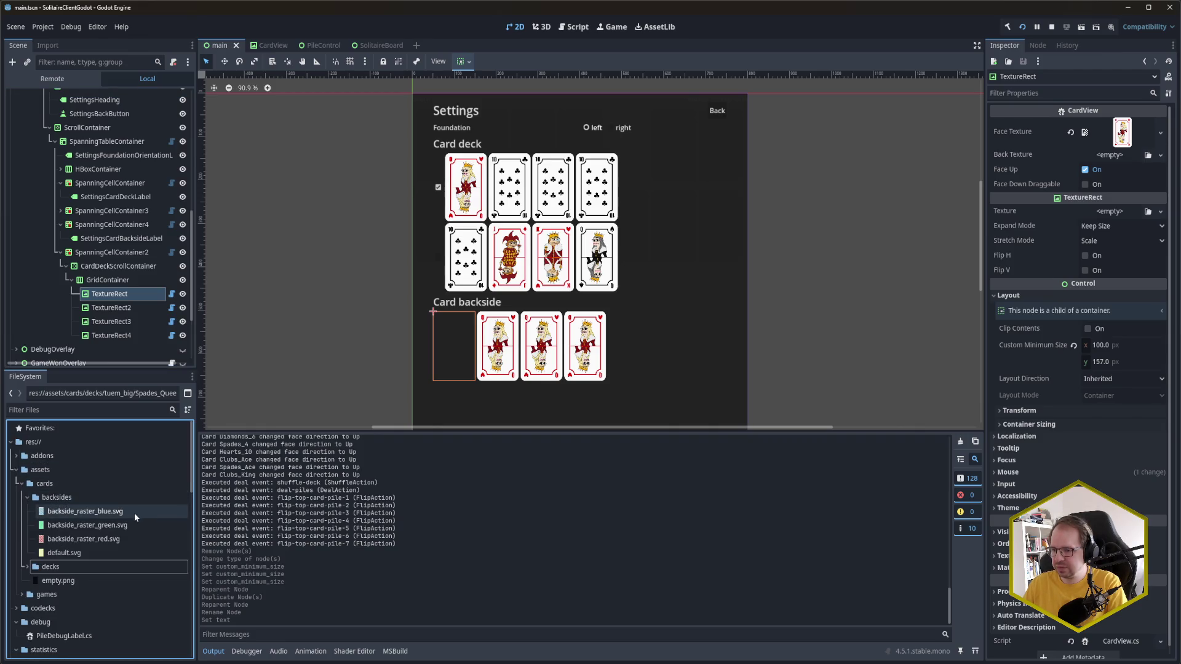
mouse_move(75, 553)
left_mouse_down()
mouse_move(1108, 86)
mouse_move(1132, 136)
left_mouse_up()
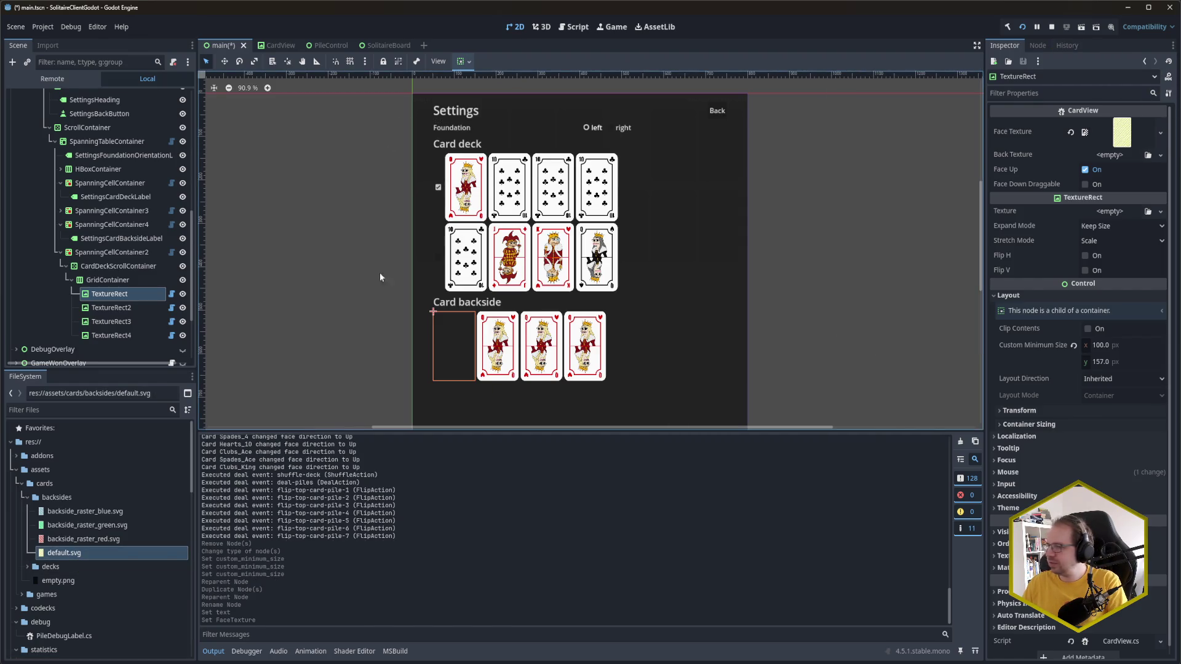
Step: Give TextureRect2 the blue backside and TextureRect3 the green backside
left_click(126, 308)
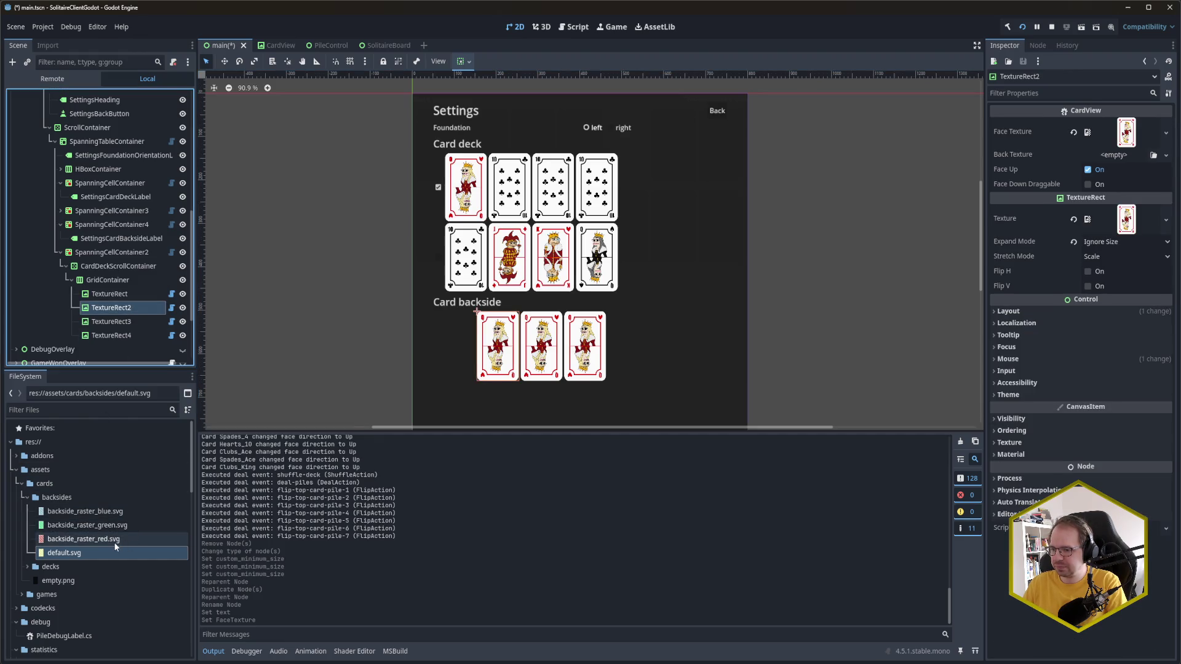
left_click_drag(117, 511, 1129, 132)
left_click(120, 321)
left_click_drag(123, 527, 1129, 132)
Step: Give TextureRect4 backside_raster_red.svg, save, and run the project
left_click(112, 335)
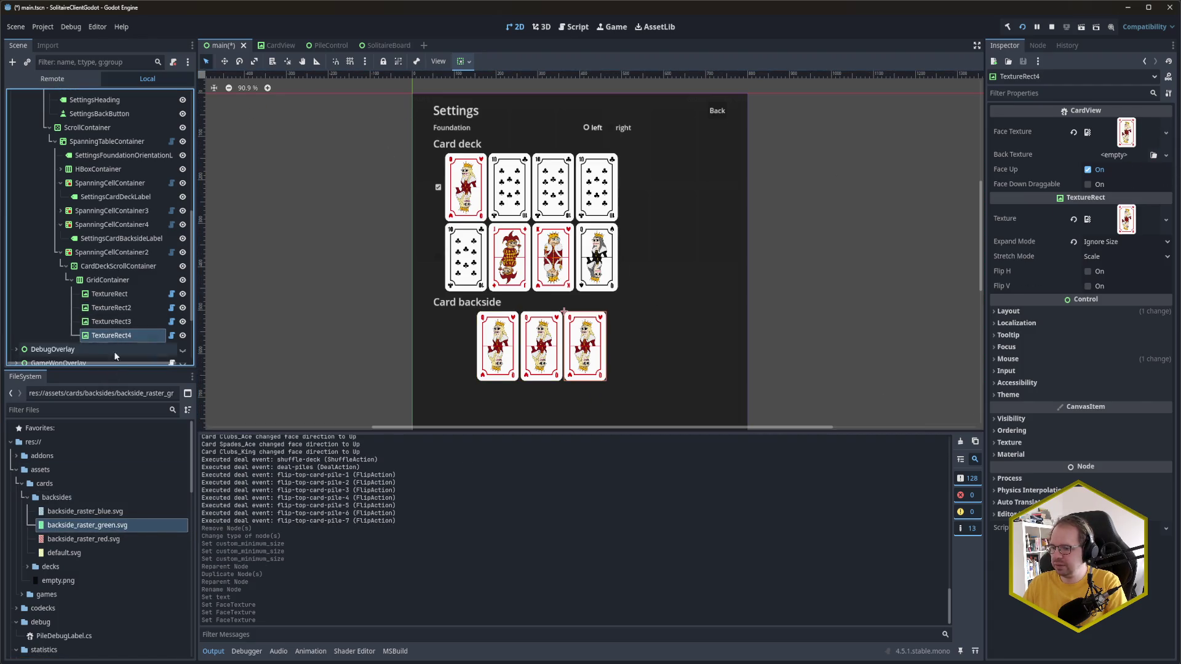
left_click_drag(114, 540, 1129, 132)
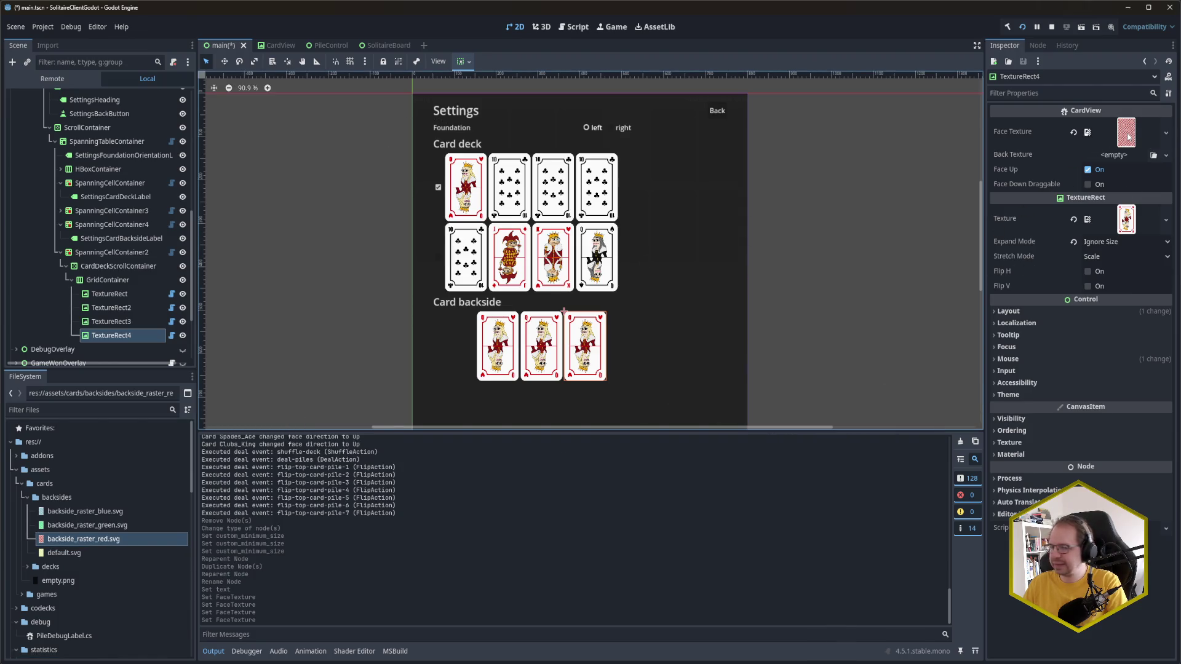
key("ctrl+s")
key("F5")
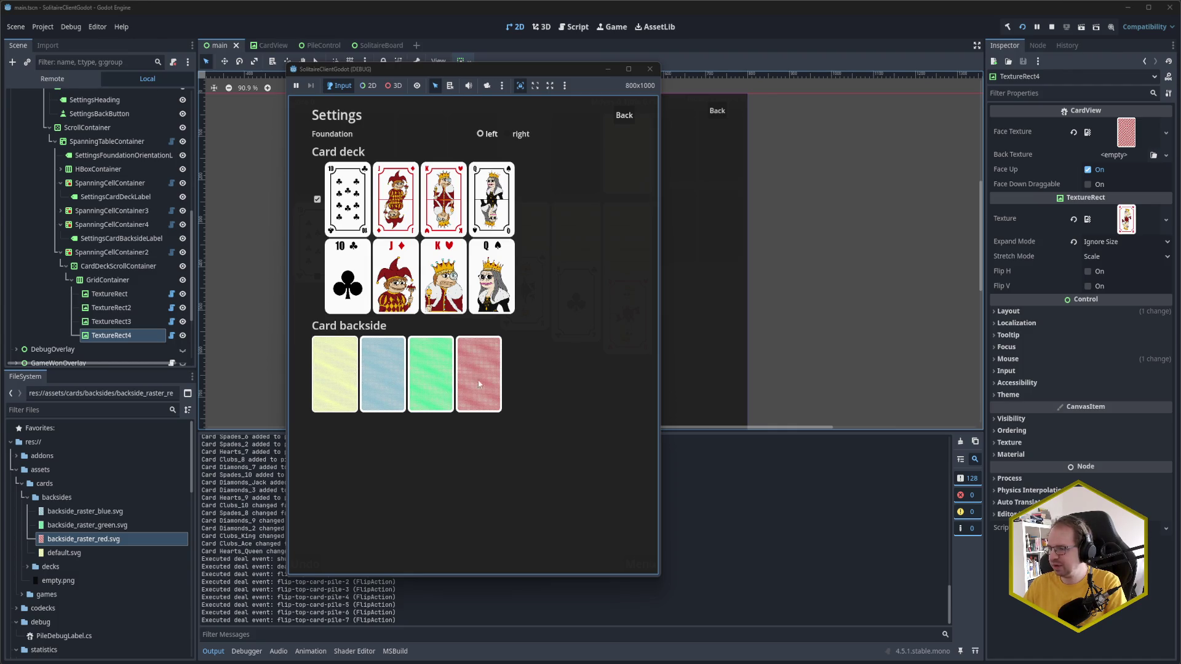
Step: Tick the Card deck checkbox in the running game, then close the game window
left_click(318, 199)
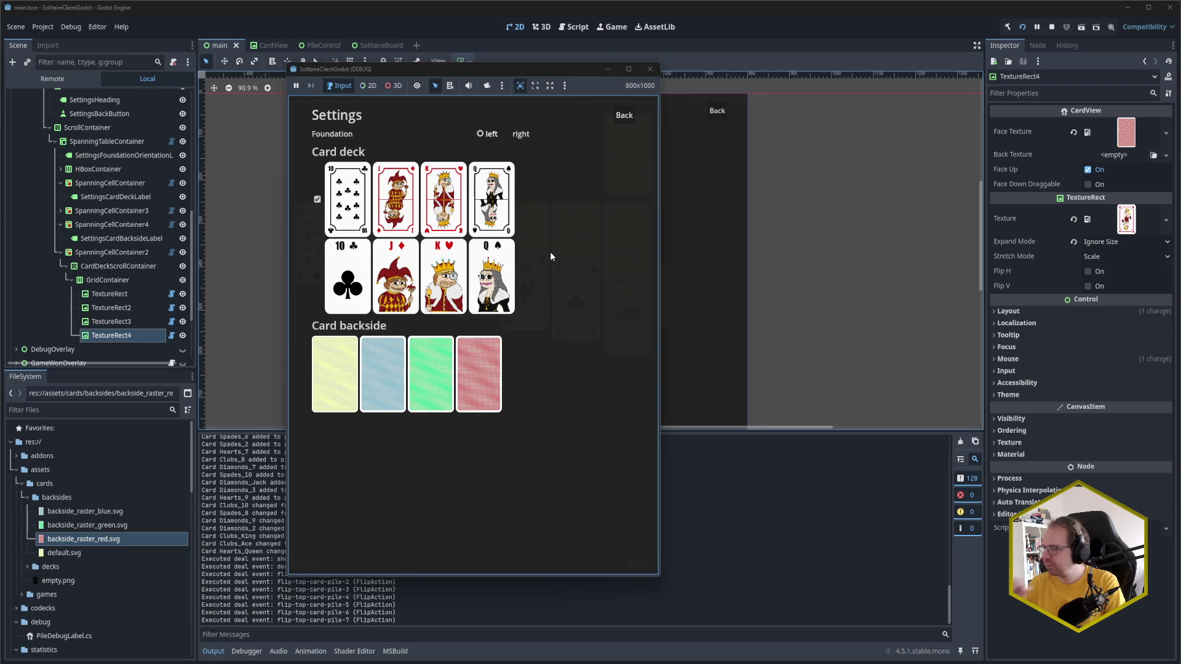
left_click(655, 72)
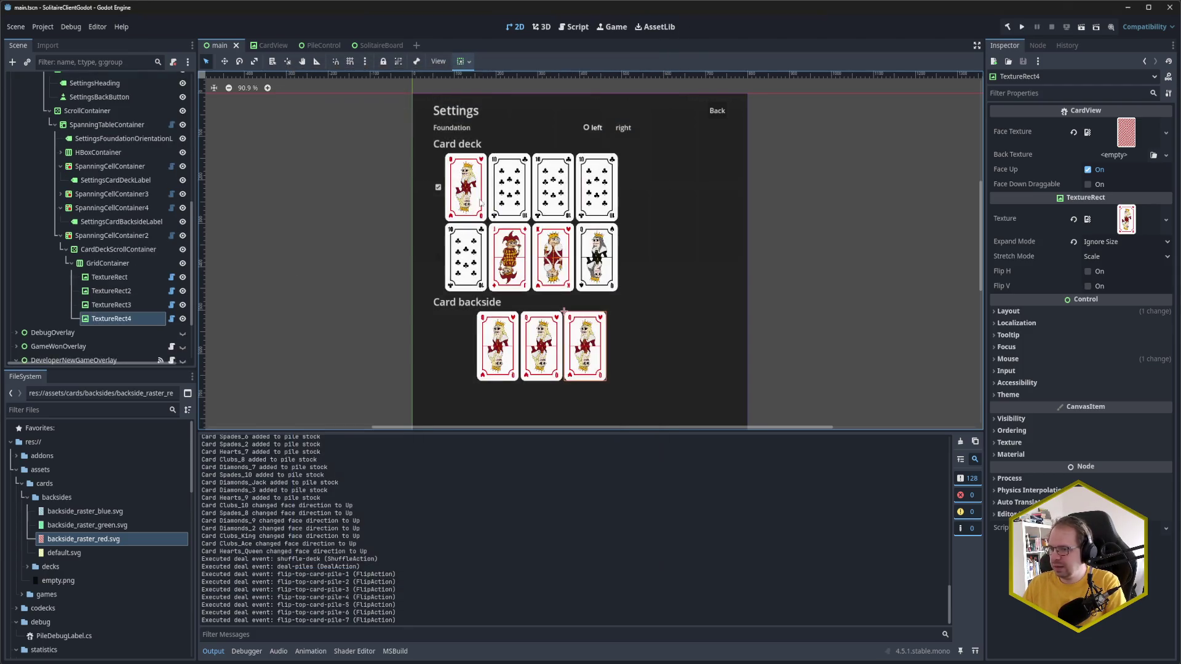
Step: Duplicate TextureRect to TextureRect4 twice to extend the backside row to TextureRect12, then save
left_click(130, 280)
left_click(125, 319)
left_click(120, 280, "shift")
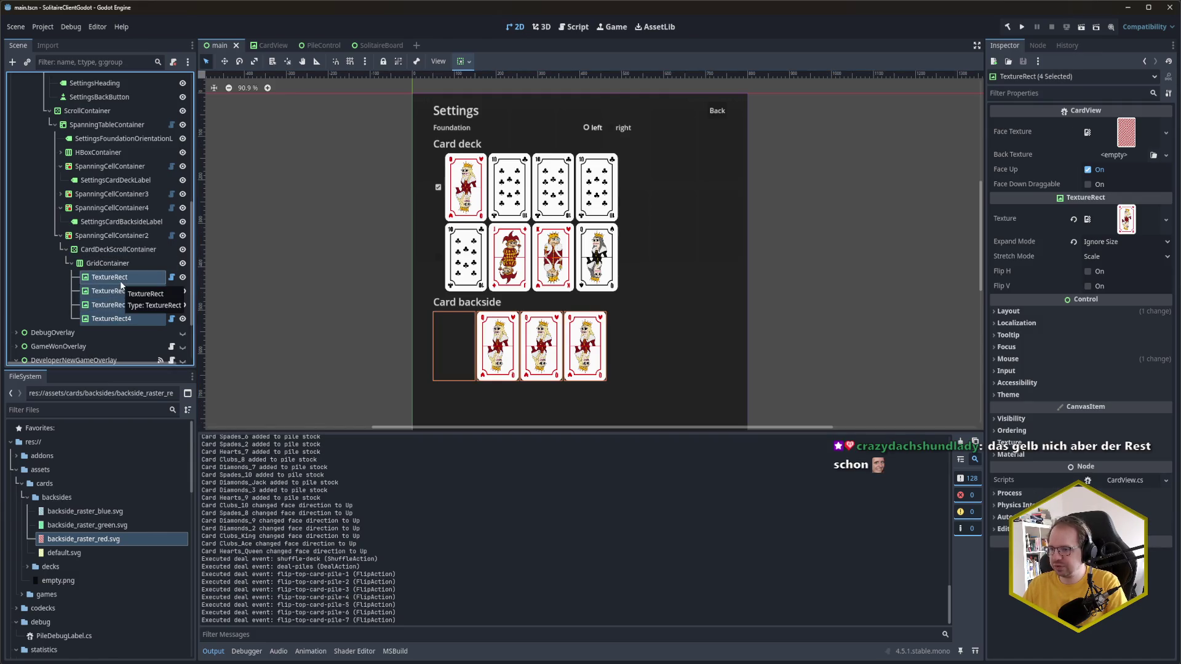
key("ctrl+d")
key("ctrl+d")
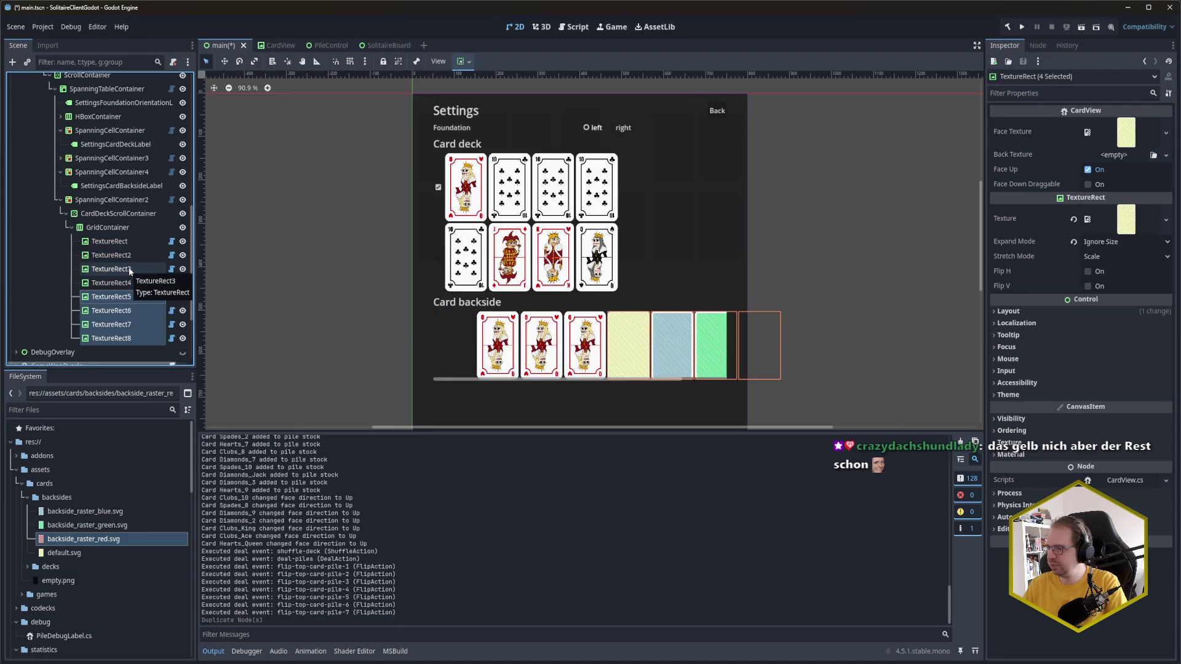
key("ctrl+s")
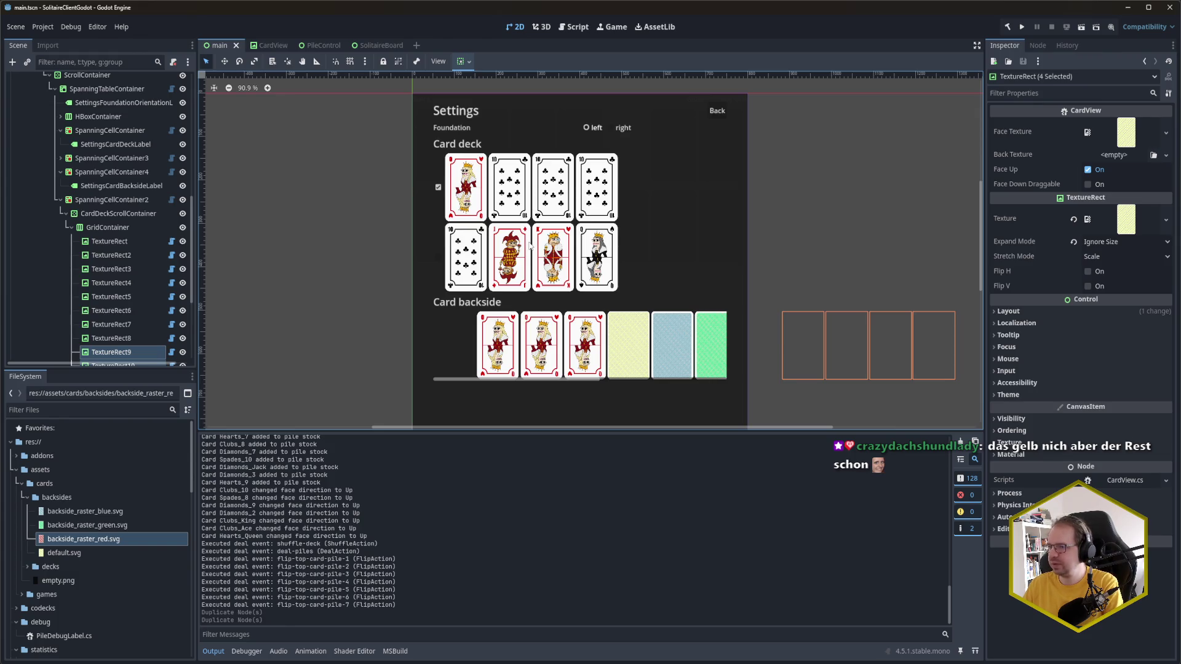
Step: Run the game, scroll the longer Card backside row sideways, then close the game
key("F5")
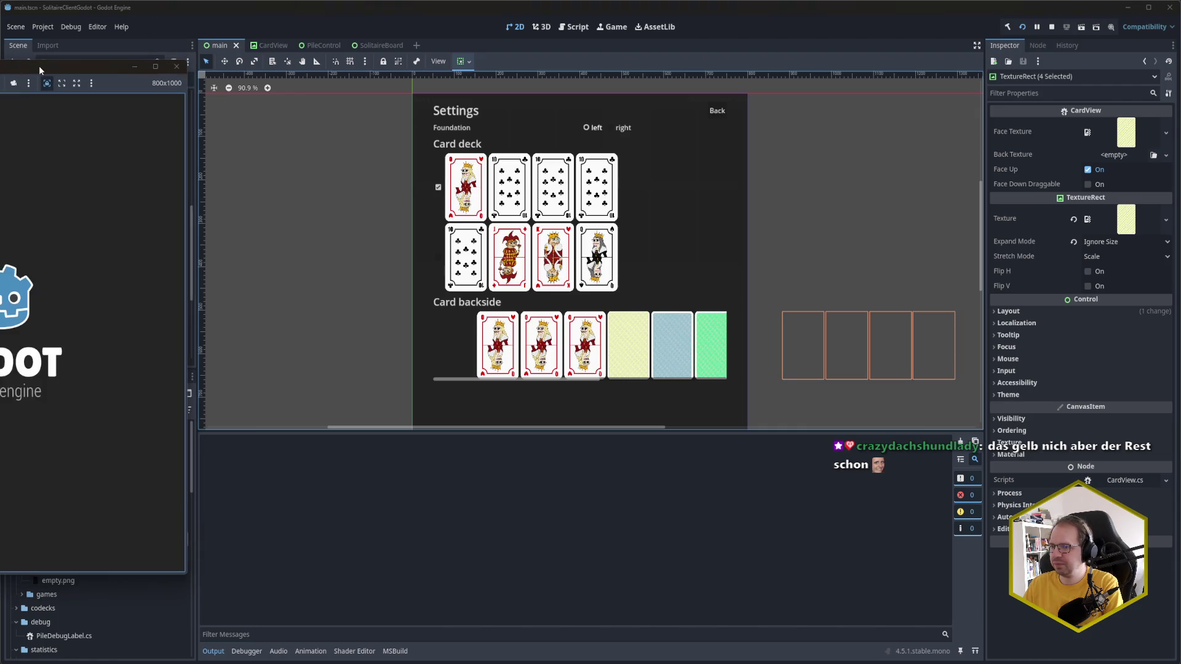
left_click_drag(39, 65, 497, 90)
scroll(489, 419, "right", 5)
scroll(489, 419, "left", 5)
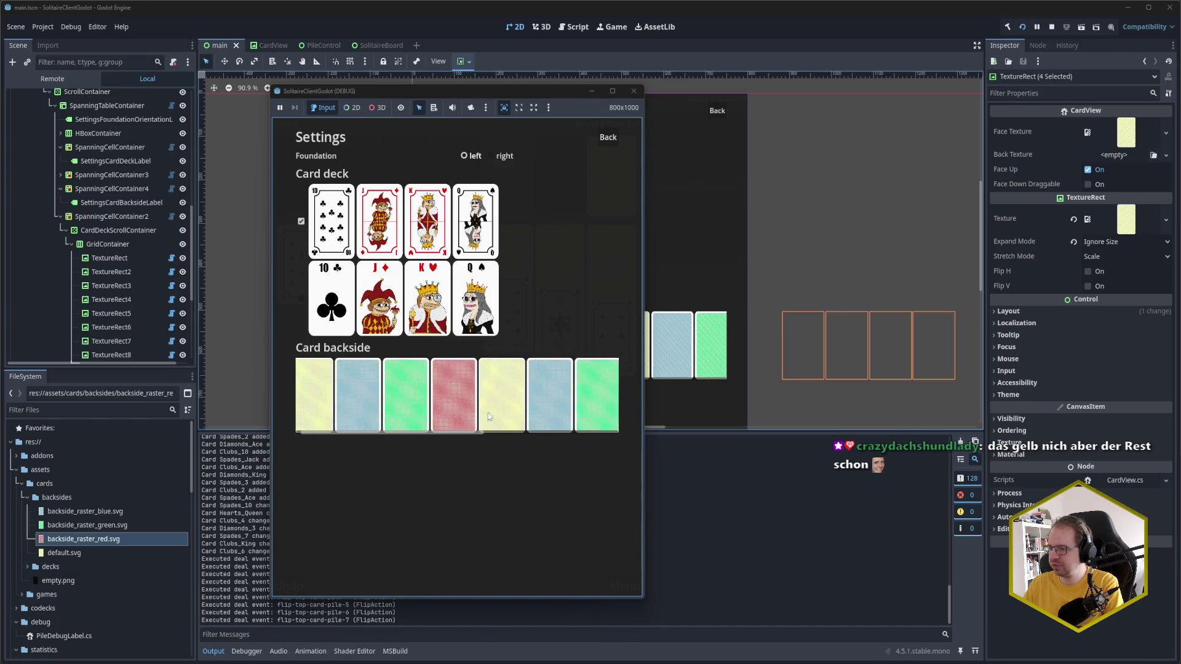
left_click(634, 94)
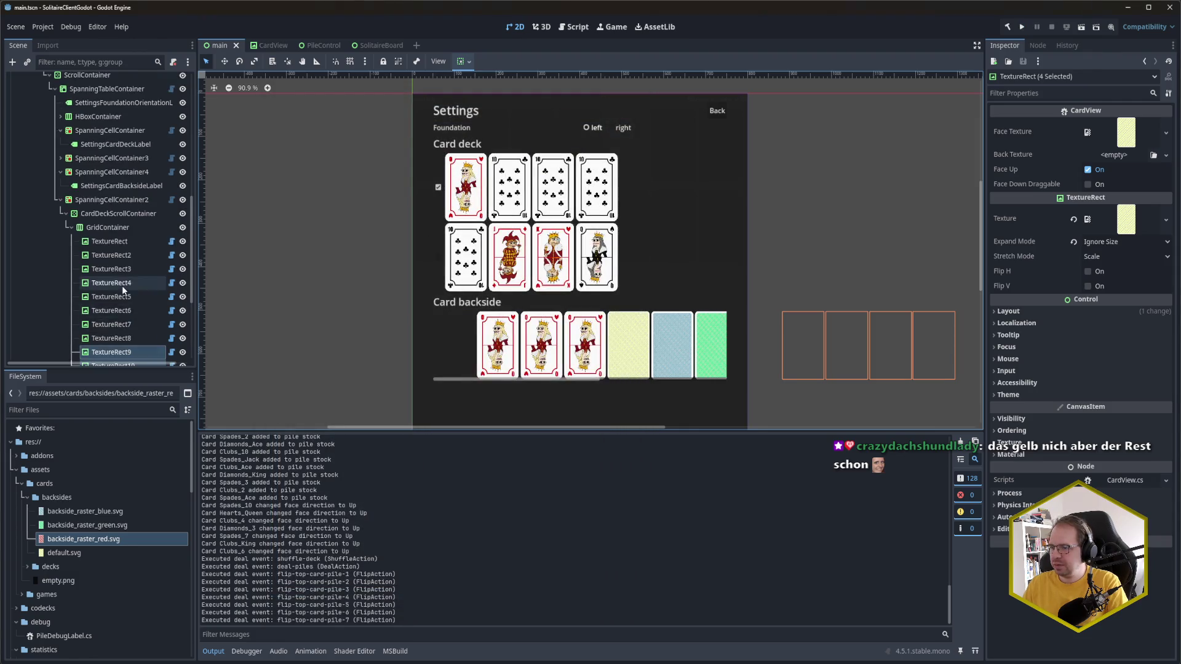
scroll(117, 265, "down", 3)
left_click(109, 170)
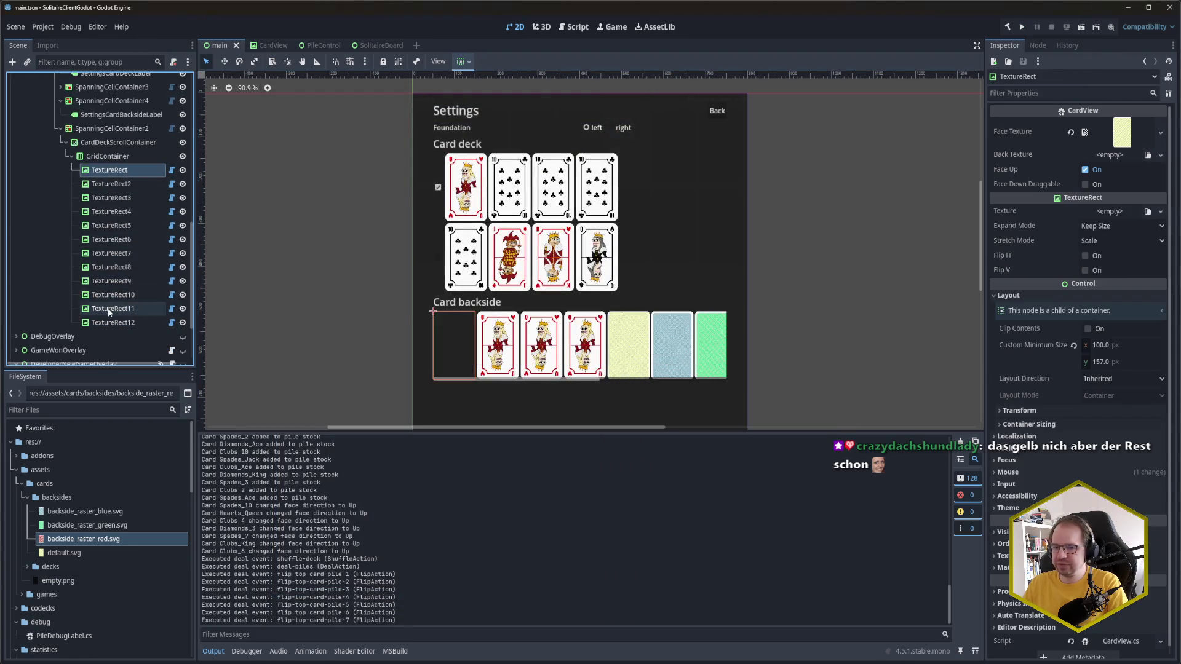
scroll(117, 285, "up", 3)
scroll(116, 285, "up", 2)
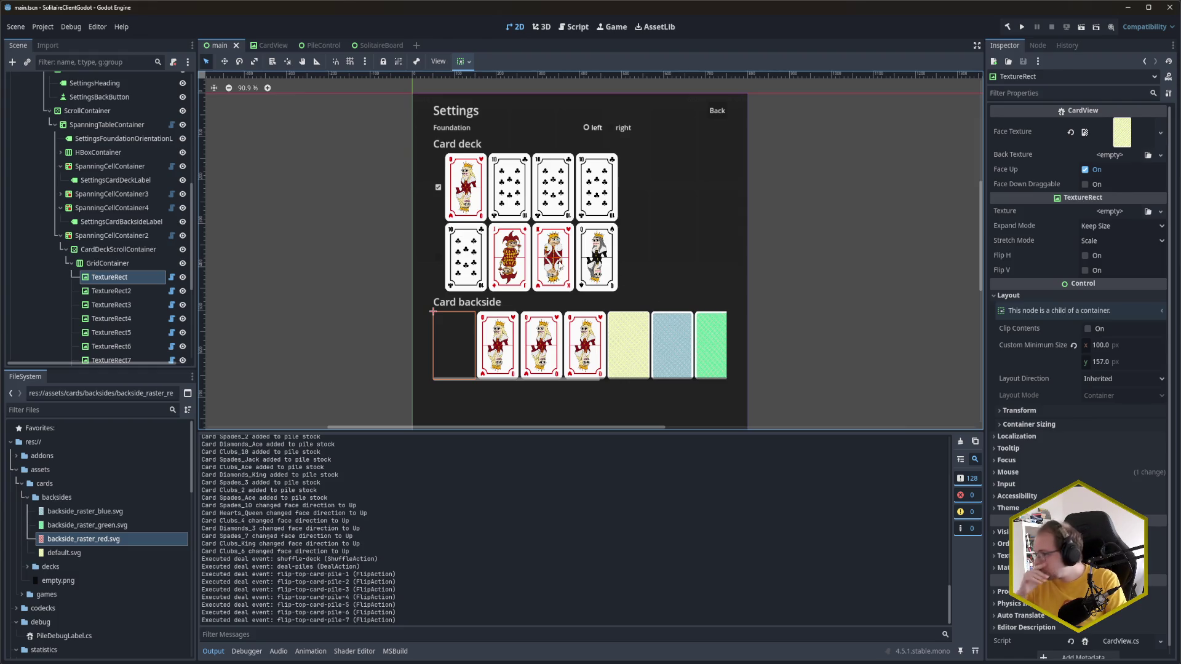
scroll(815, 326, "down", 5)
scroll(800, 314, "up", 4)
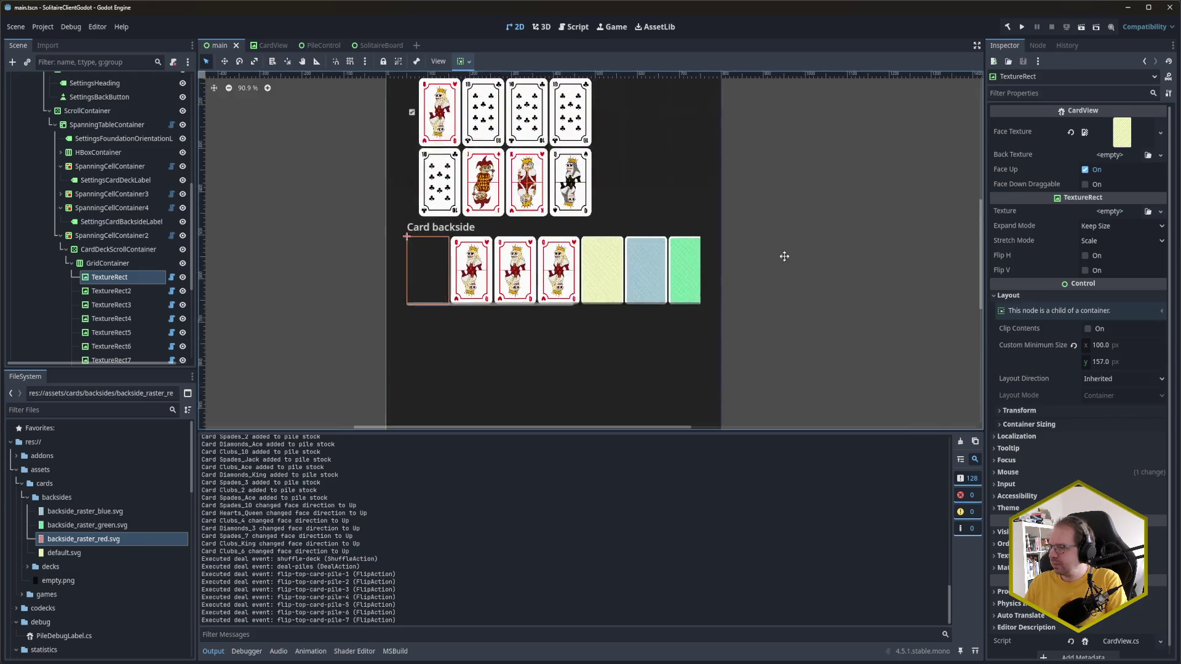
scroll(777, 295, "up", 2)
left_click(773, 275)
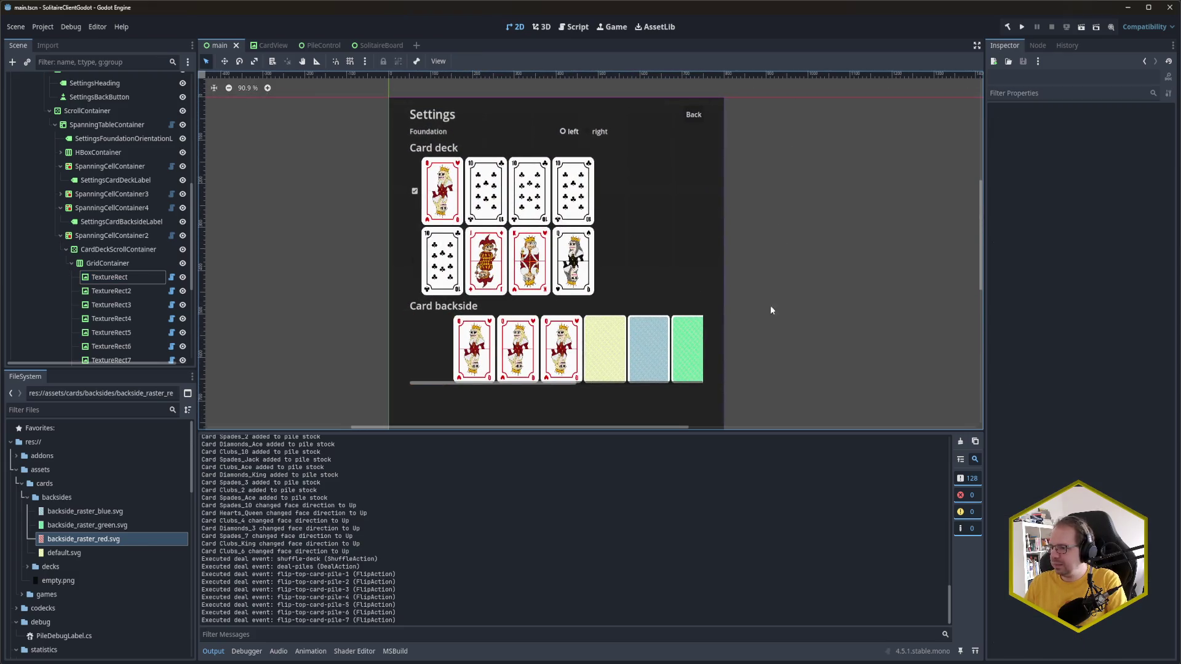
scroll(770, 299, "down", 4)
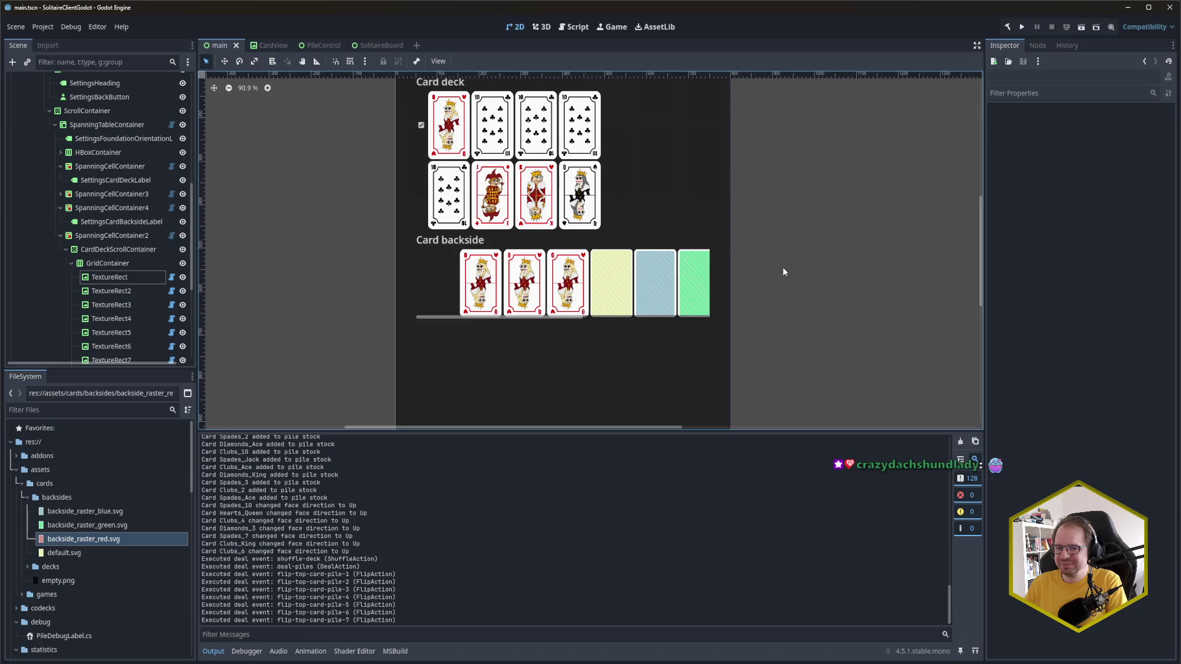
mouse_move(773, 305)
left_mouse_down()
mouse_move(778, 203)
mouse_move(754, 341)
left_mouse_up()
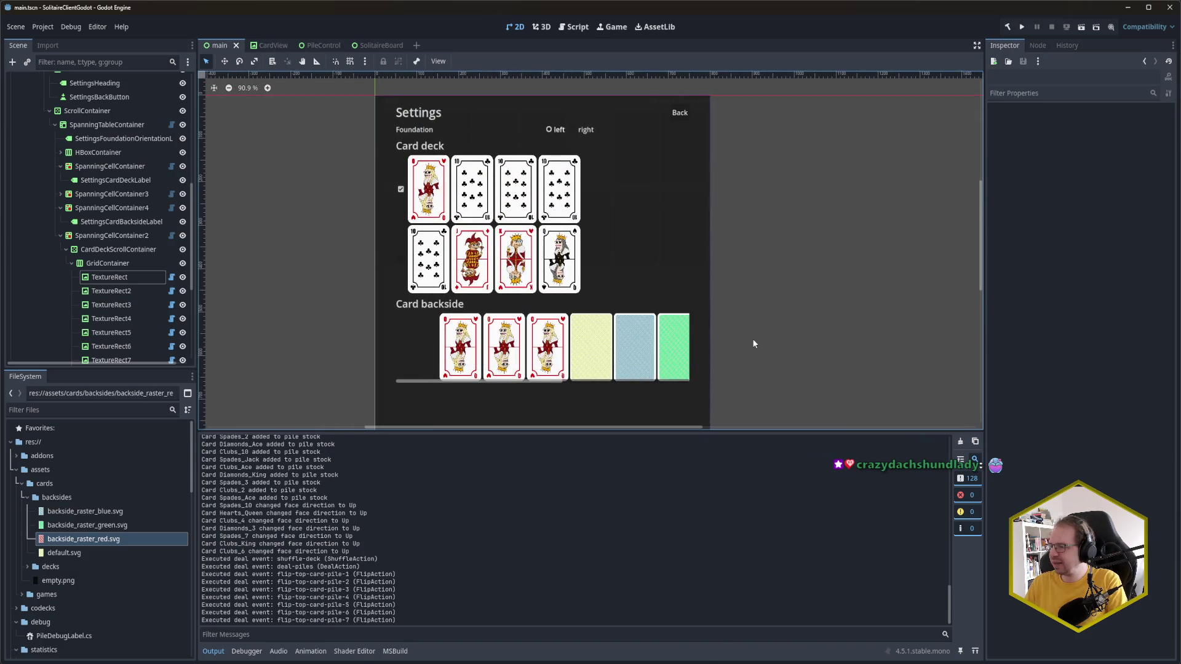
left_click_drag(746, 291, 770, 274)
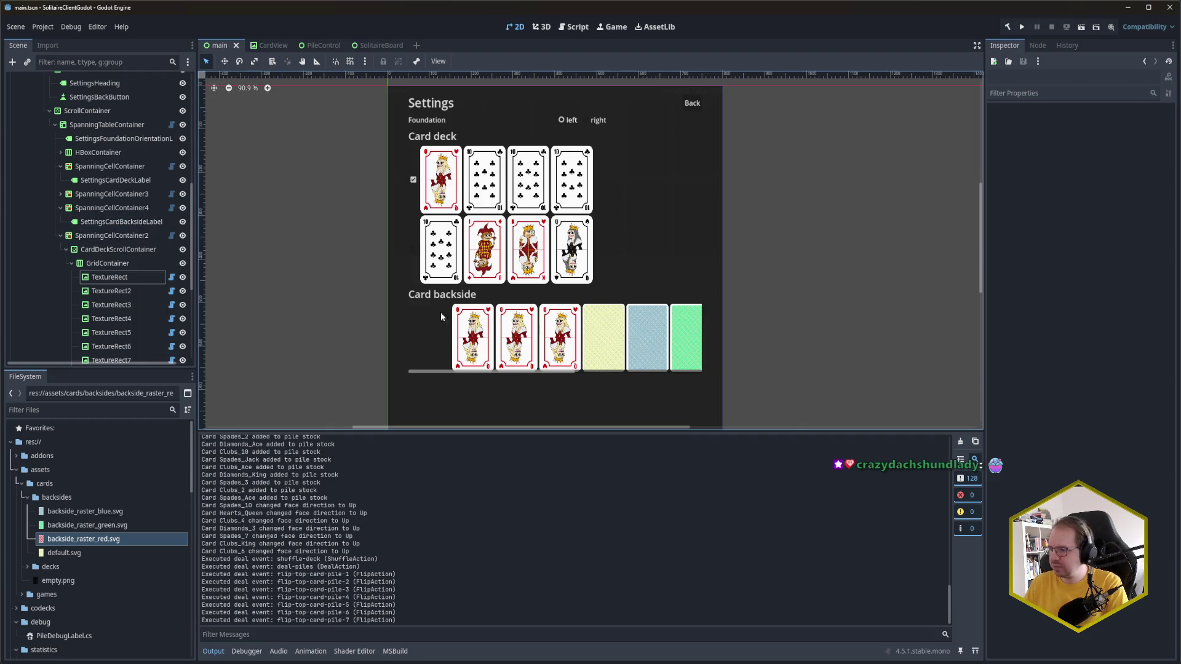
scroll(812, 289, "down", 1)
left_click(815, 303)
left_click(810, 261)
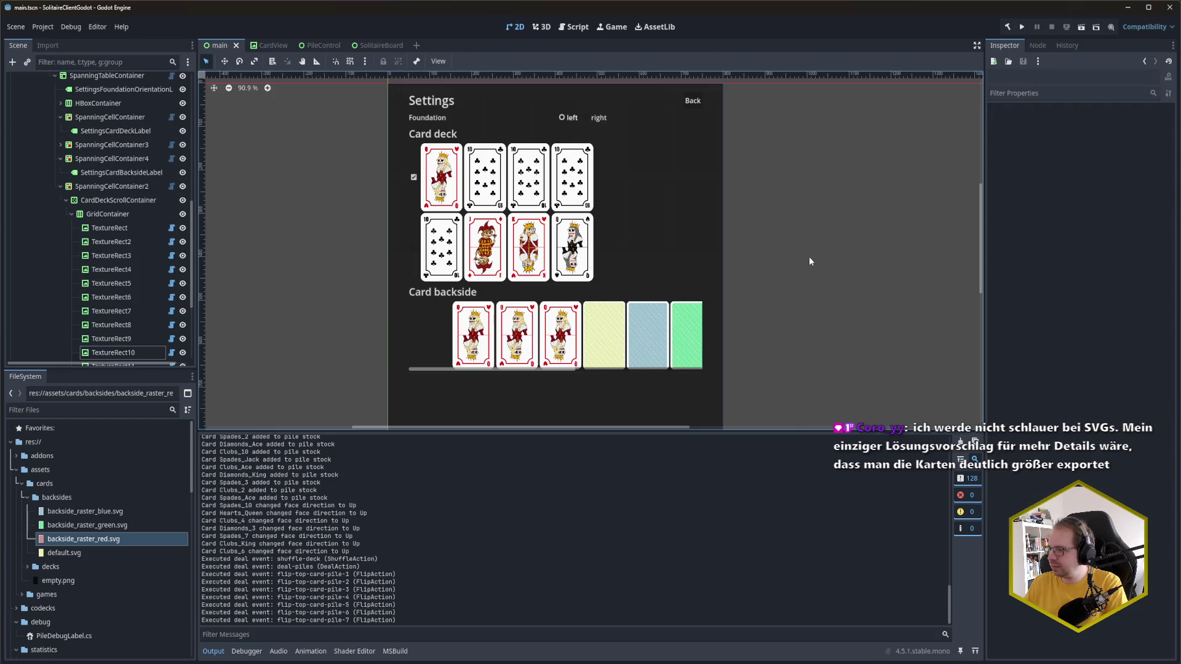
scroll(788, 246, "down", 3)
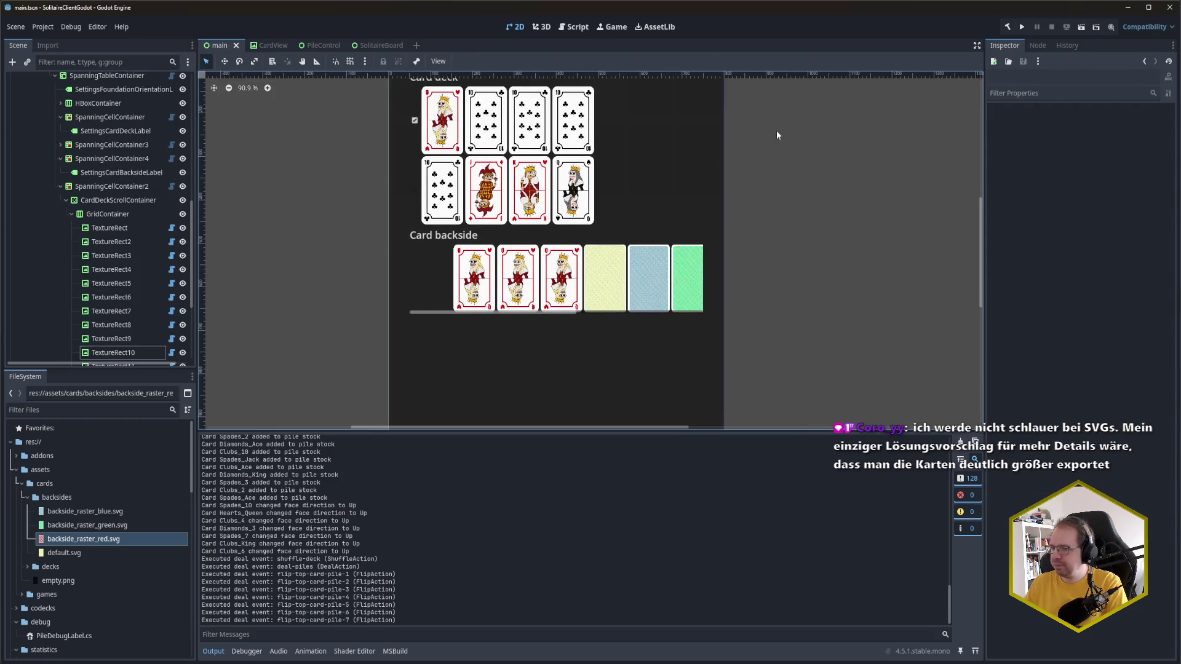
scroll(788, 111, "down", 2)
scroll(785, 274, "down", 3)
scroll(320, 270, "up", 2)
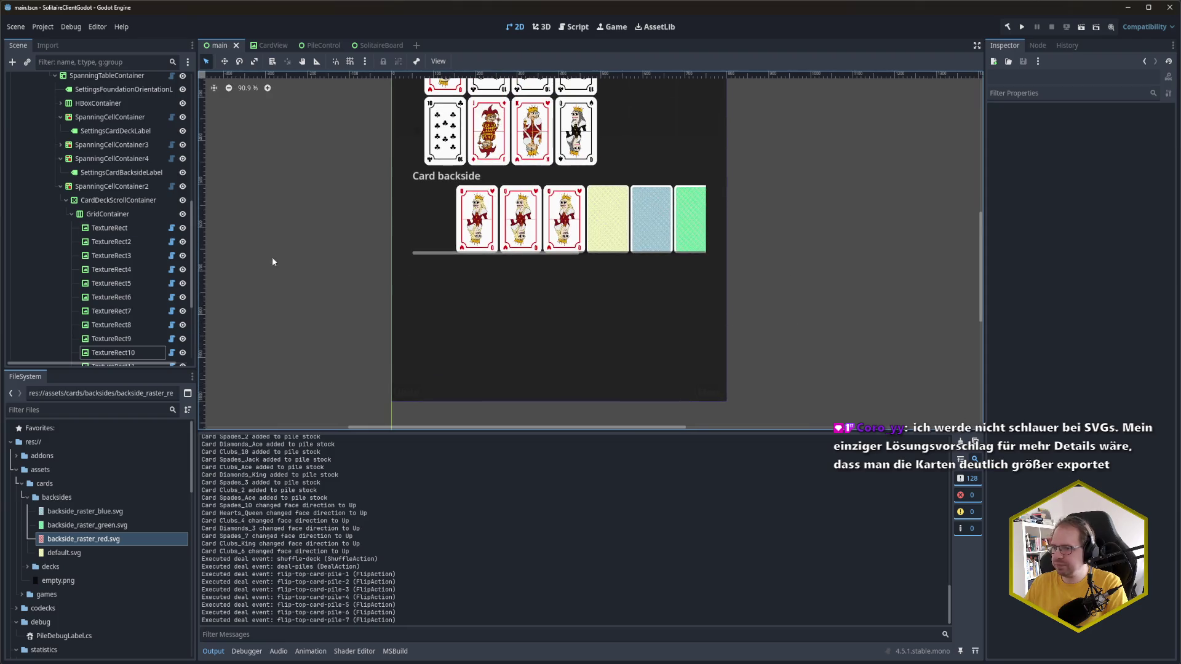
left_click(59, 186)
left_click(59, 213)
left_click(120, 226)
left_click(125, 241, "ctrl")
Step: Duplicate the Card backside label and row, renaming the copied label SettingsTableauBackgroundLabel
key("ctrl+d")
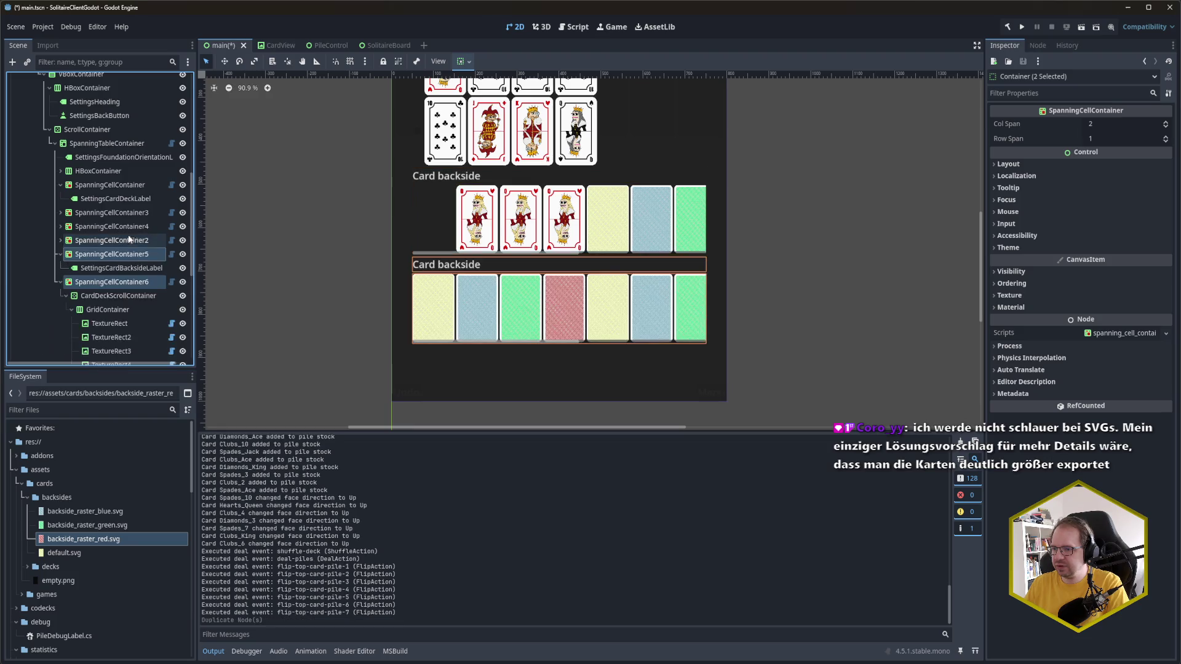
left_click(121, 268)
key("F2")
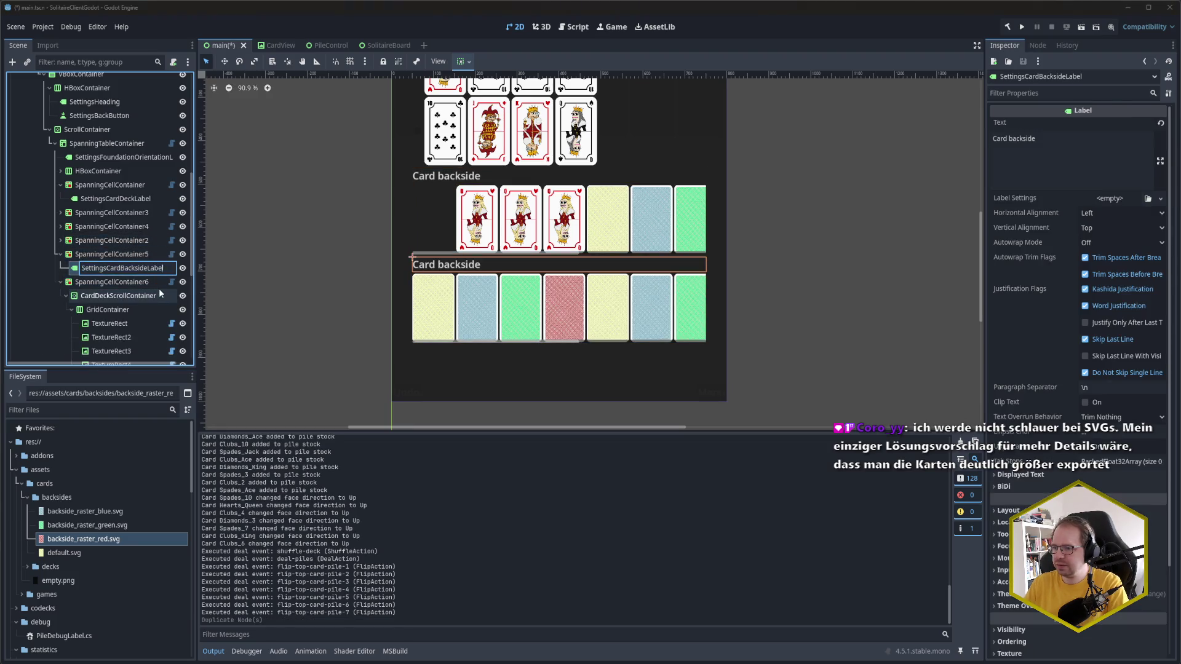
key("BackSpace")
key("BackSpace")
key("BackSpace")
type("Tableau")
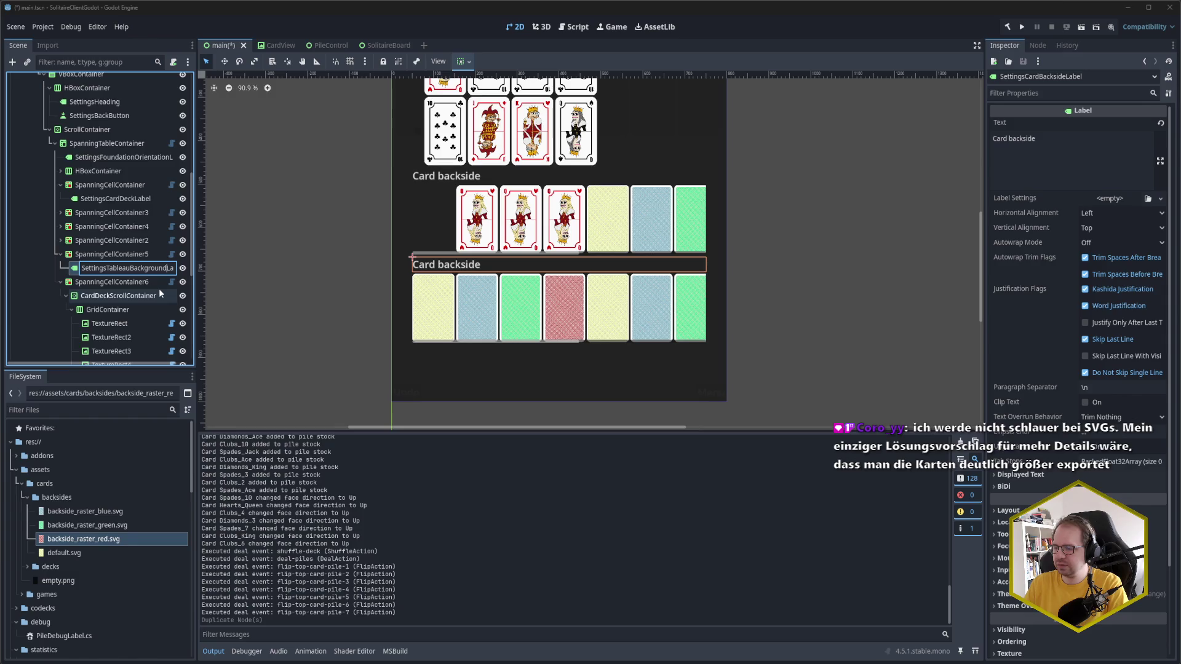
key("Return")
scroll(139, 294, "down", 2)
scroll(139, 294, "down", 3)
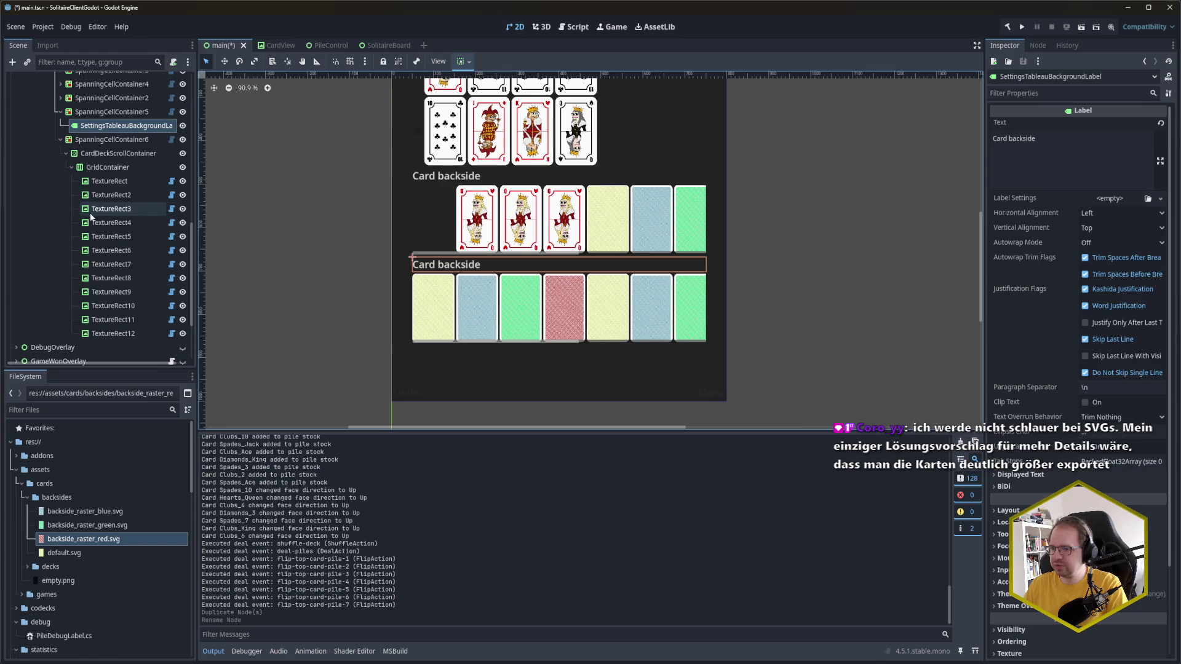
left_click(134, 155)
Step: Set the copied row's scroll container Custom Minimum Size y to 320 and save the scene
left_click(1006, 219)
left_click(1005, 220)
left_click(1009, 220)
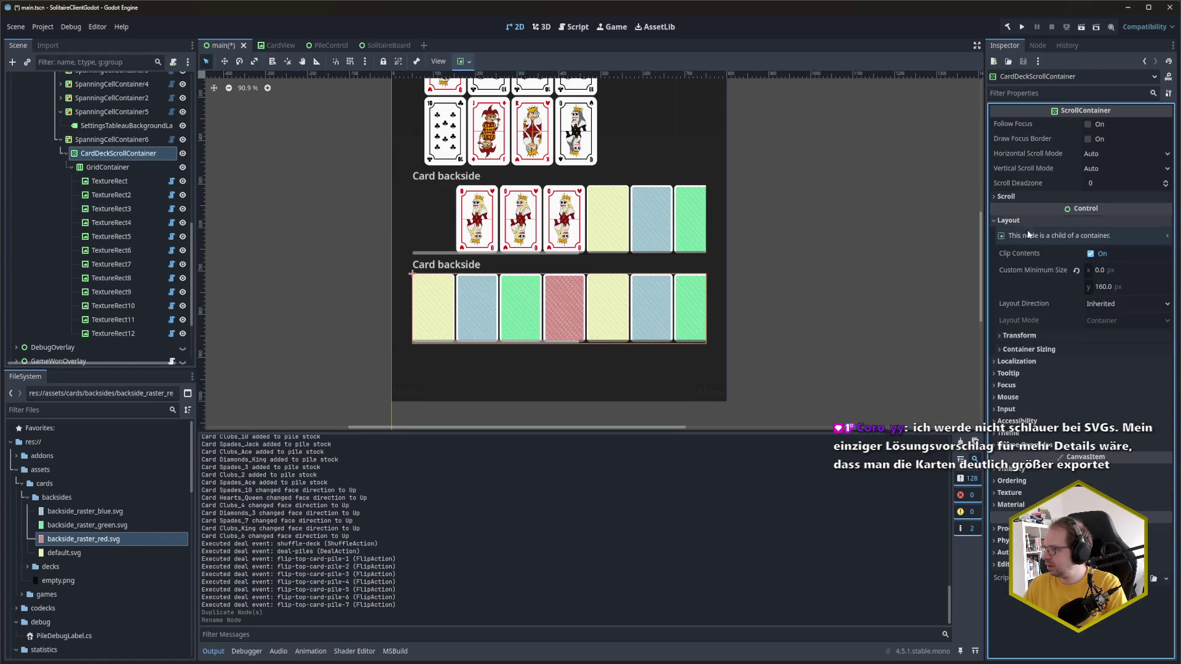
left_click(1101, 287)
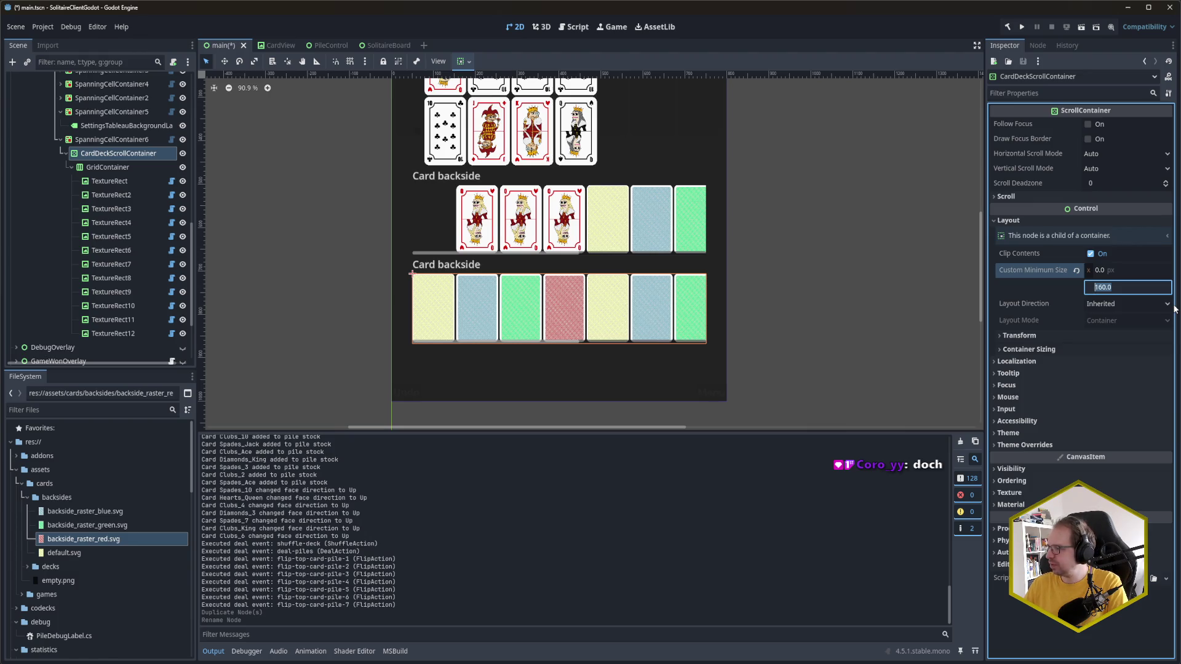
type("320")
key("Return")
key("ctrl+s")
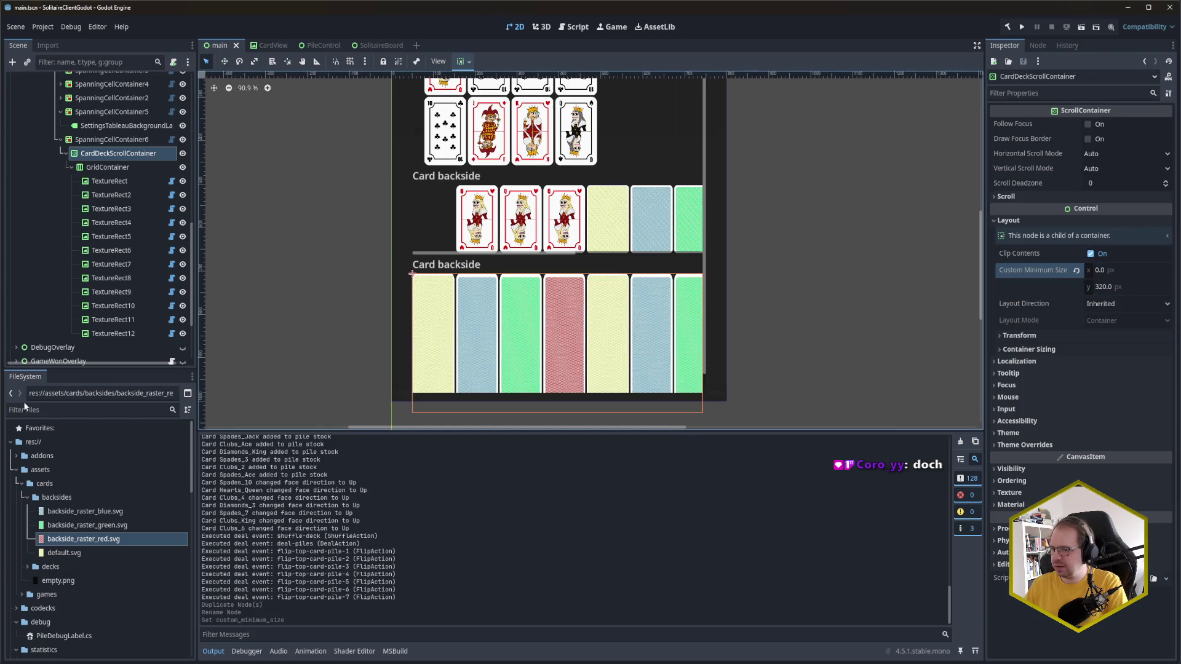
left_click(123, 126)
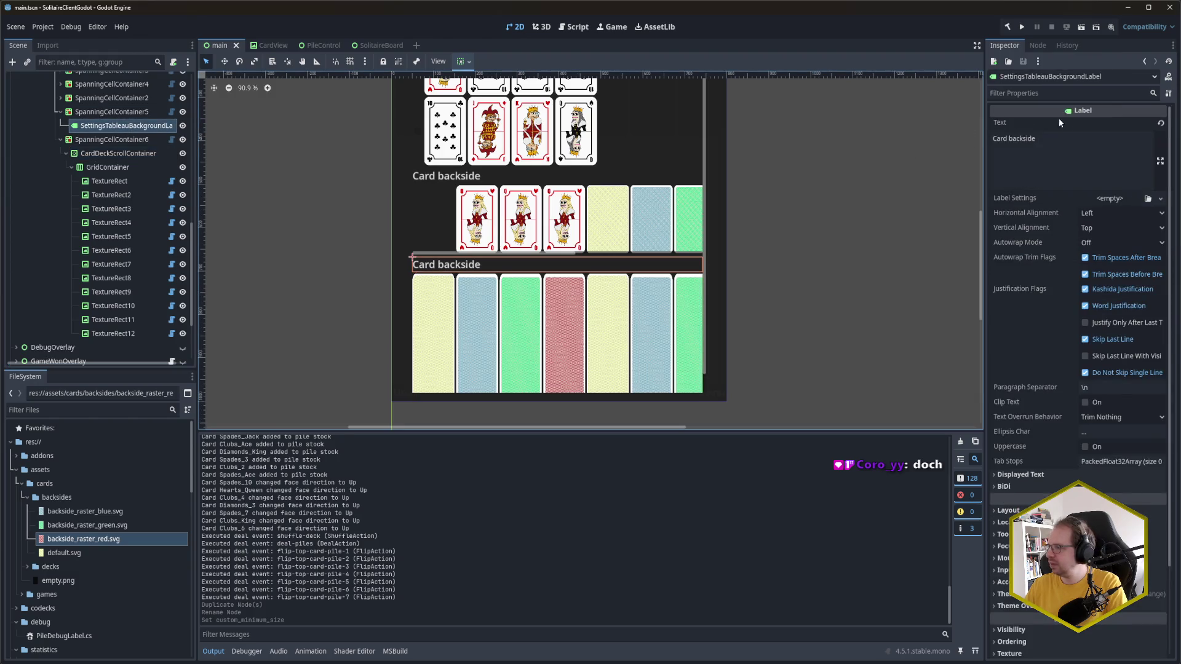
Step: Change the copied label's text from Card backside to 'Tableau background' and save
left_click(1046, 147)
key("ctrl+a")
key("BackSpace")
type("Tableau background")
key("ctrl+s")
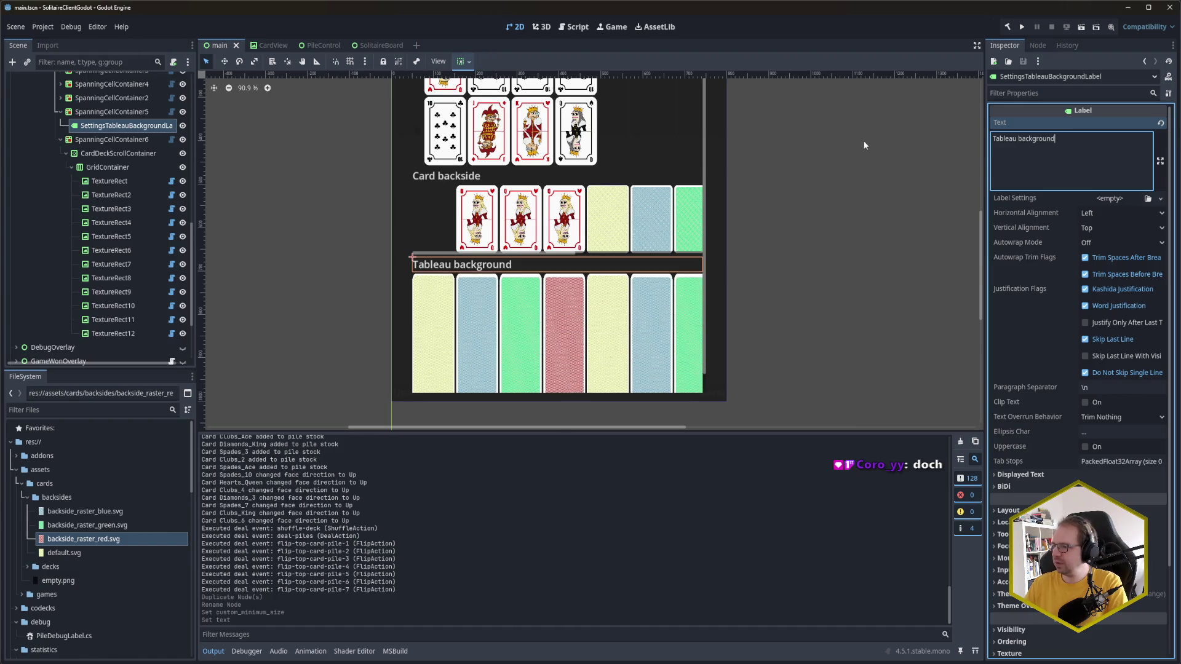
Step: Pan the canvas back up to the Settings header and run the game with F5
scroll(781, 314, "up", 3)
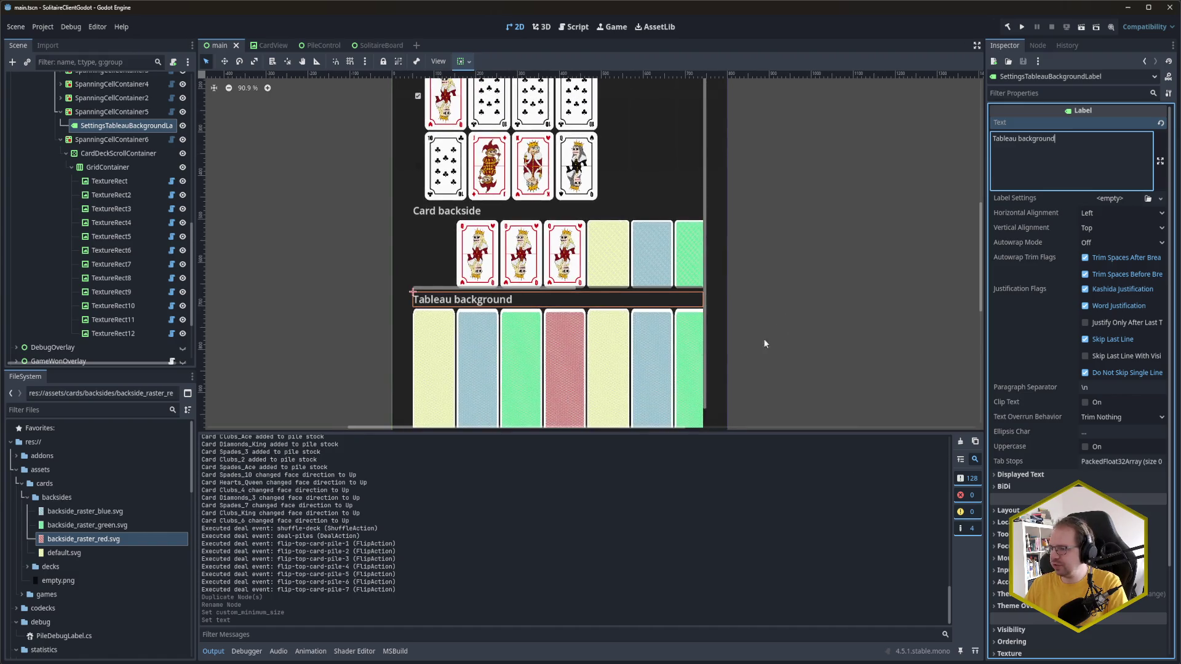
scroll(756, 343, "up", 4)
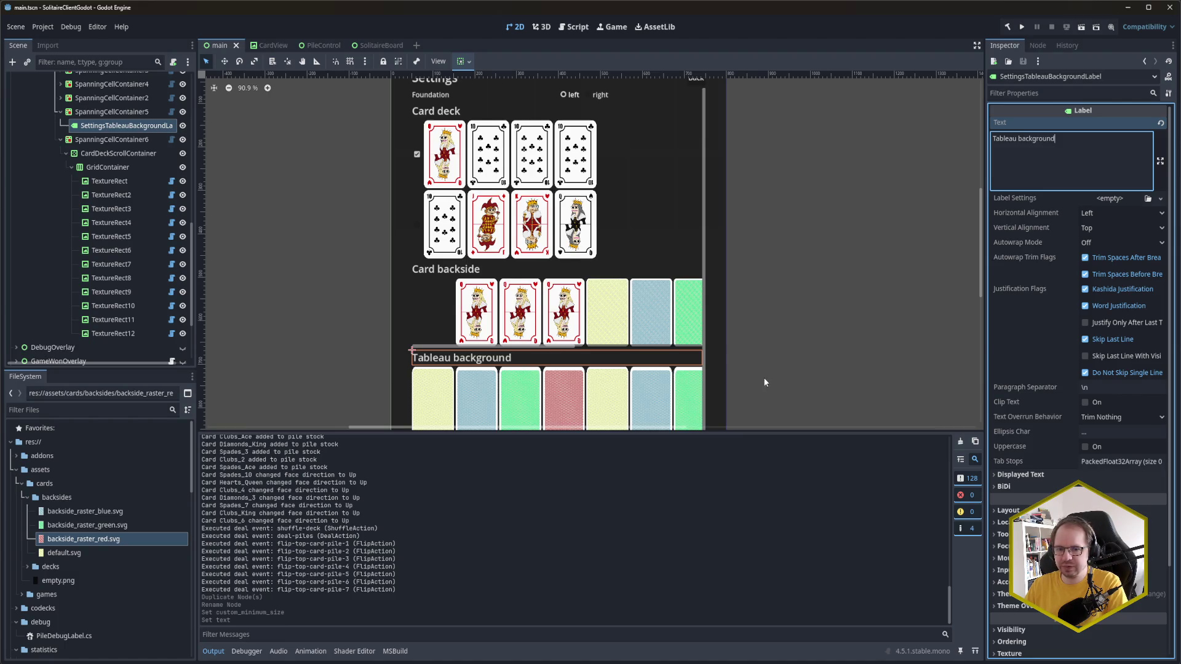
scroll(770, 311, "down", 7)
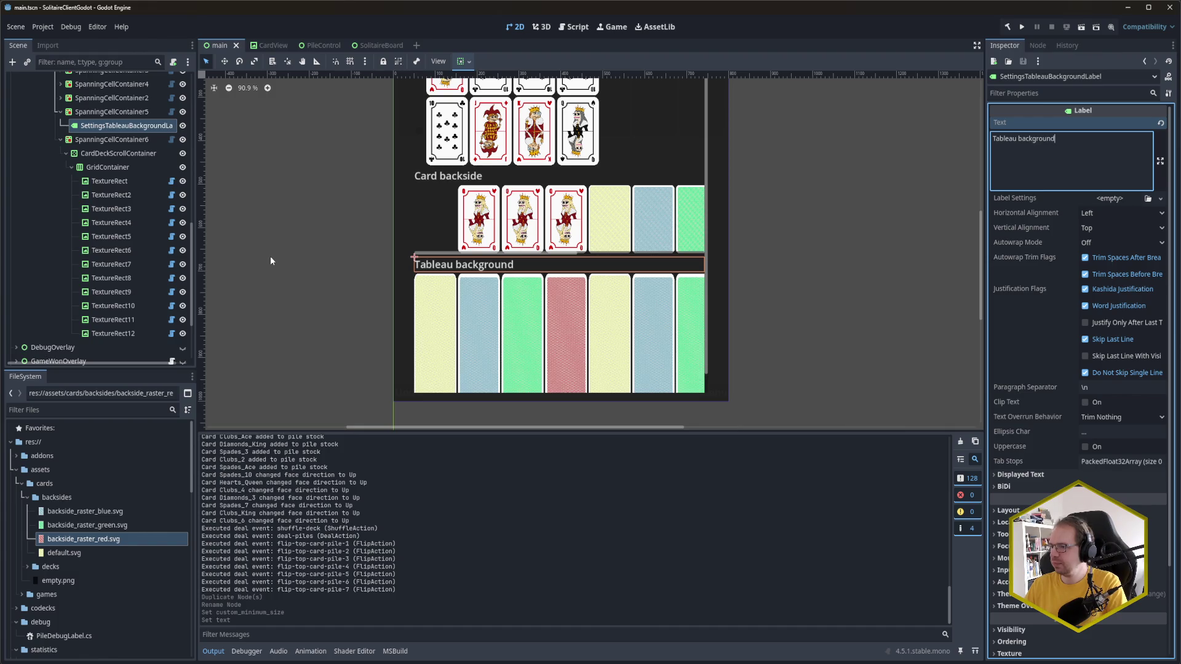
left_click_drag(564, 260, 560, 350)
scroll(561, 355, "up", 4)
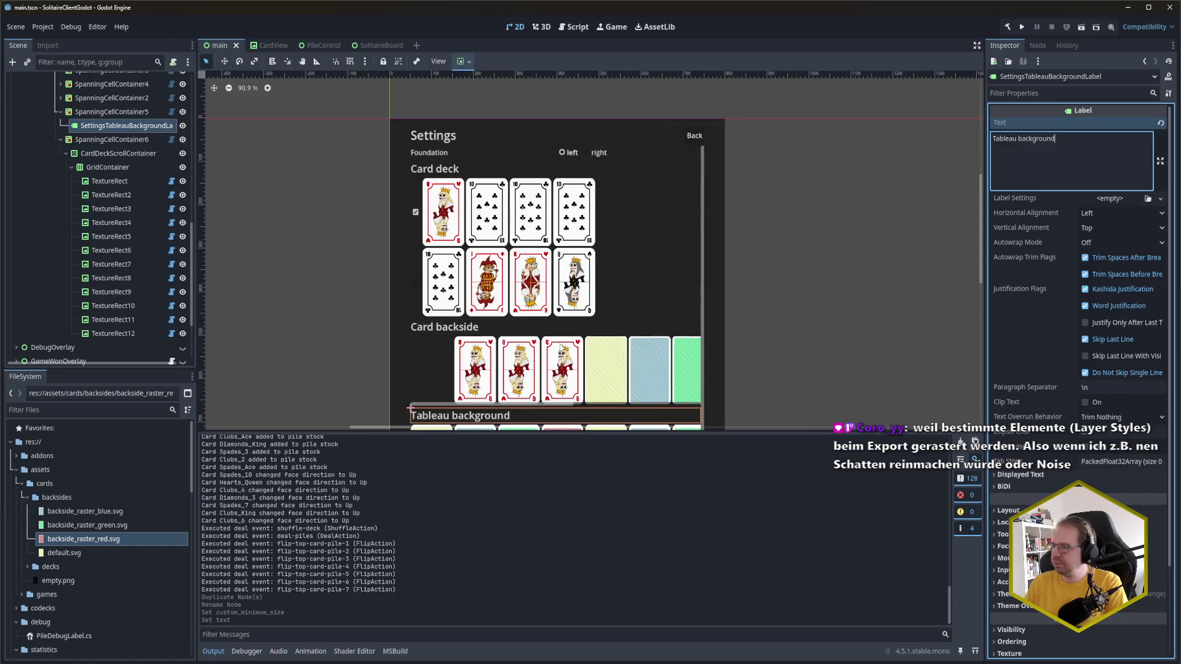
key("F5")
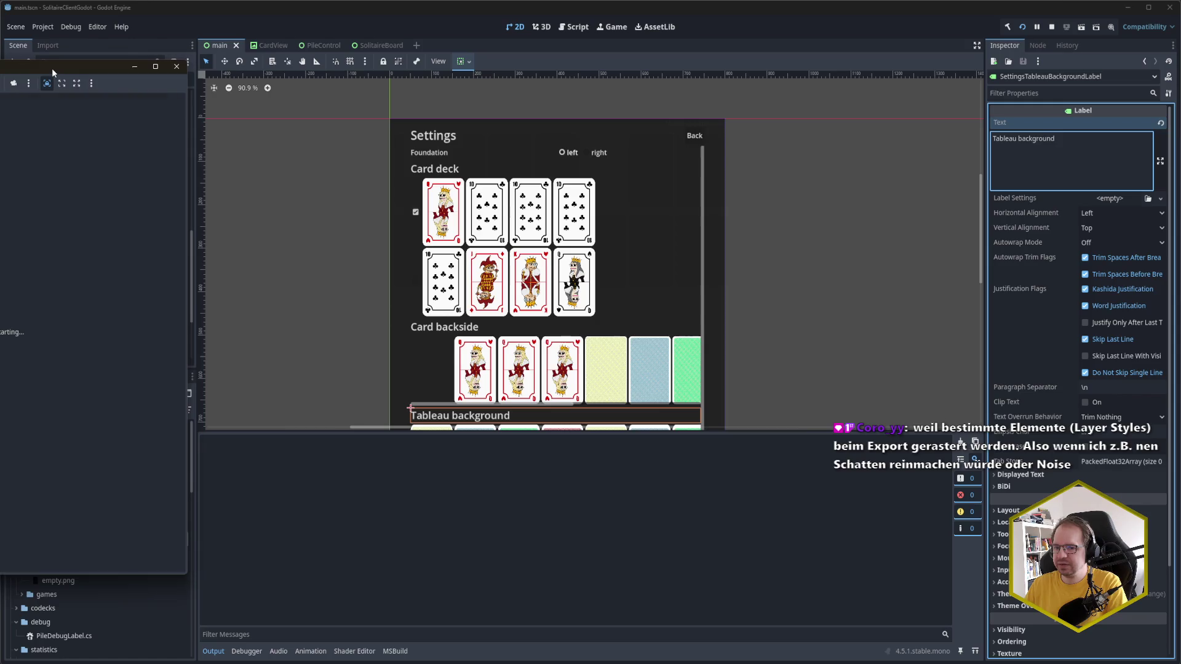
Step: Scroll through the running game's Card backside and tall Tableau background rows, then close the game
left_click_drag(80, 73, 404, 72)
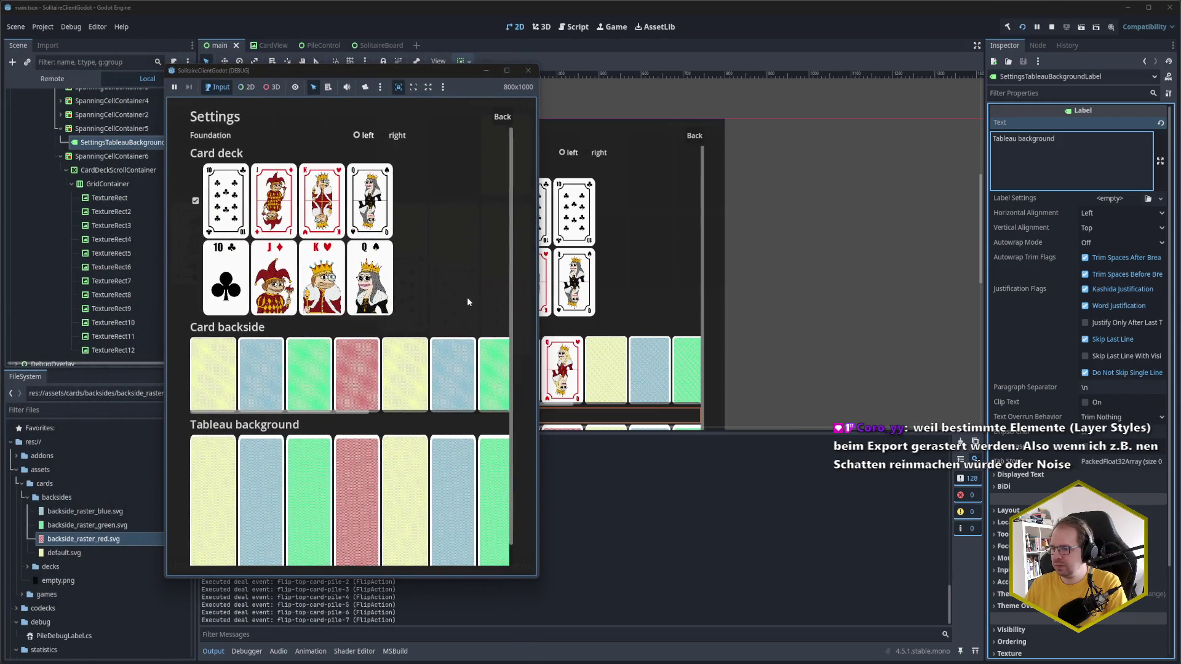
scroll(425, 326, "down", 1)
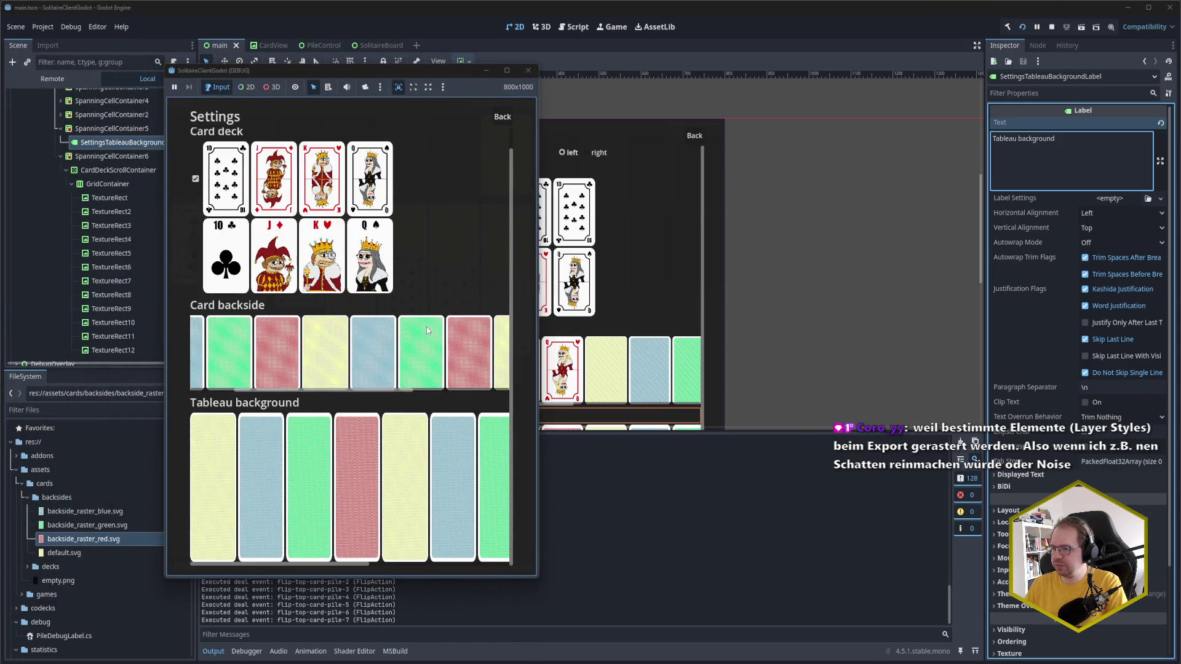
scroll(468, 320, "up", 1)
scroll(510, 315, "down", 1)
scroll(498, 344, "right", 5)
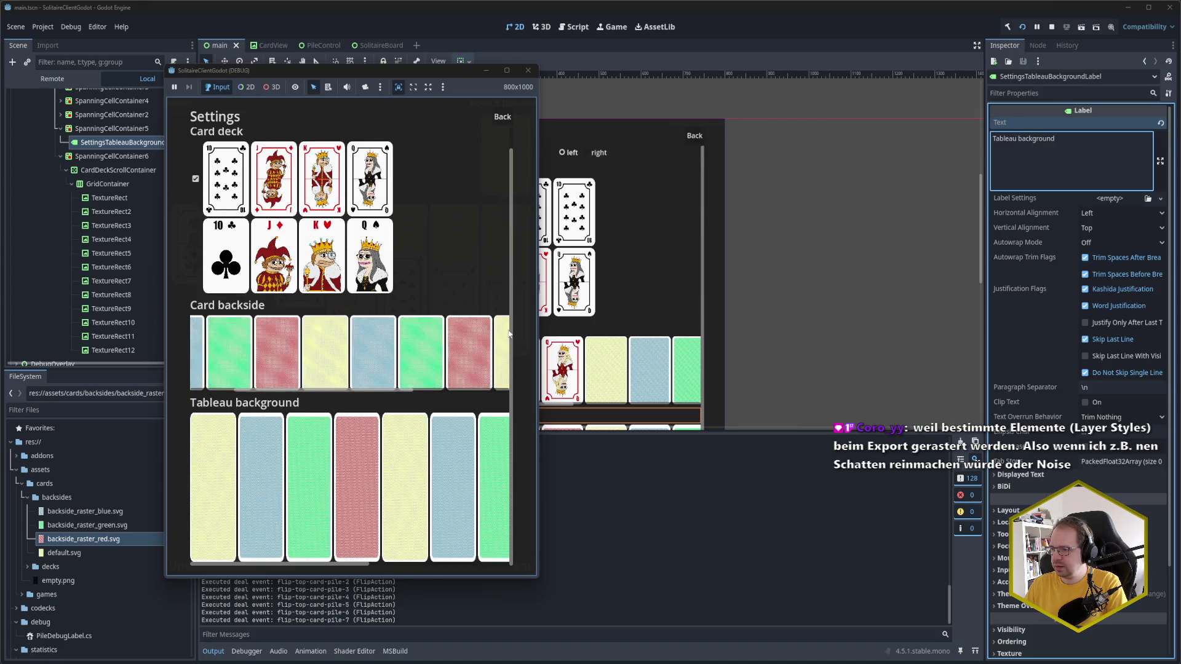
scroll(486, 351, "up", 1)
scroll(440, 362, "down", 1)
scroll(437, 355, "left", 3)
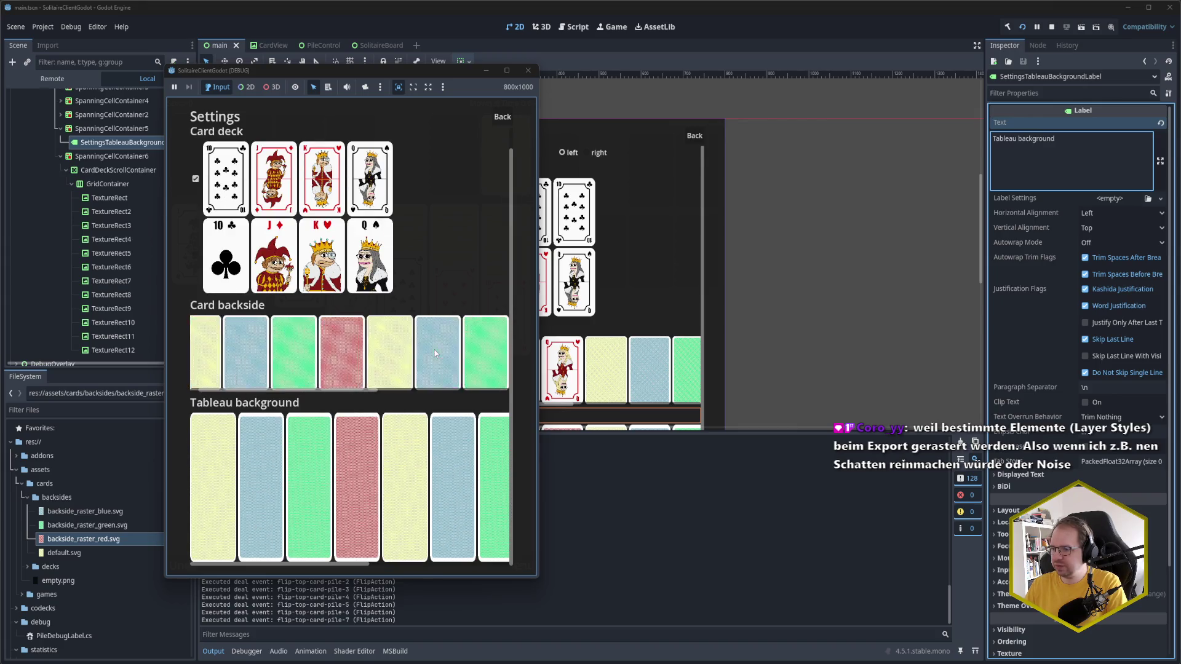
scroll(429, 356, "up", 1)
scroll(413, 366, "left", 1)
scroll(412, 364, "down", 1)
scroll(412, 363, "left", 2)
scroll(412, 361, "up", 1)
scroll(476, 296, "down", 1)
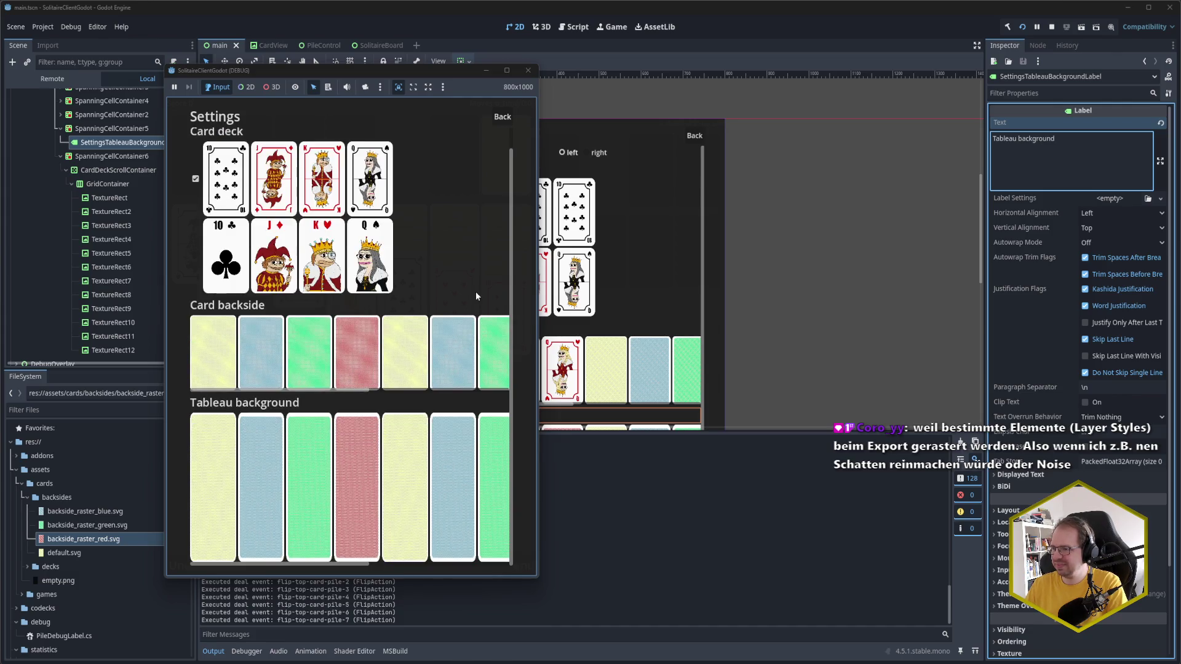
scroll(462, 253, "up", 1)
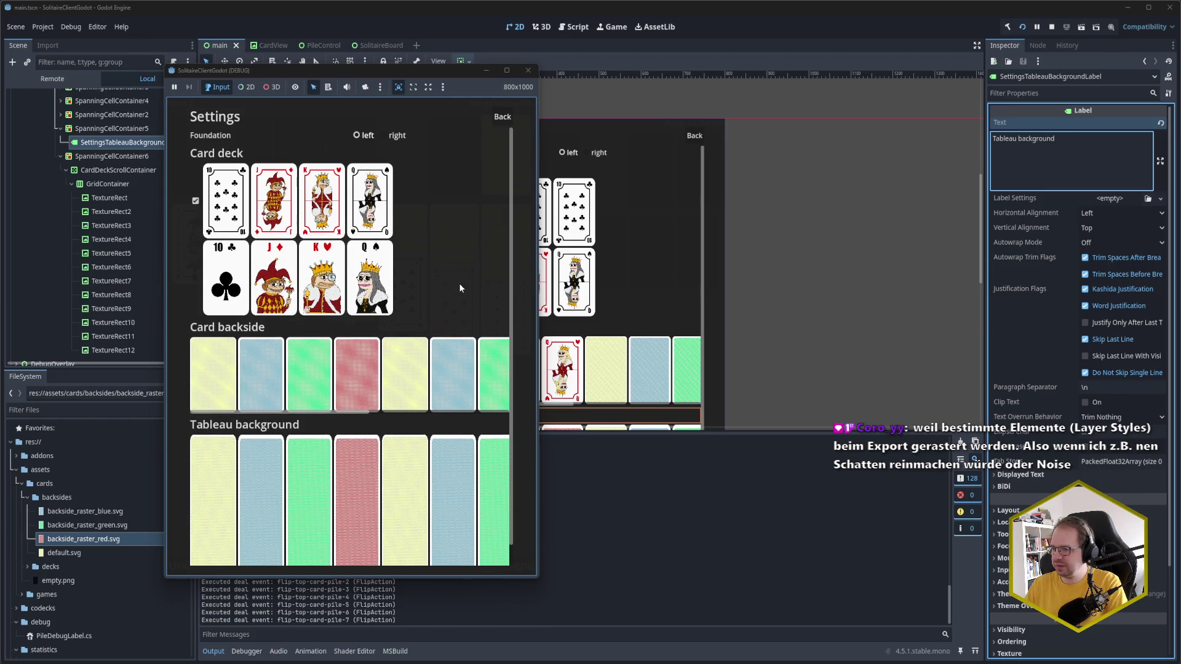
scroll(460, 274, "down", 1)
scroll(449, 381, "up", 1)
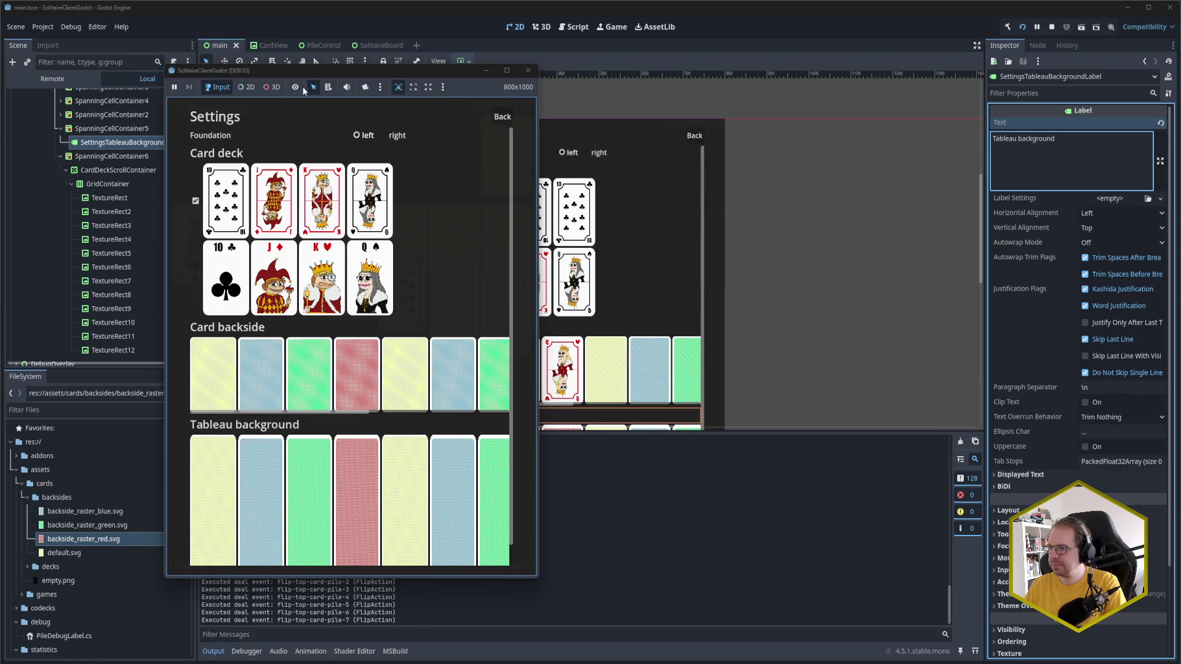
left_click(527, 70)
left_click(64, 28)
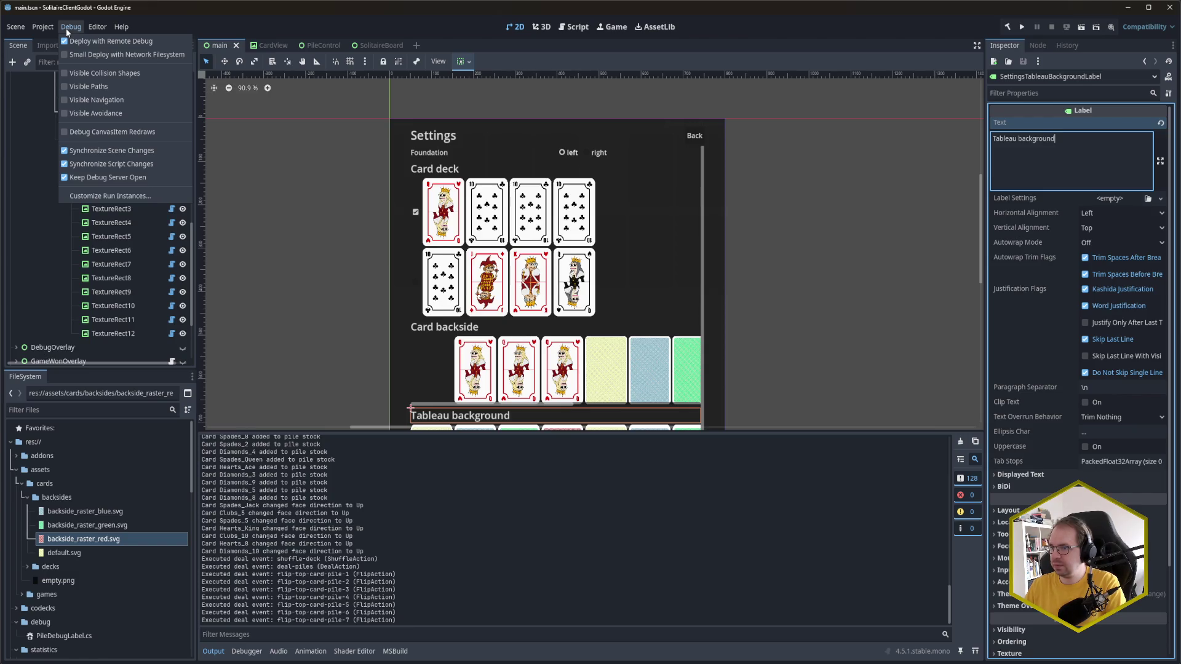
Step: Open Project Settings and look through the GUI Common, Fonts and Theme sections
mouse_move(49, 28)
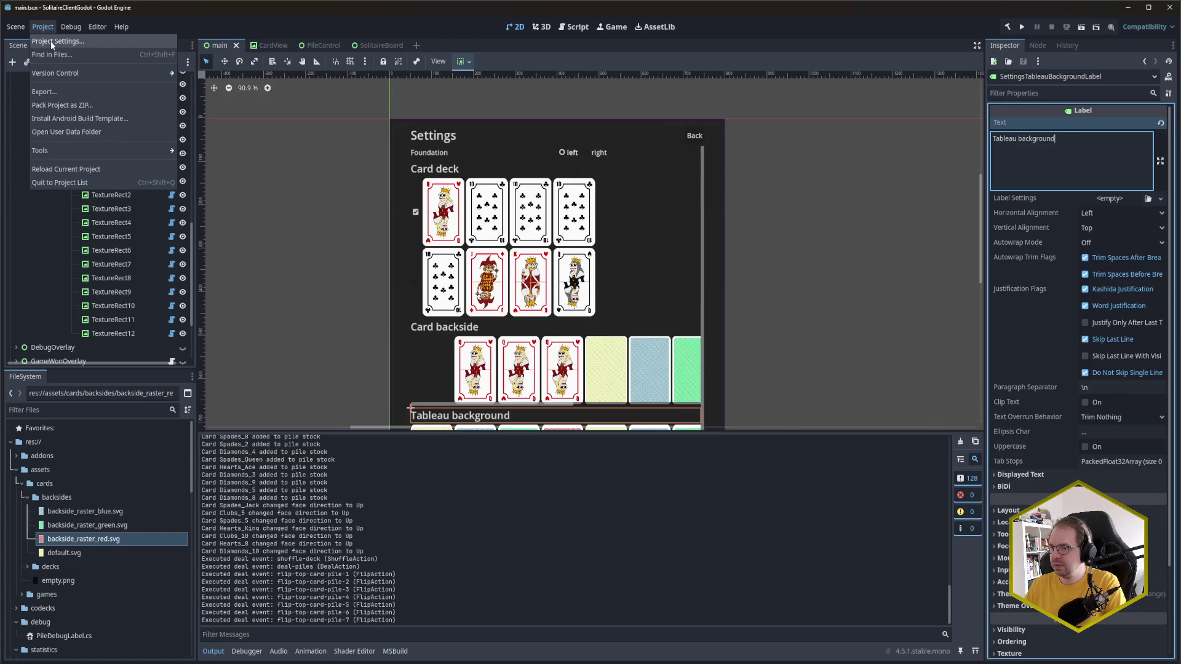
left_click(51, 41)
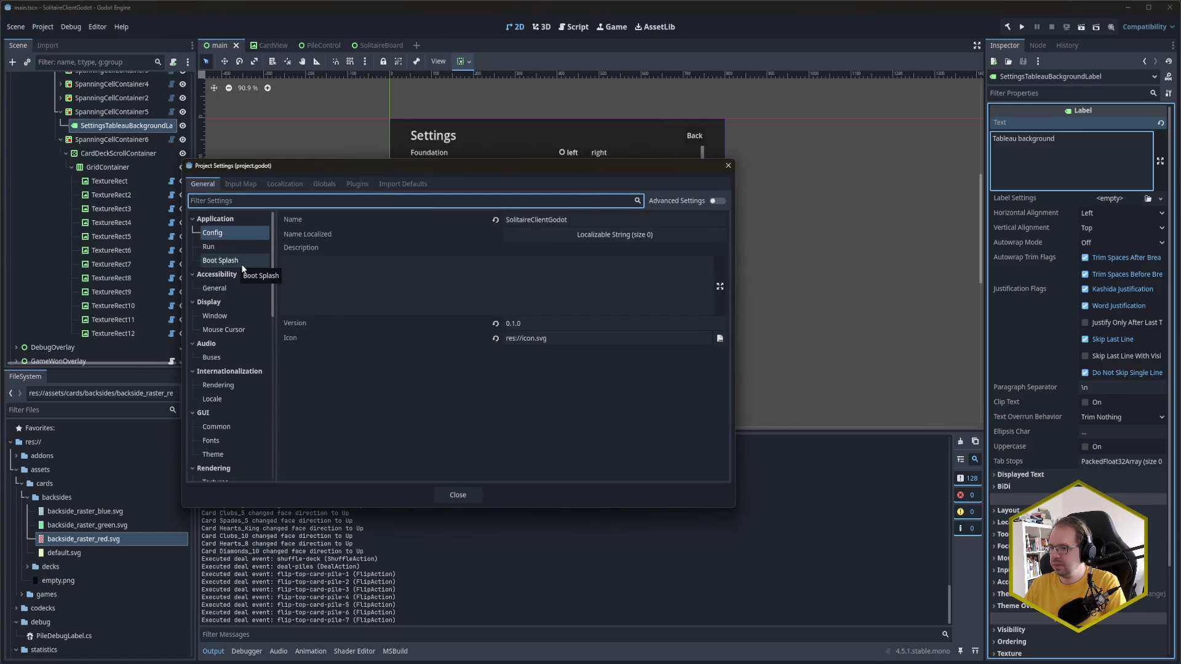
scroll(242, 290, "down", 3)
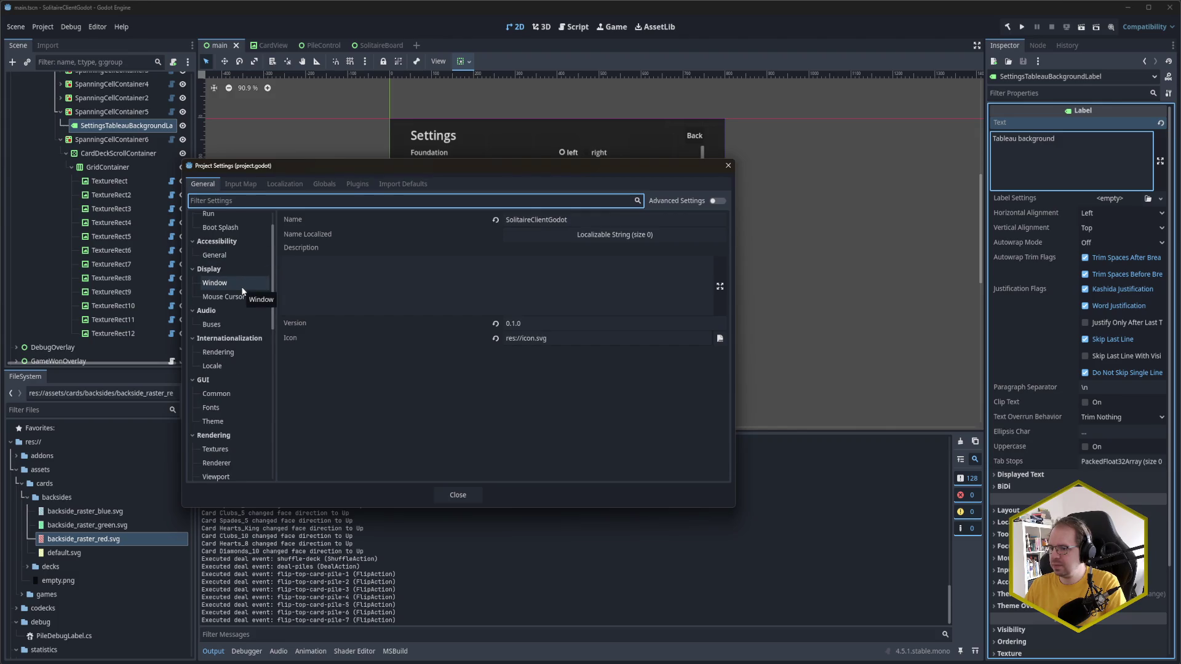
scroll(240, 298, "down", 2)
left_click(235, 324)
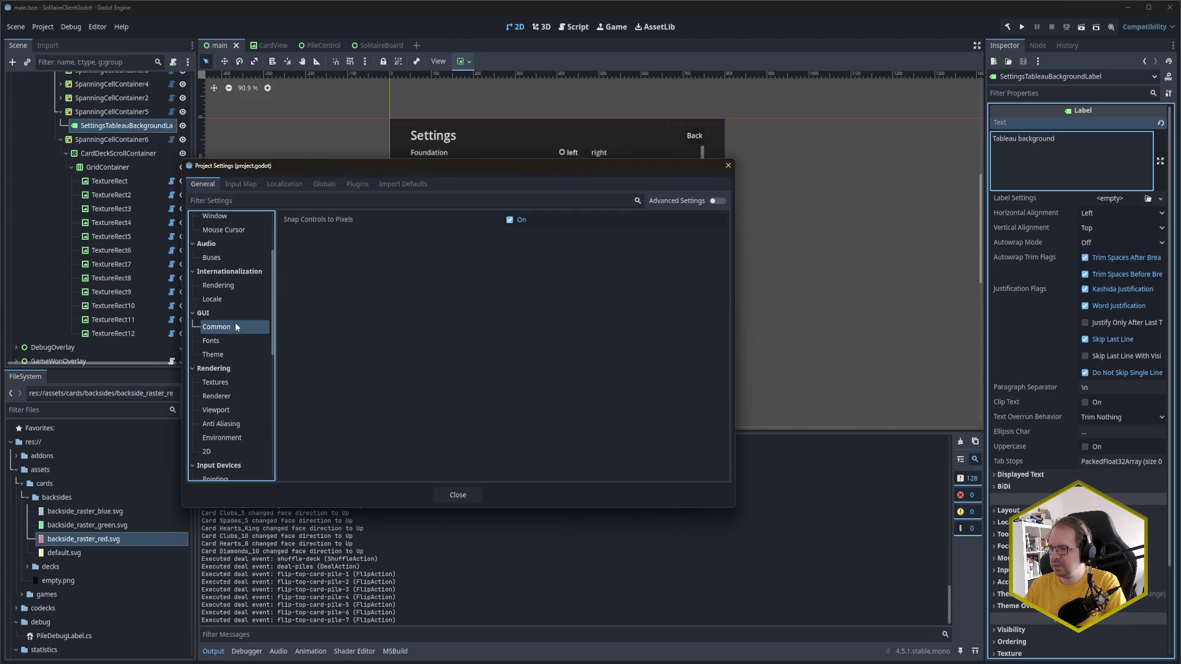
left_click(230, 344)
left_click(227, 356)
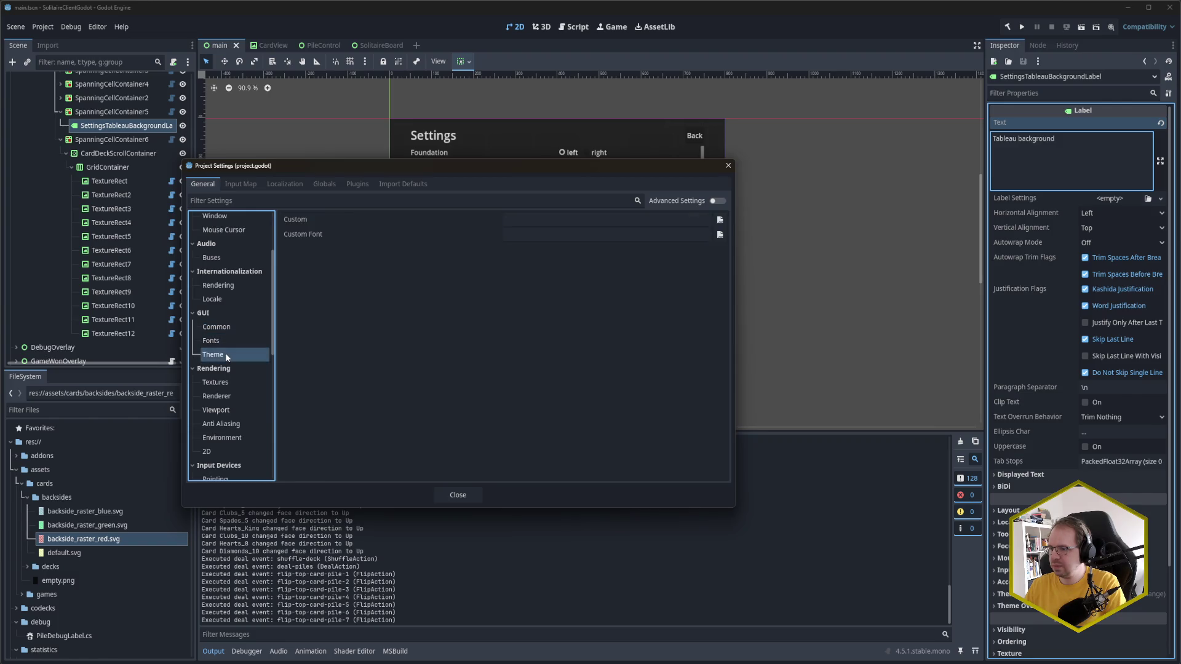
scroll(215, 319, "down", 6)
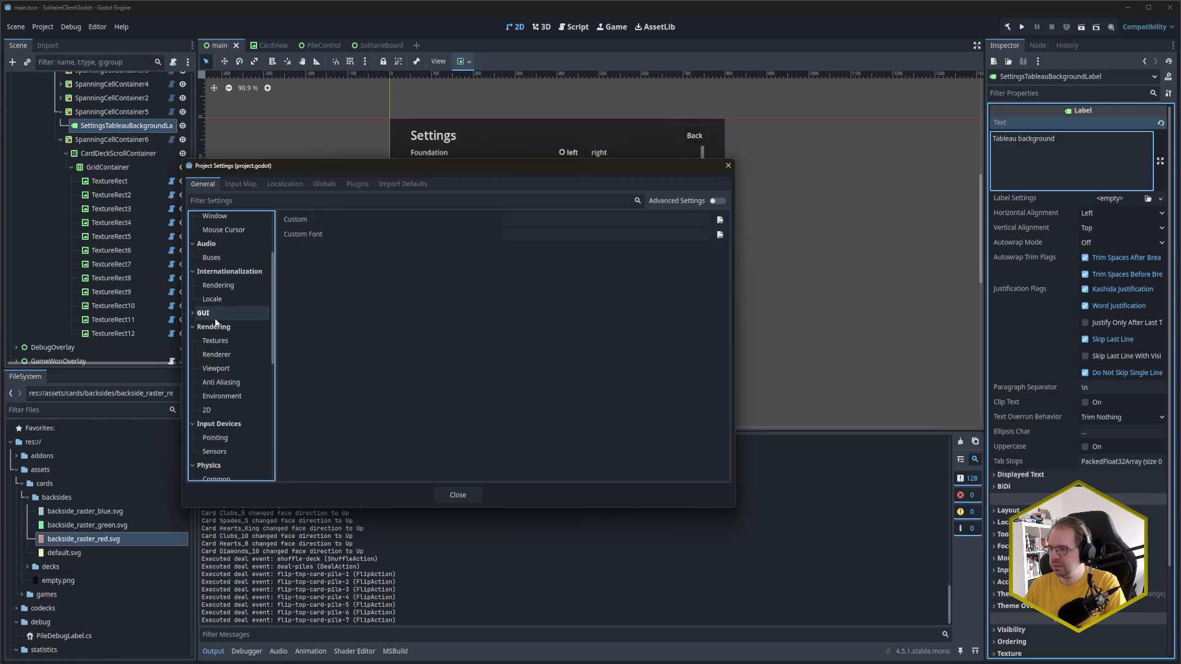
scroll(234, 298, "up", 5)
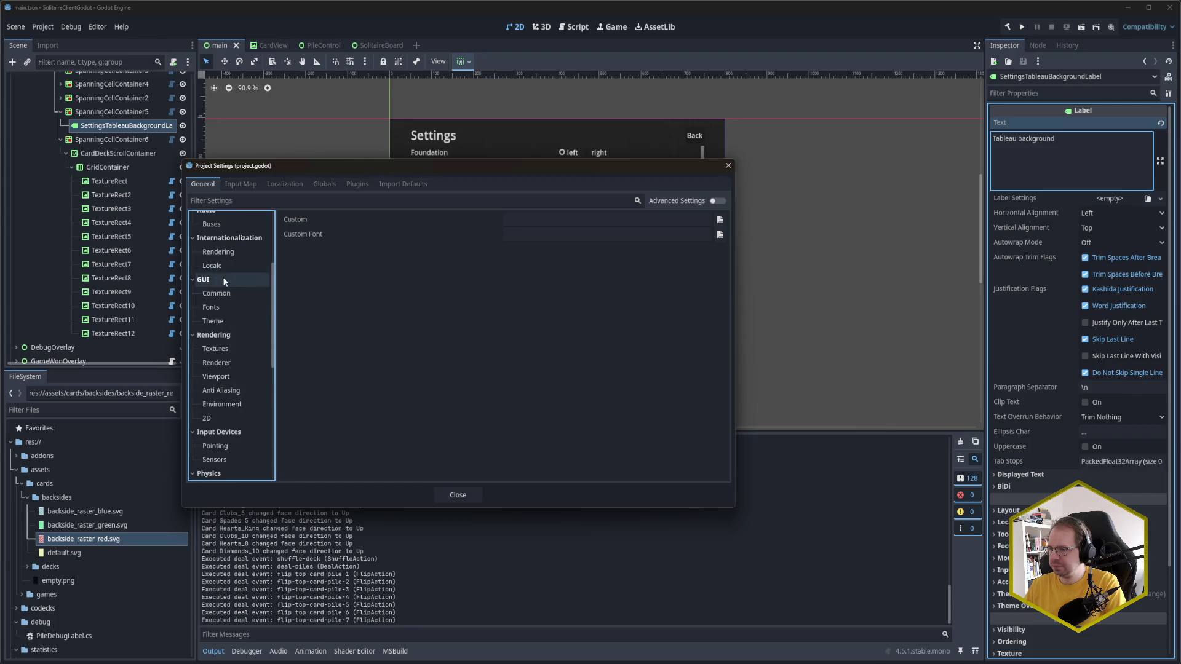
scroll(239, 299, "down", 5)
Step: Tick Emulate Touch From Mouse under Input Devices > Pointing, close settings, and relaunch with F5
left_click(233, 348)
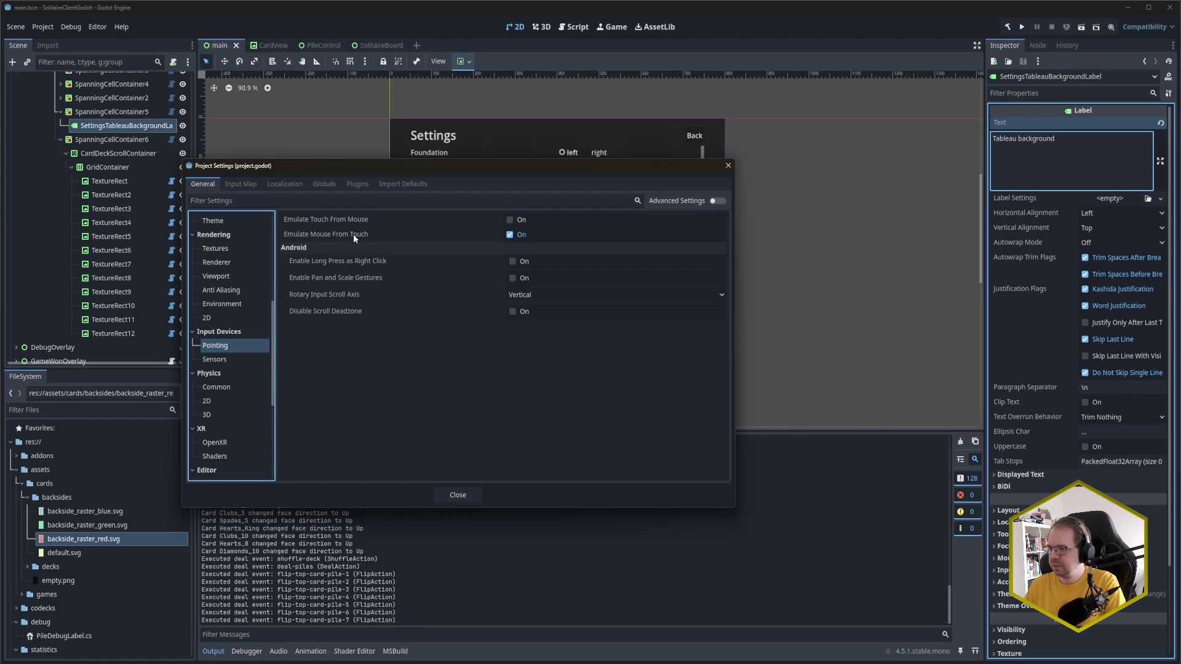
left_click(515, 223)
left_click(510, 221)
left_click(470, 492)
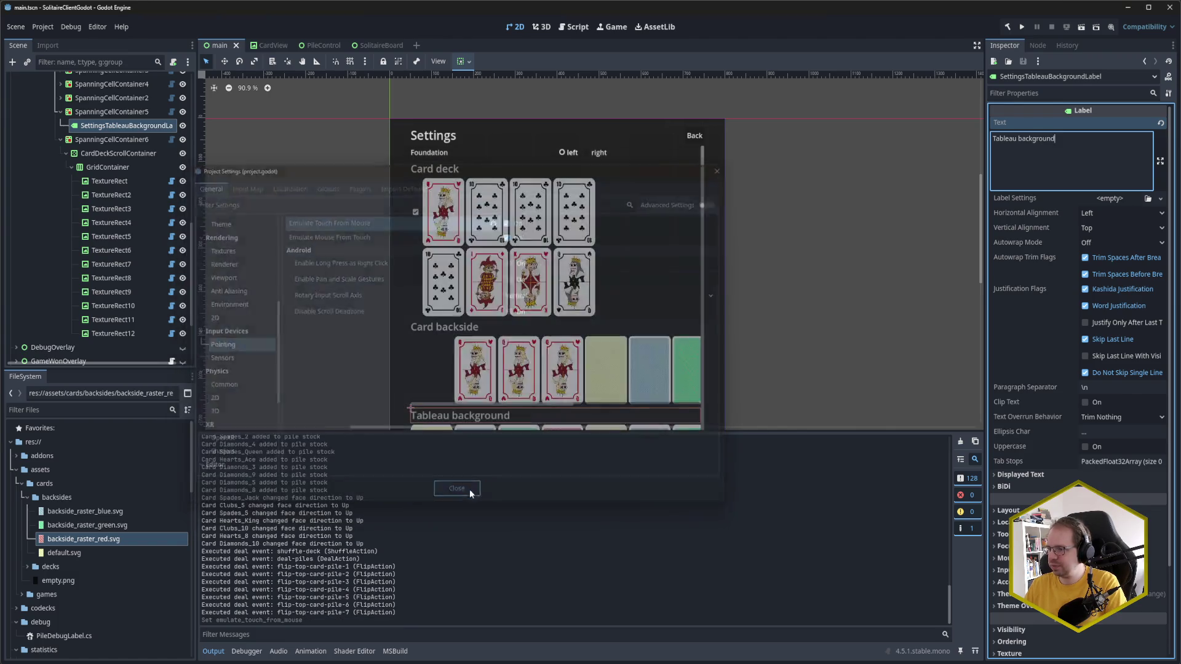
key("F5")
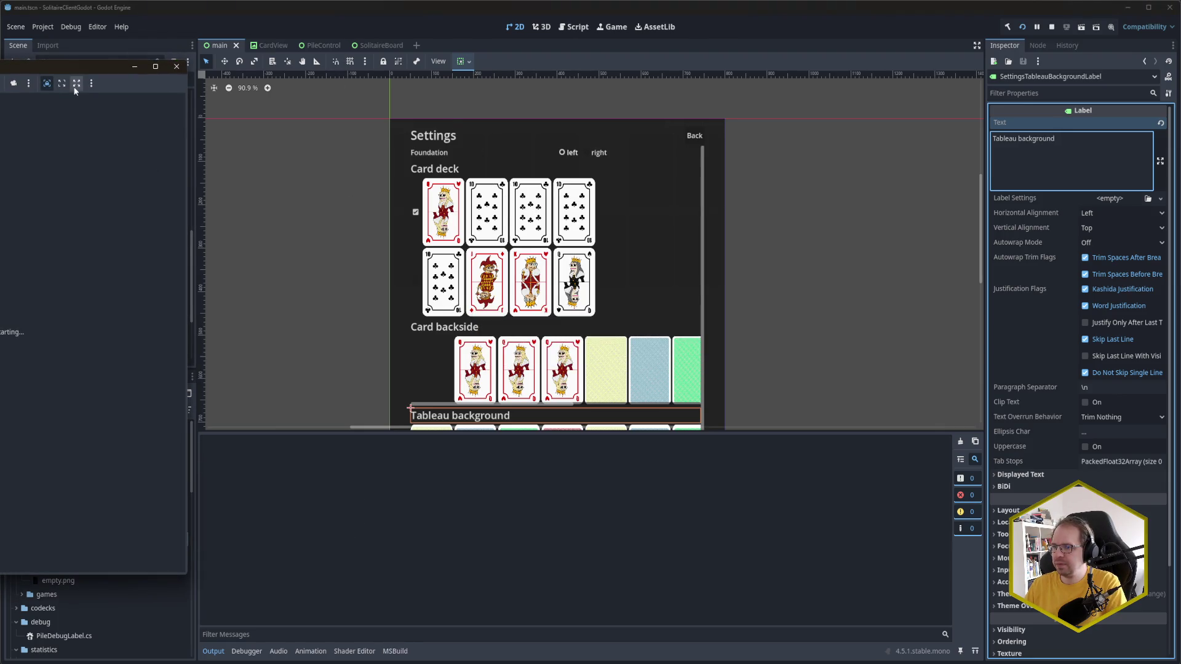
Step: Centre the game window and scroll its Settings screen up and down through the card rows
left_click_drag(73, 65, 504, 84)
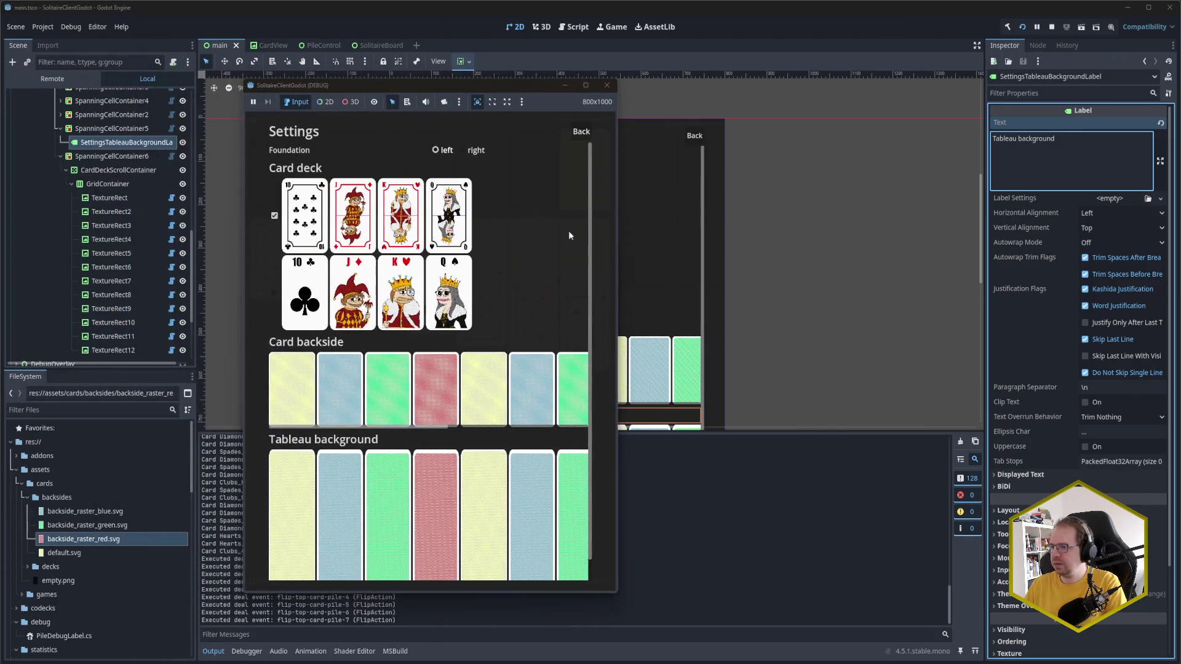
mouse_move(551, 271)
left_mouse_down()
mouse_move(551, 208)
mouse_move(551, 242)
mouse_move(537, 201)
mouse_move(529, 307)
mouse_move(533, 226)
mouse_move(527, 217)
mouse_move(525, 266)
mouse_move(520, 194)
mouse_move(518, 239)
mouse_move(519, 211)
mouse_move(563, 156)
mouse_move(550, 267)
left_mouse_up()
scroll(551, 242, "down", 1)
scroll(543, 259, "up", 1)
scroll(546, 232, "down", 1)
scroll(532, 244, "up", 1)
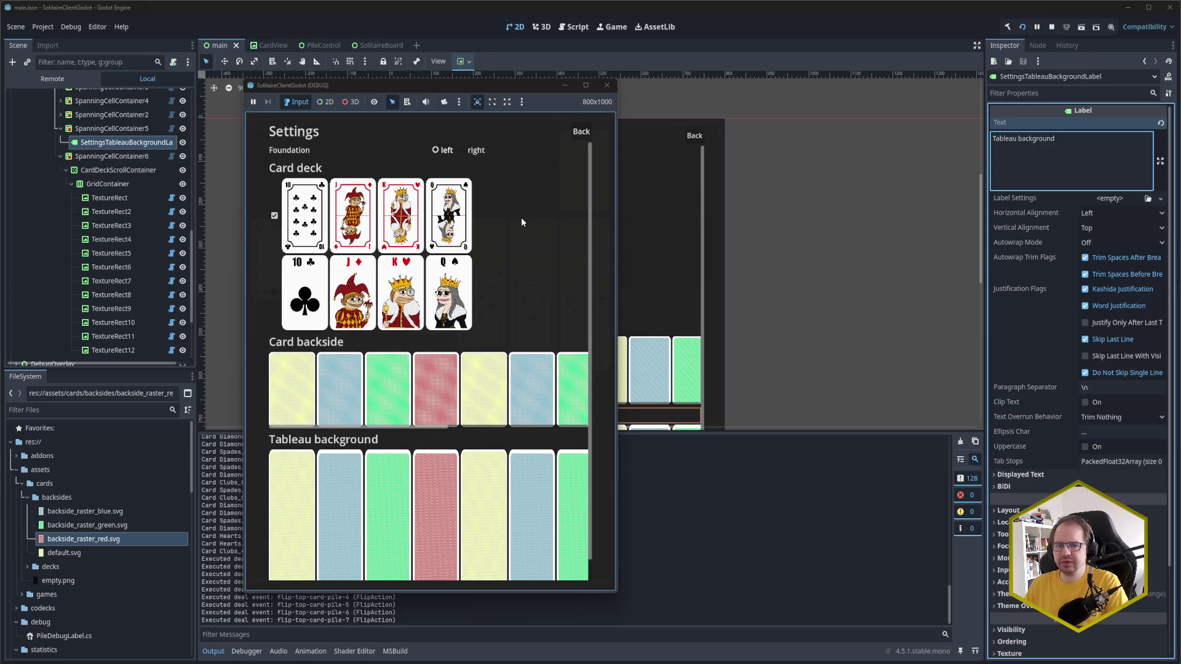
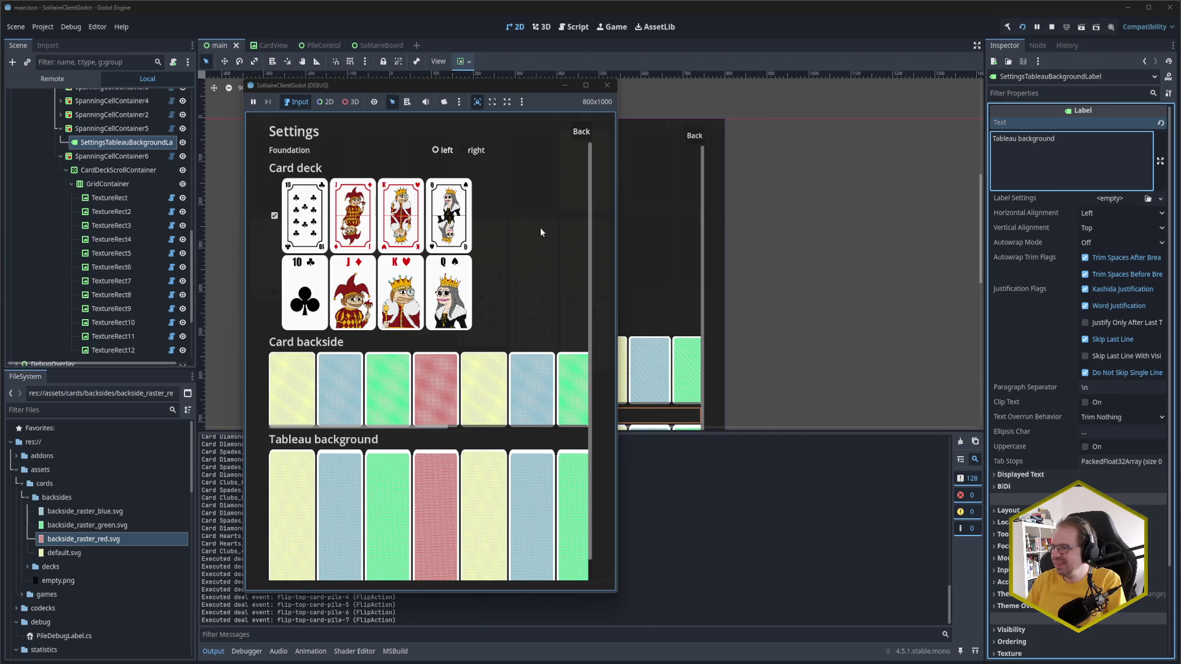
Step: Close the running game window and inspect the card-deck and Foundation orientation rows in the canvas
scroll(548, 224, "down", 2)
scroll(552, 228, "up", 2)
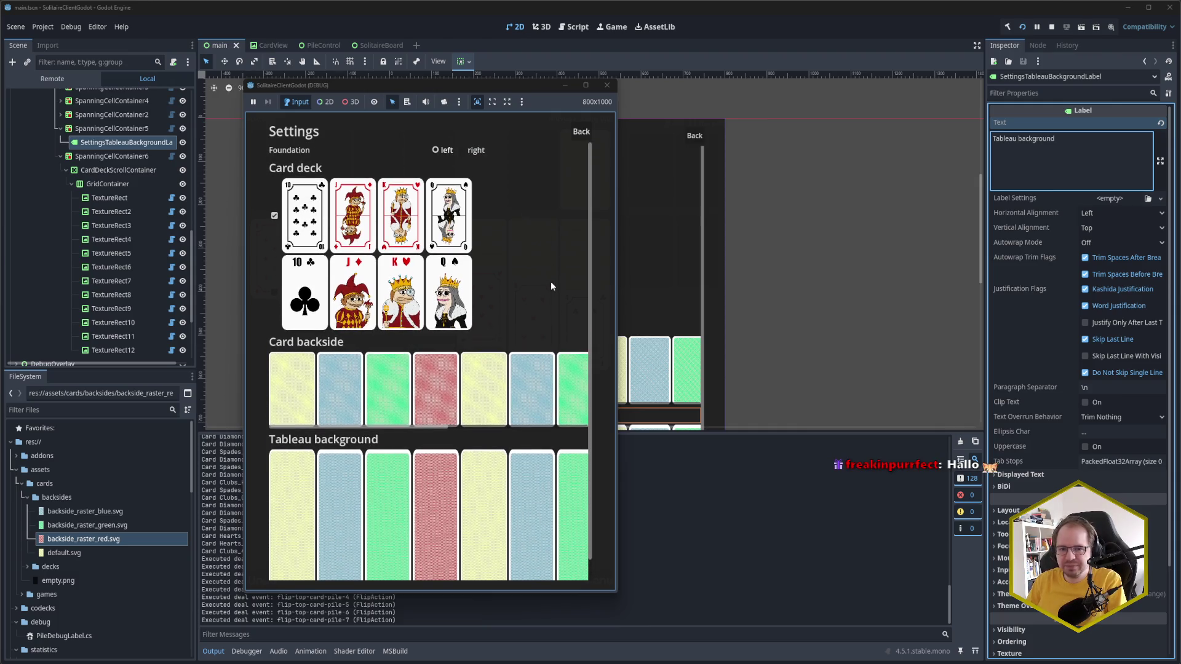
left_click(607, 85)
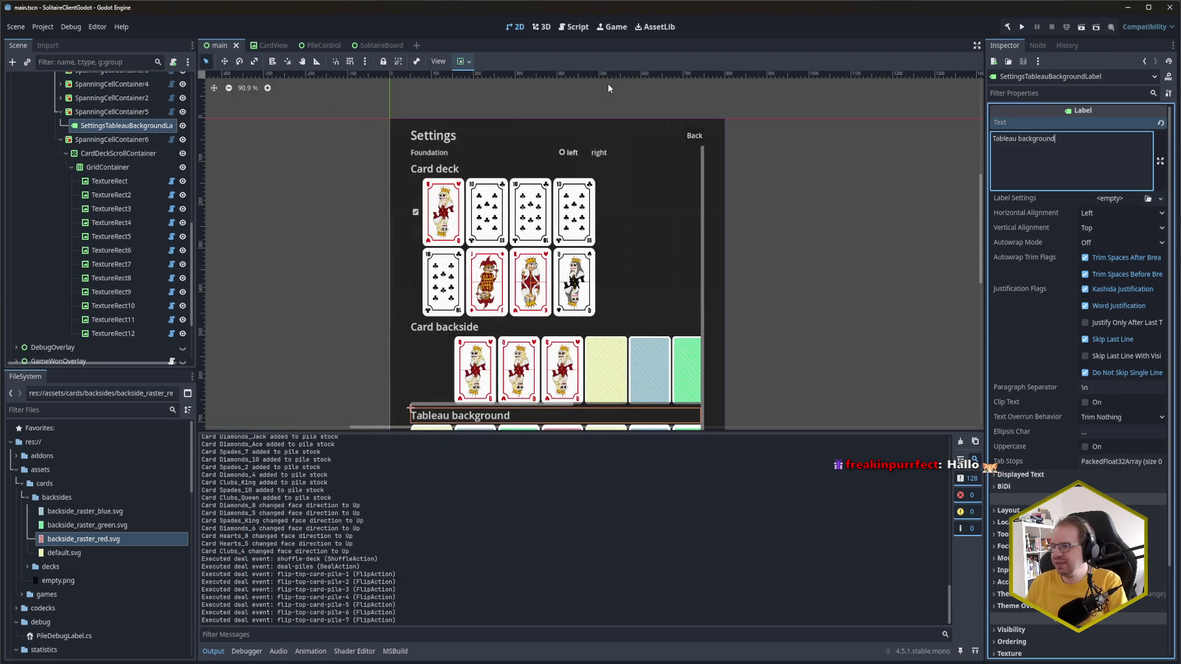
left_click(649, 210)
left_click(655, 156)
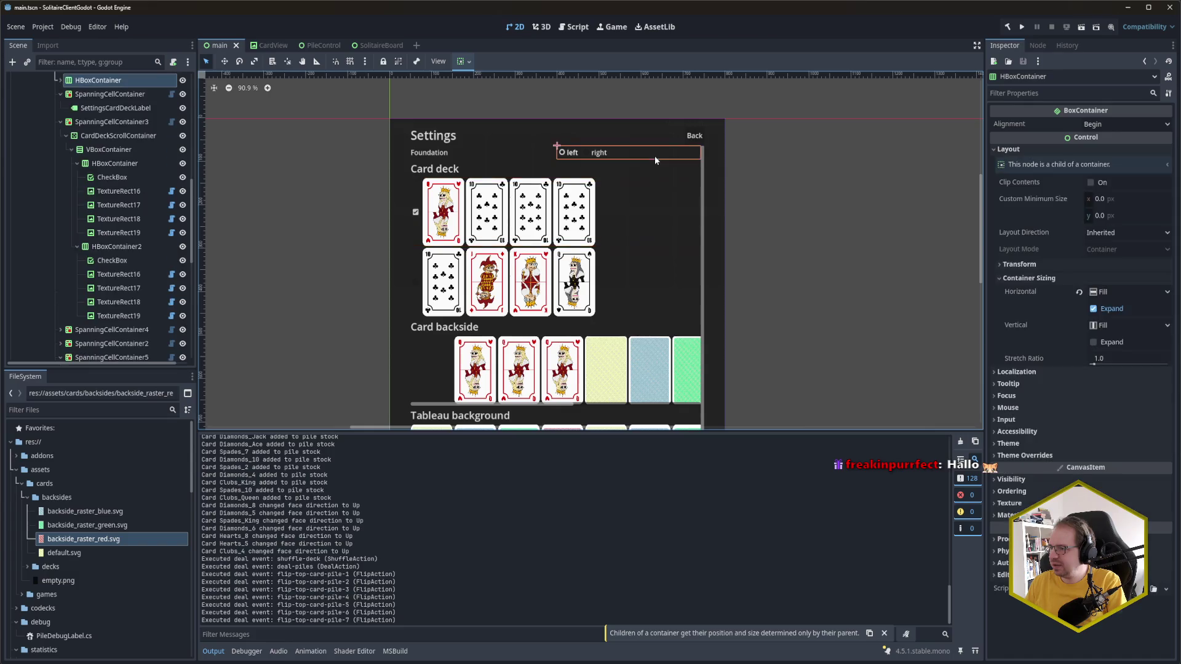
left_click(758, 178)
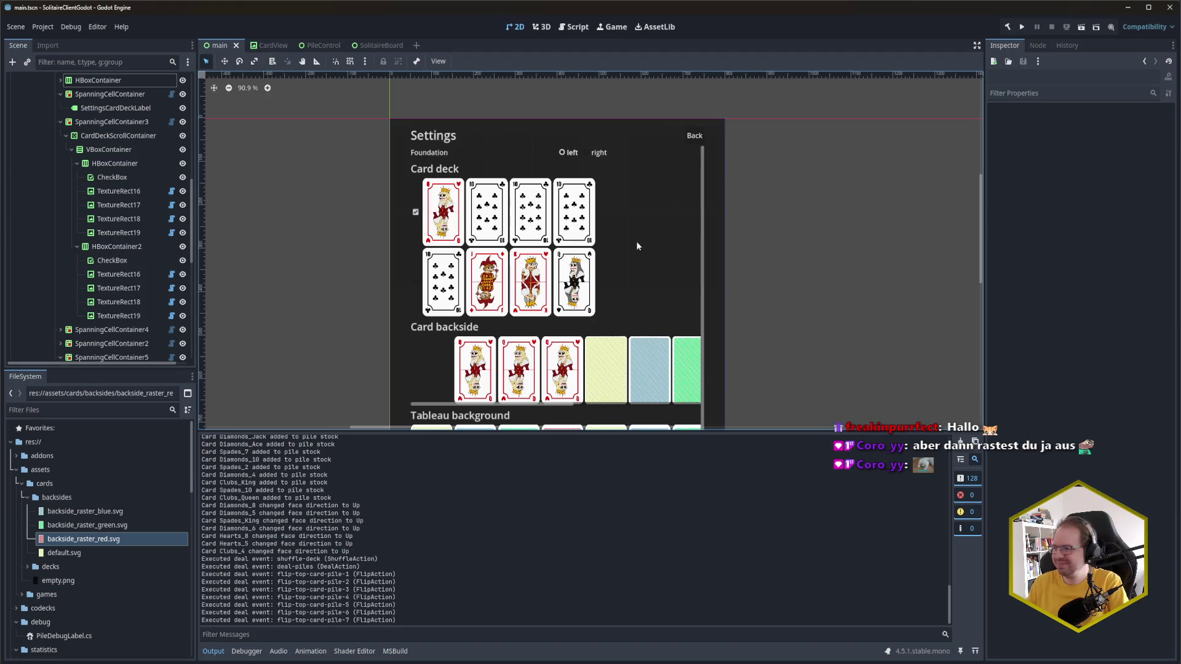
Step: Pan the 2D view and scroll the Scene dock to select the first card image, TextureRect16
mouse_move(796, 293)
left_mouse_down()
mouse_move(806, 246)
mouse_move(788, 261)
mouse_move(792, 294)
mouse_move(806, 244)
left_mouse_up()
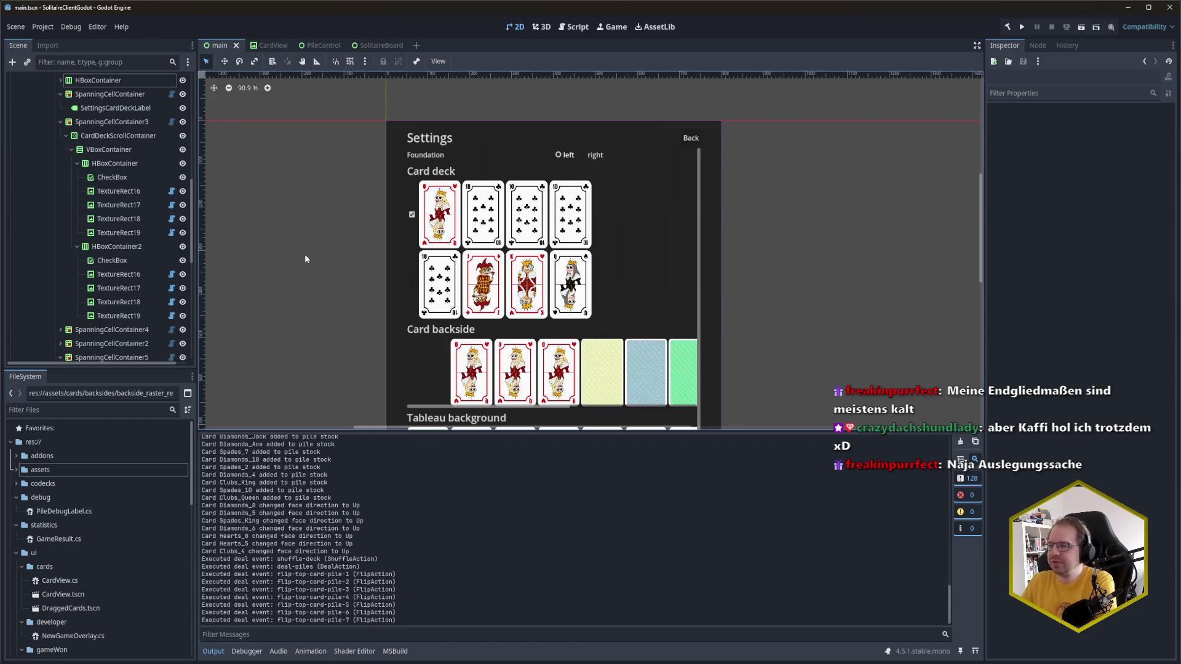
scroll(111, 283, "up", 4)
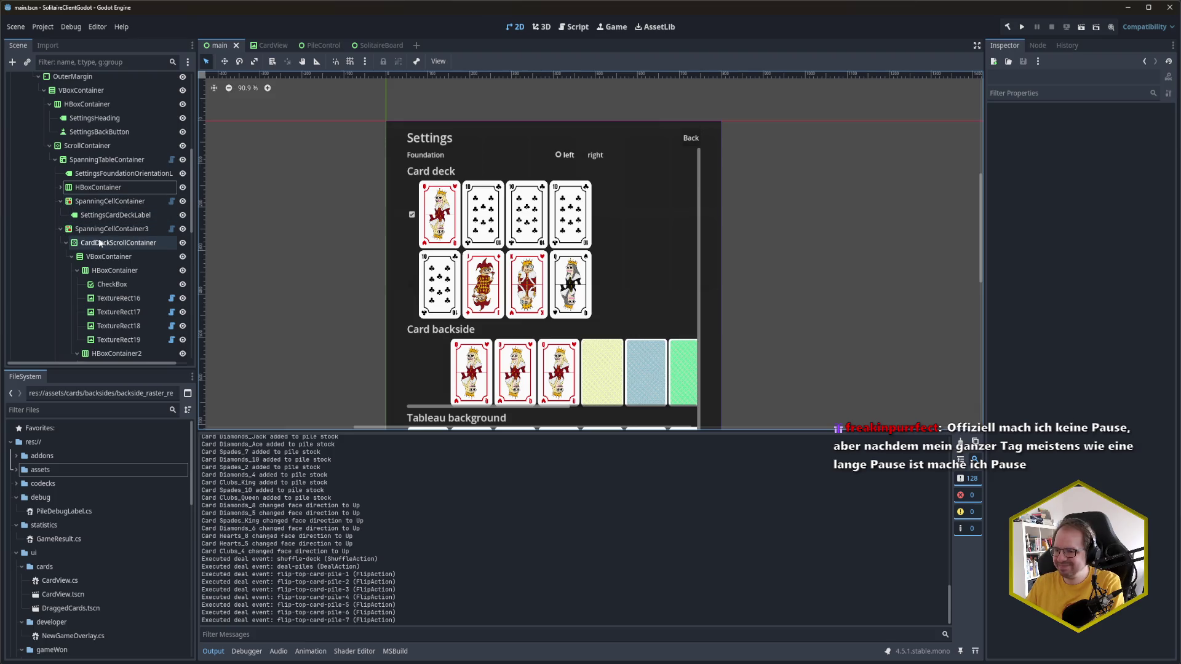
scroll(100, 243, "down", 1)
scroll(101, 235, "down", 1)
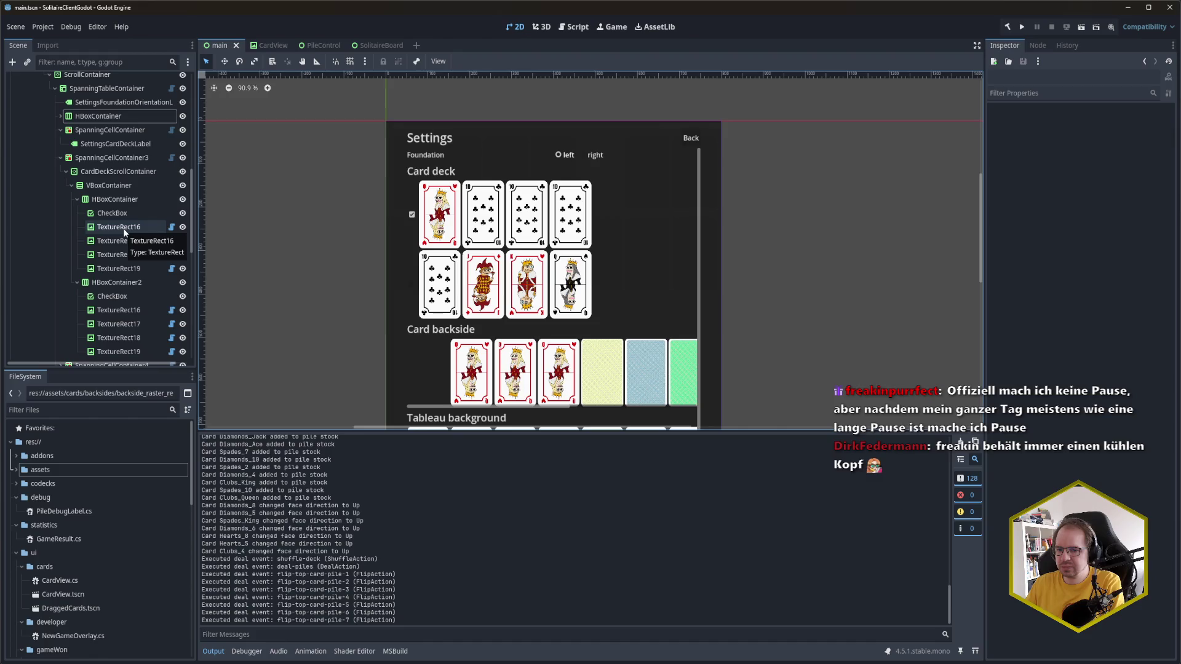
left_click(120, 228)
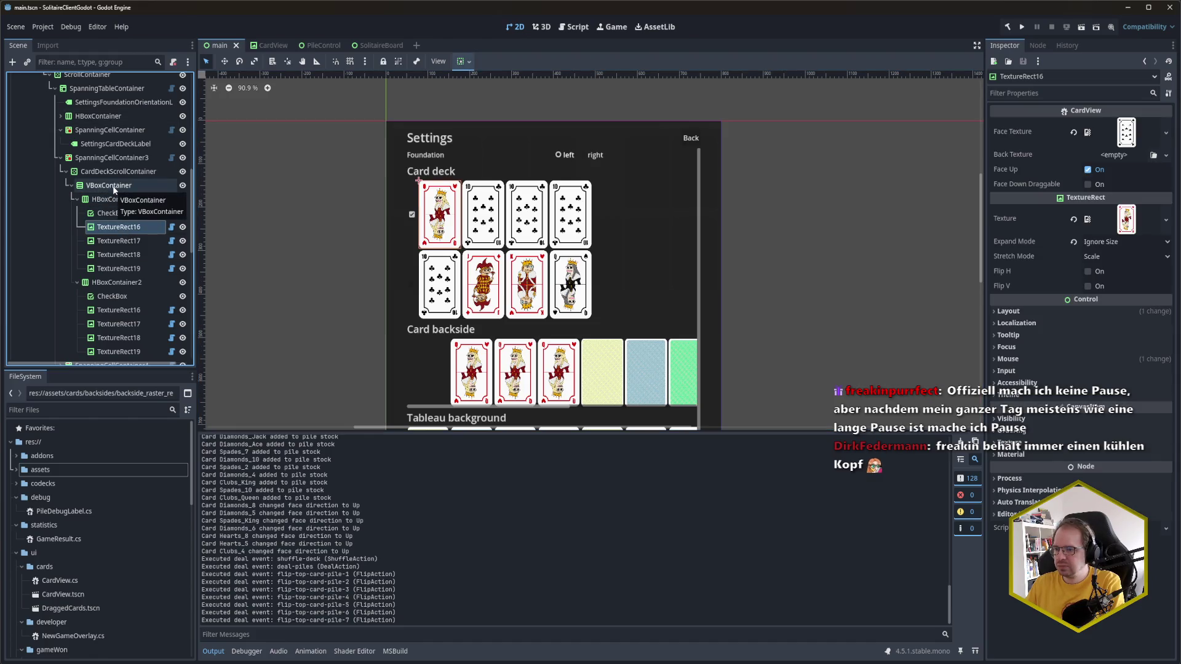
Step: Check the card rows' parent container, then select the res://ui/menu/settings folder in FileSystem
left_click(113, 185)
left_click(120, 227)
scroll(87, 535, "down", 3)
scroll(86, 537, "down", 2)
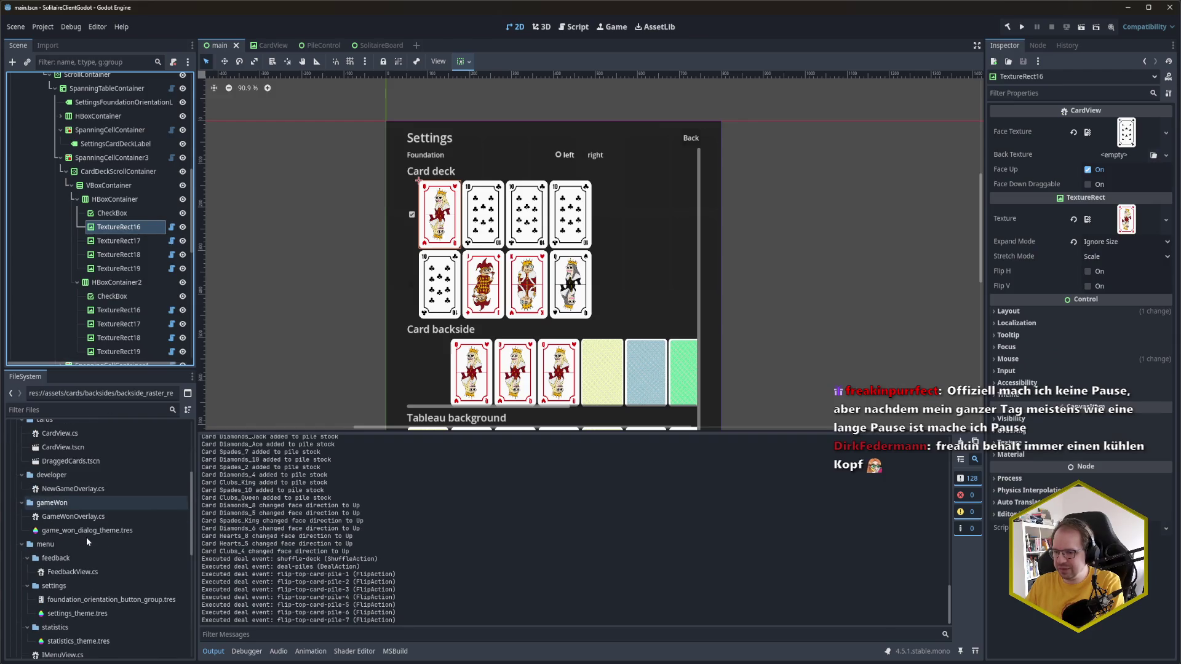
scroll(74, 532, "down", 3)
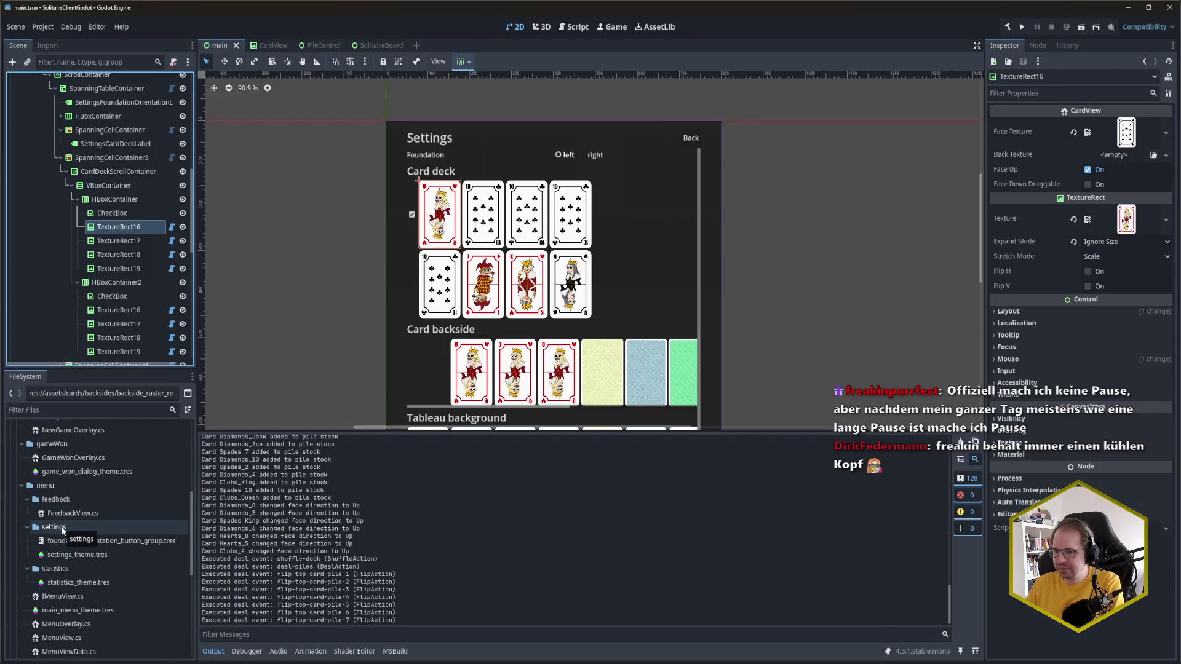
right_click(61, 530)
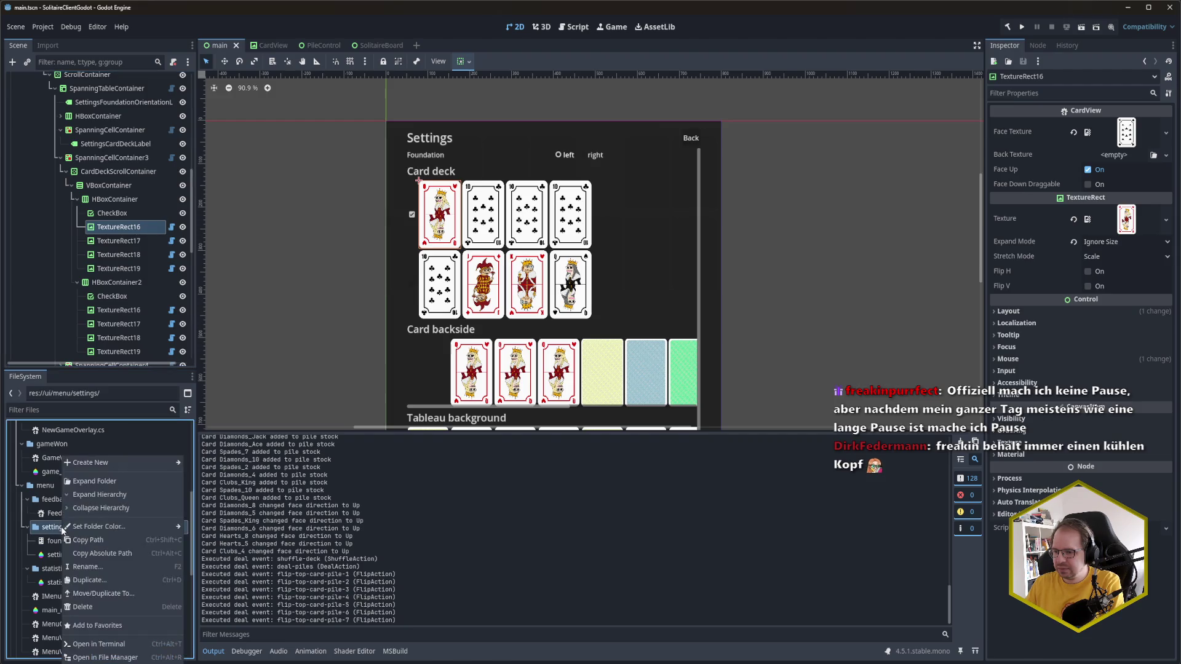
left_click(52, 531)
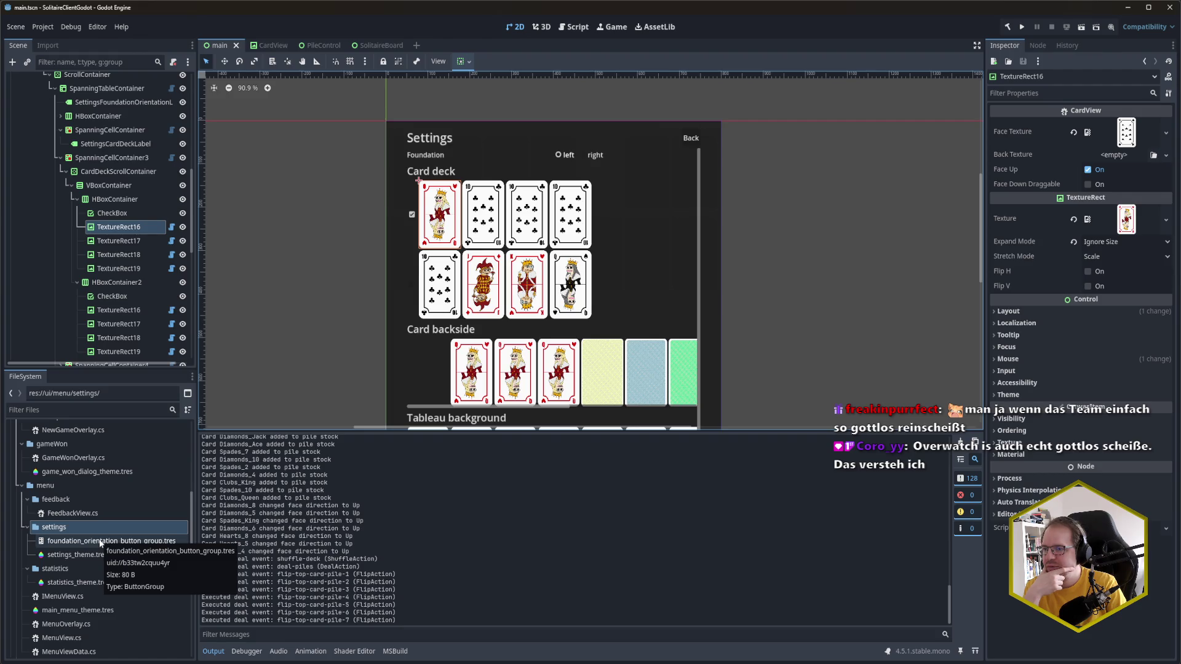
left_click(114, 200)
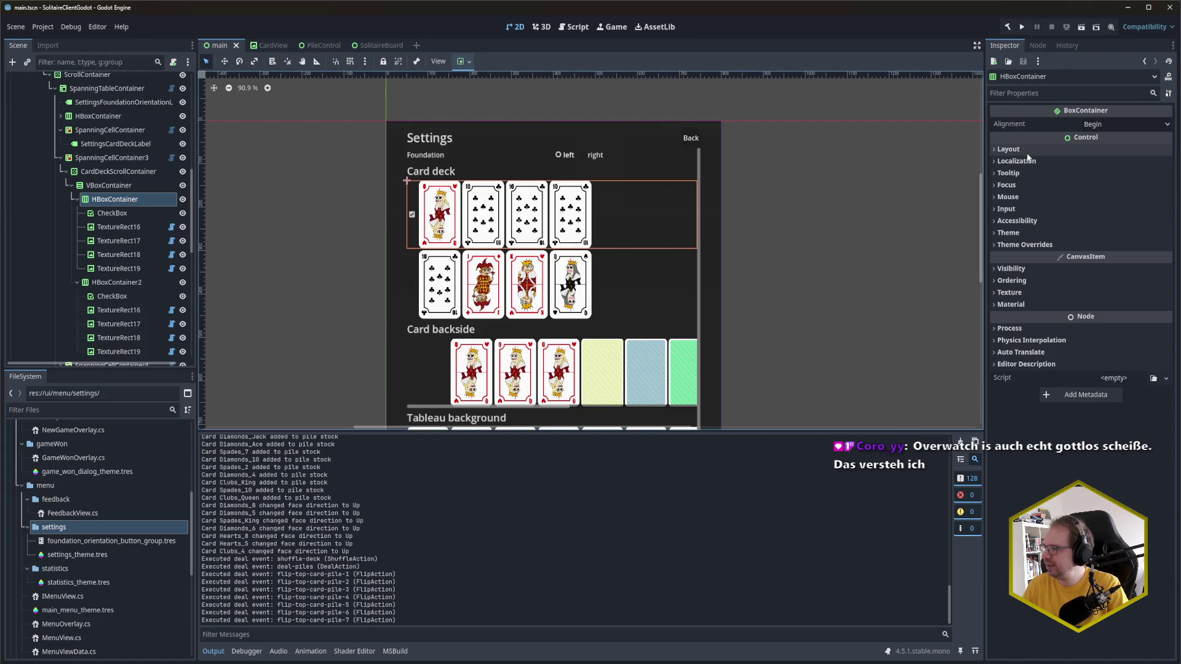
Step: Expand Theme Overrides > Constants on the first card-deck row to confirm Separation 4, then collapse it
left_click(1030, 235)
left_click(1031, 234)
left_click(1031, 245)
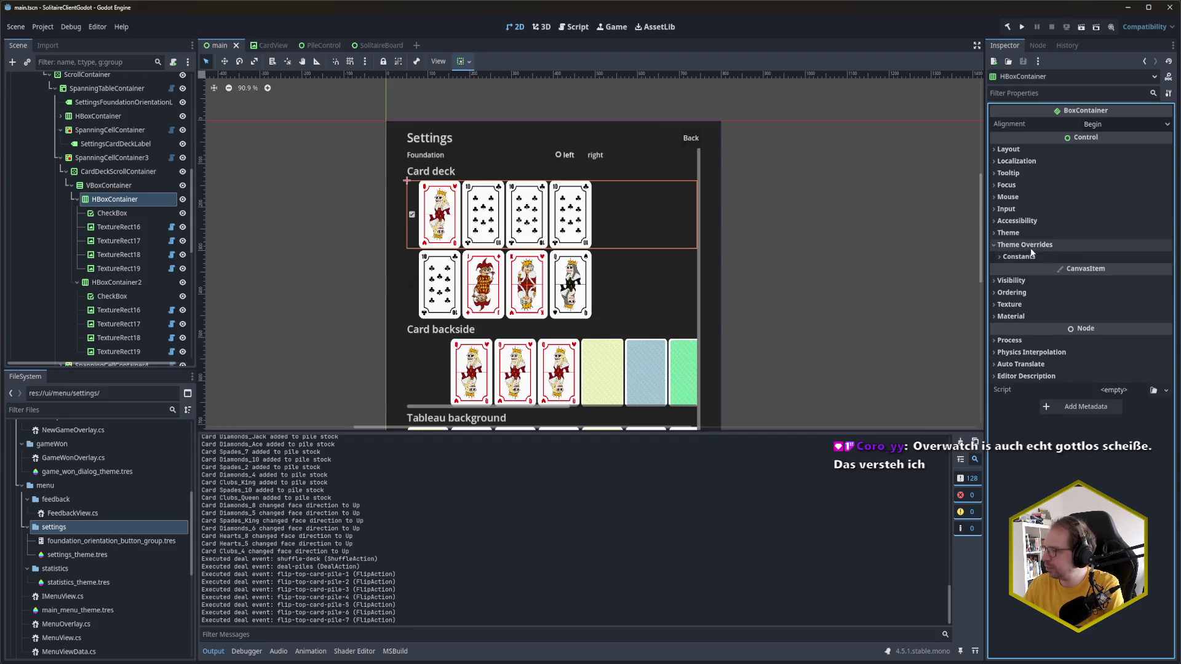
left_click(1031, 257)
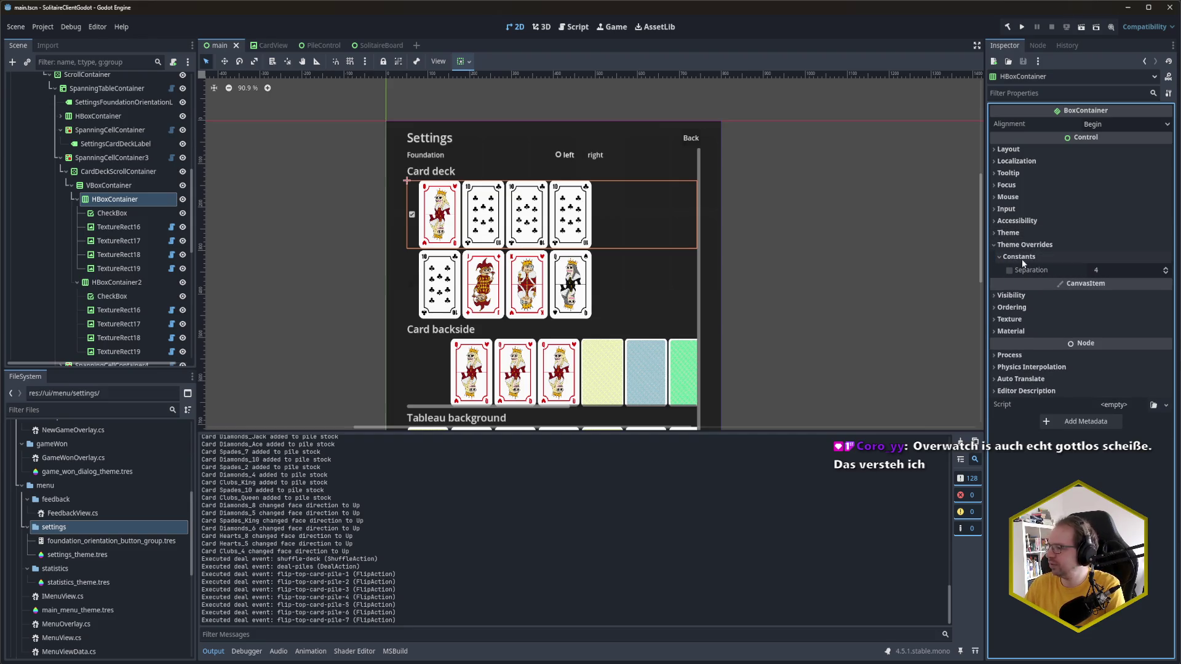
left_click(1021, 257)
left_click(1021, 246)
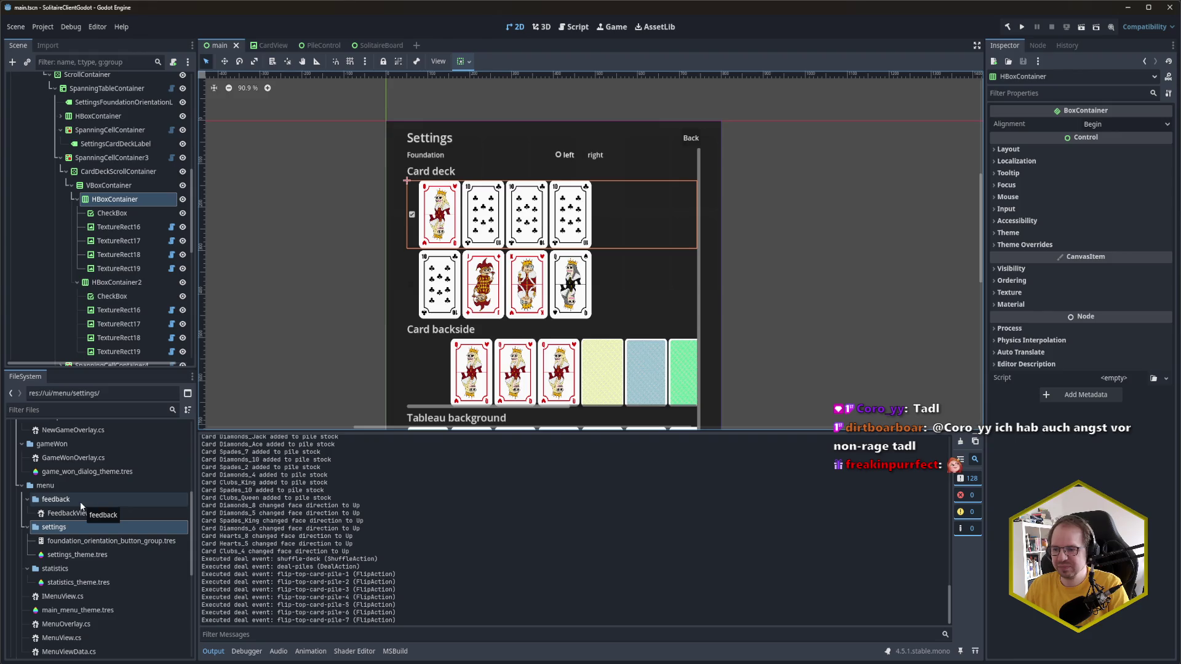
right_click(59, 527)
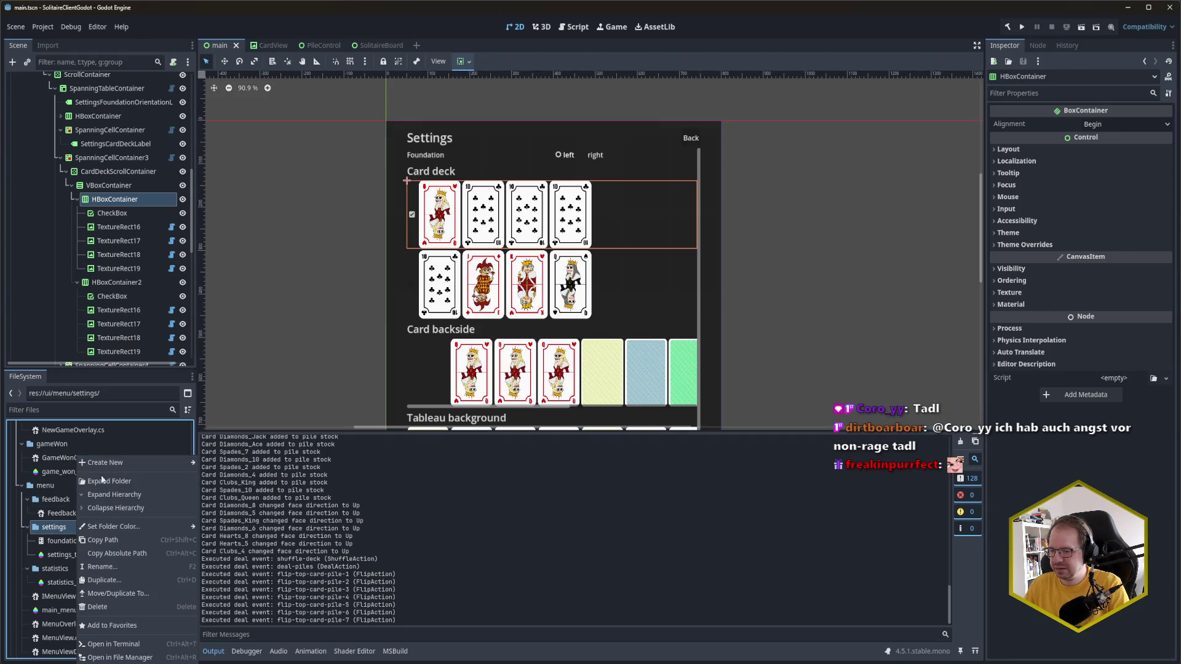
left_click(59, 527)
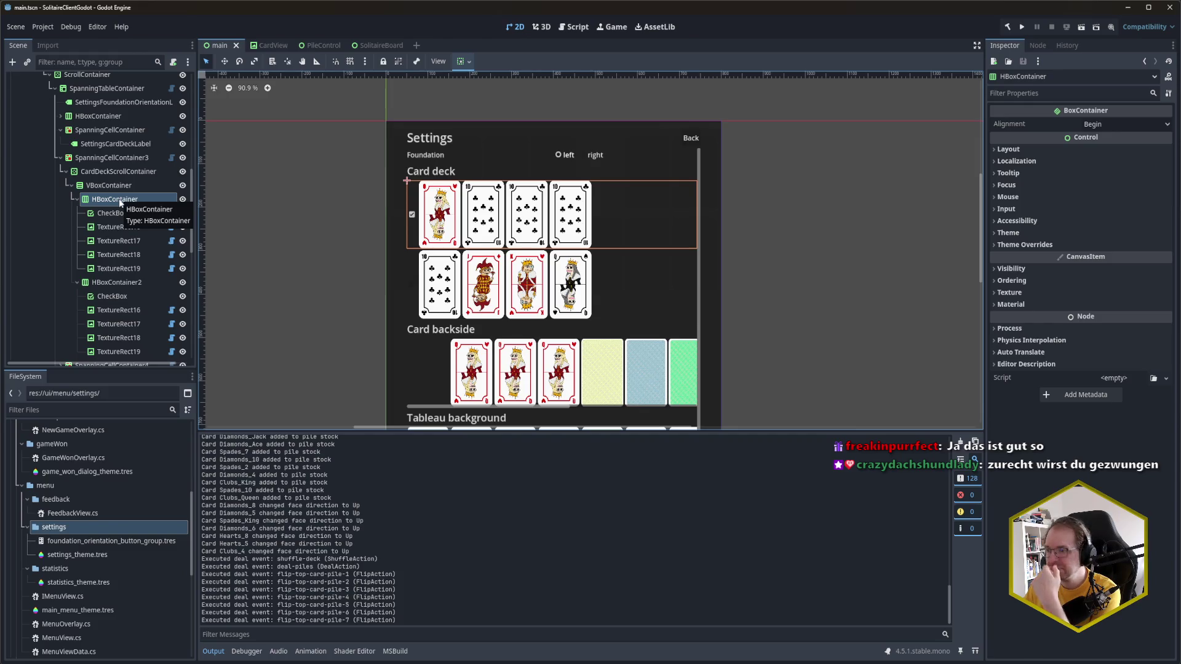
scroll(338, 265, "up", 1)
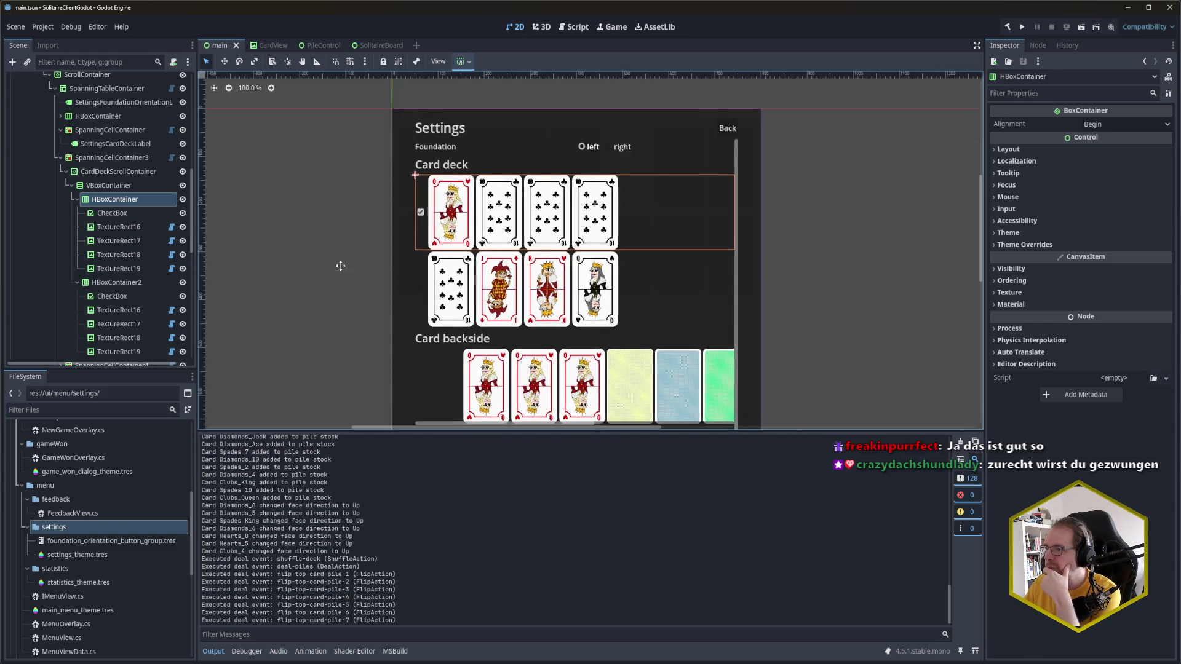
Step: Wrap the first card-deck row in a new PanelContainer parent node
left_click_drag(340, 264, 378, 280)
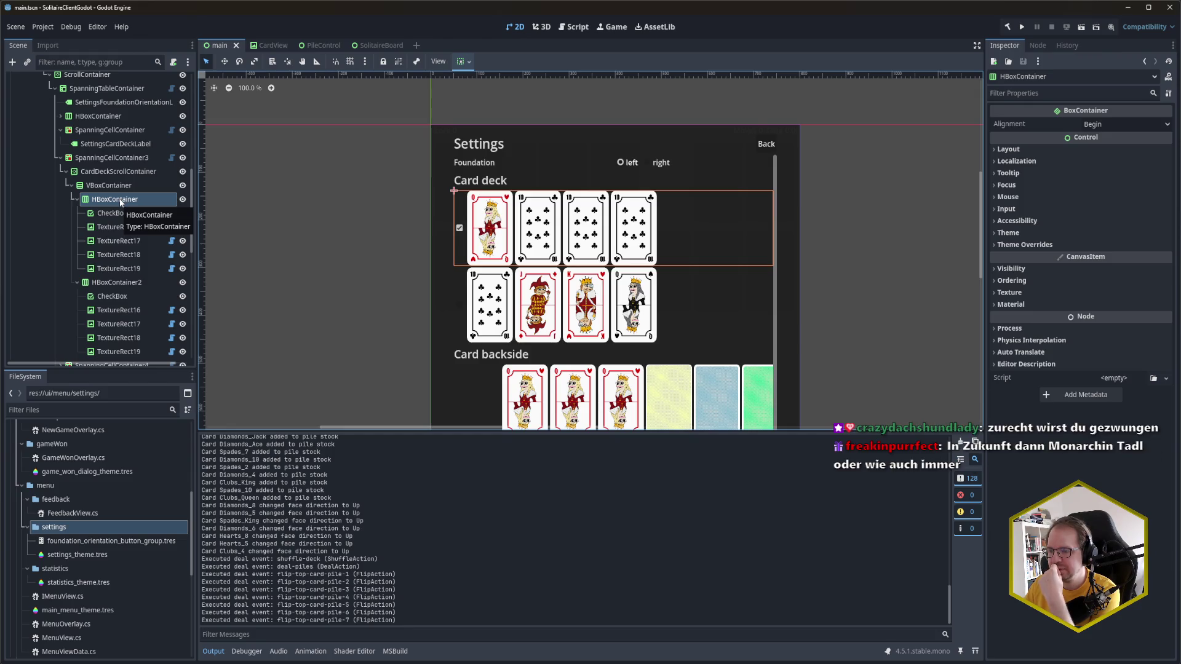
right_click(120, 202)
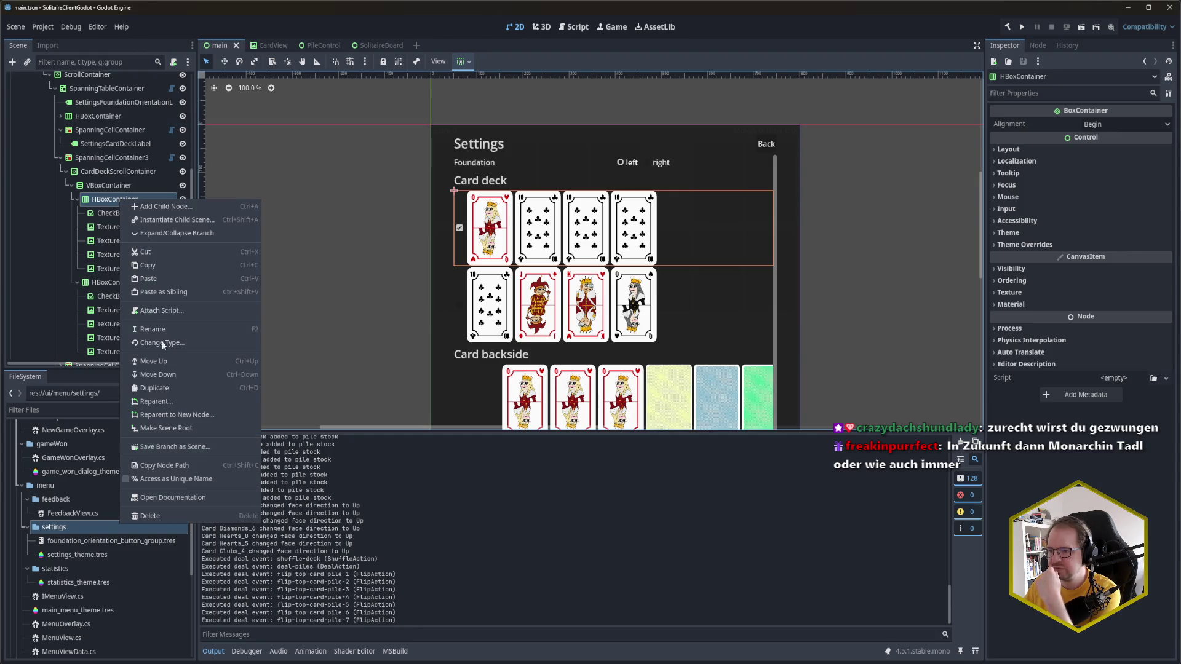
left_click(190, 416)
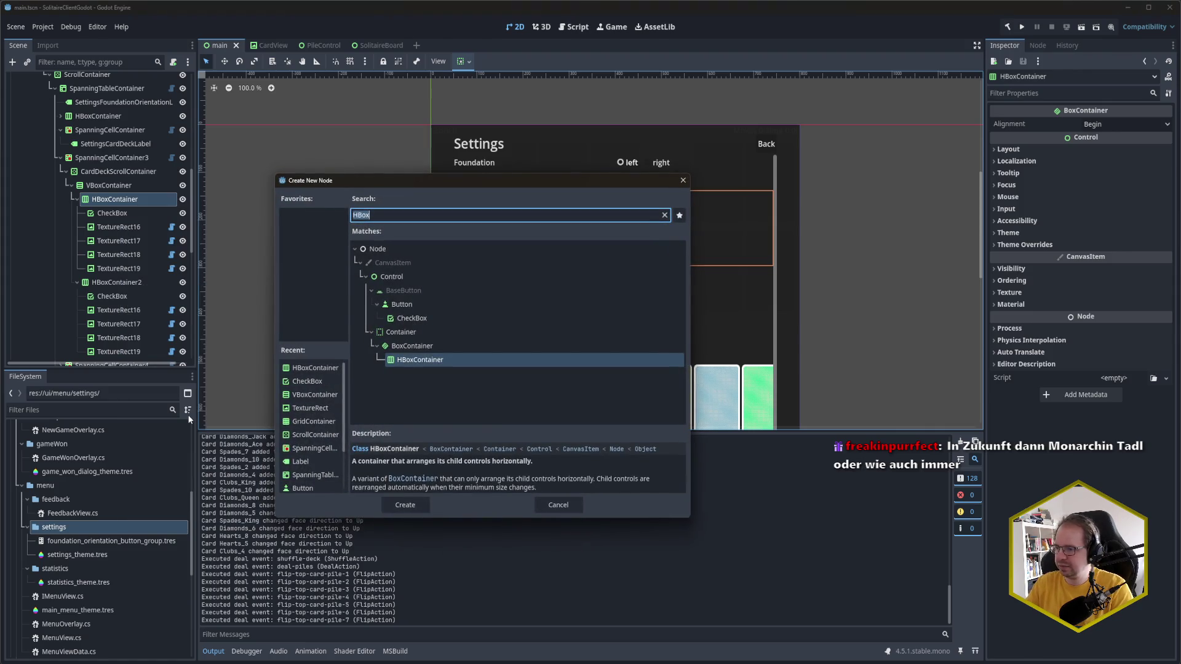
type("PanelContainer")
key("Return")
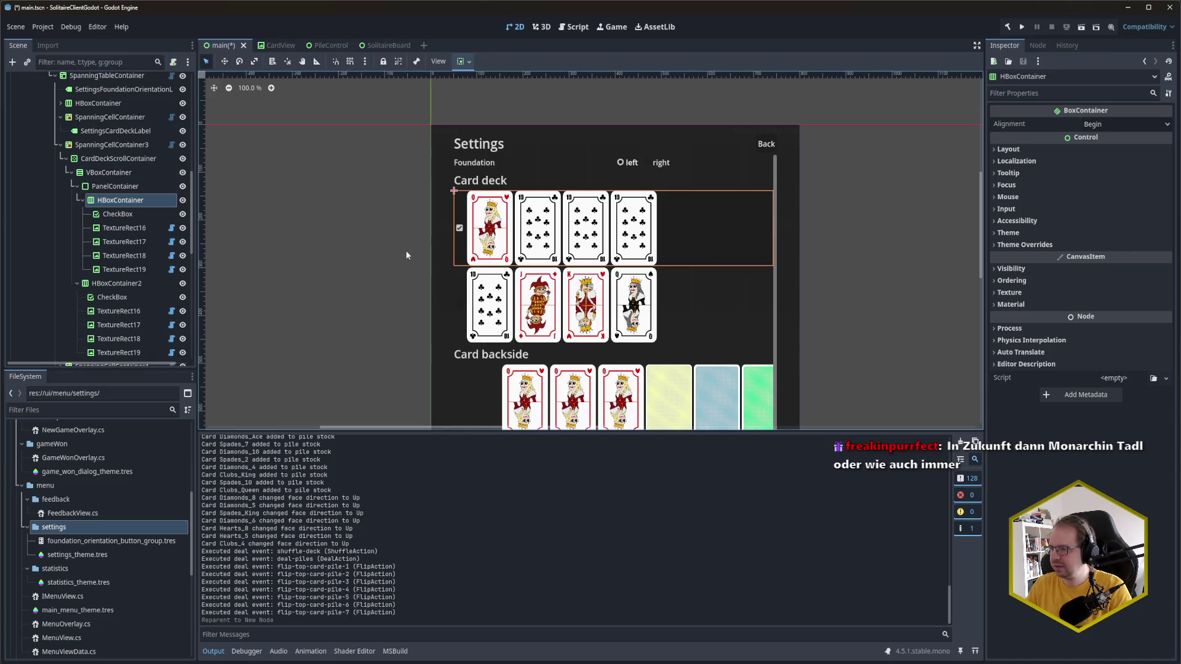
Step: Rename the PanelContainer to CardDeckPreview and save main.tscn
left_click(125, 188)
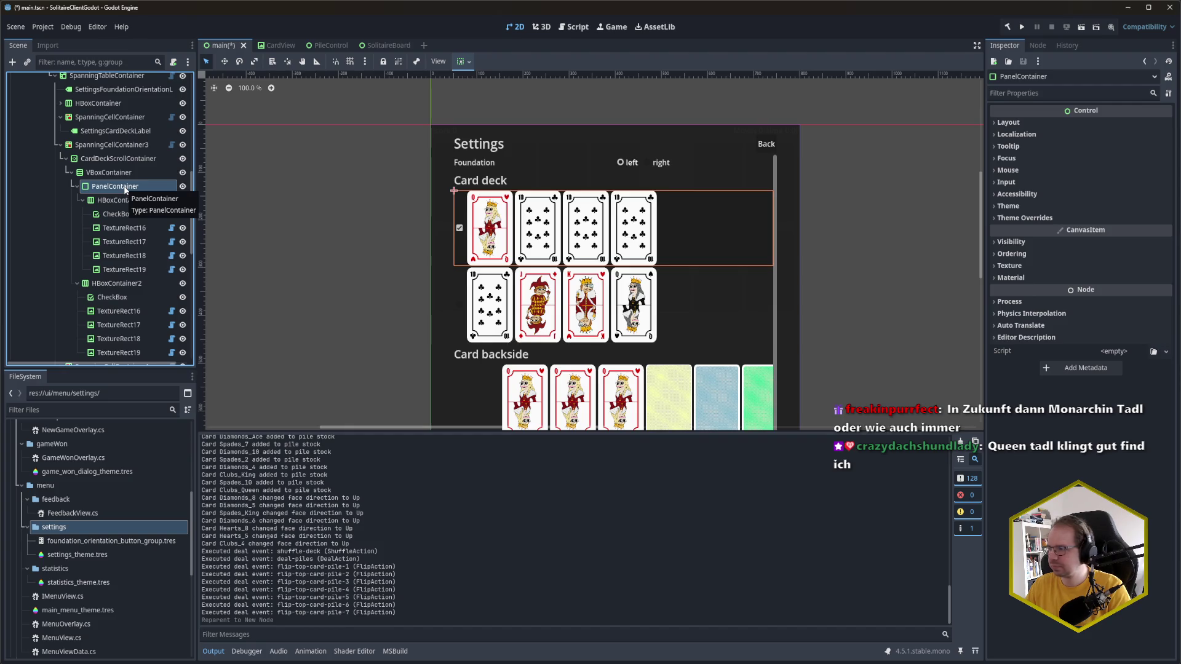
left_click(125, 187)
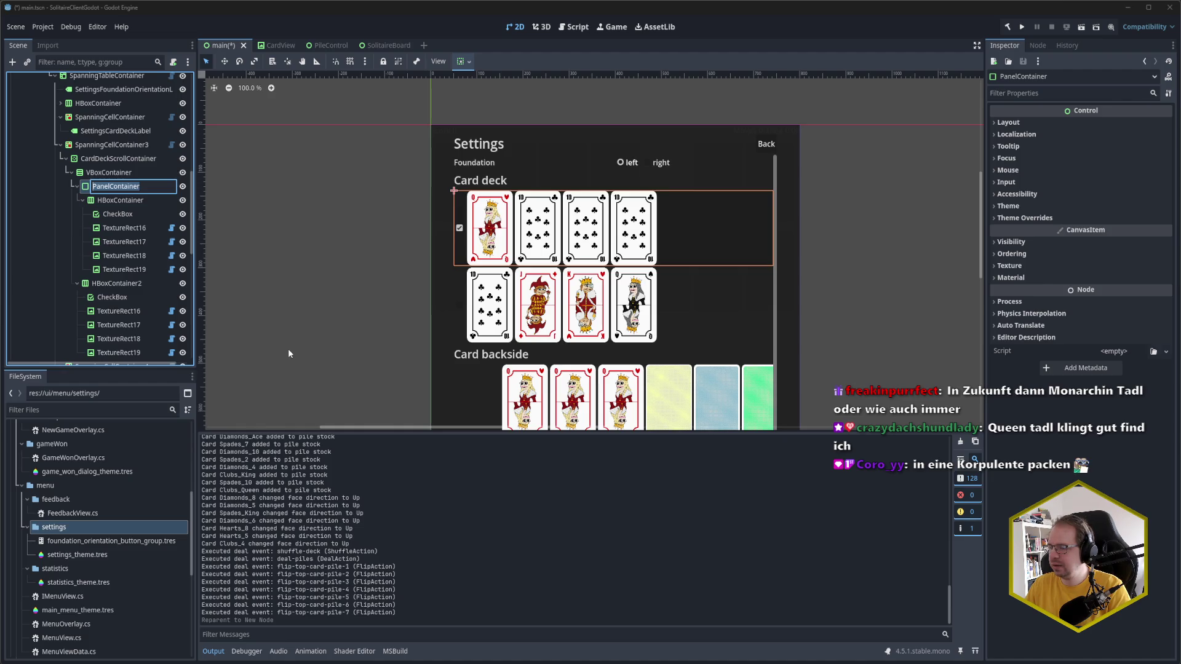
type("CardDeck")
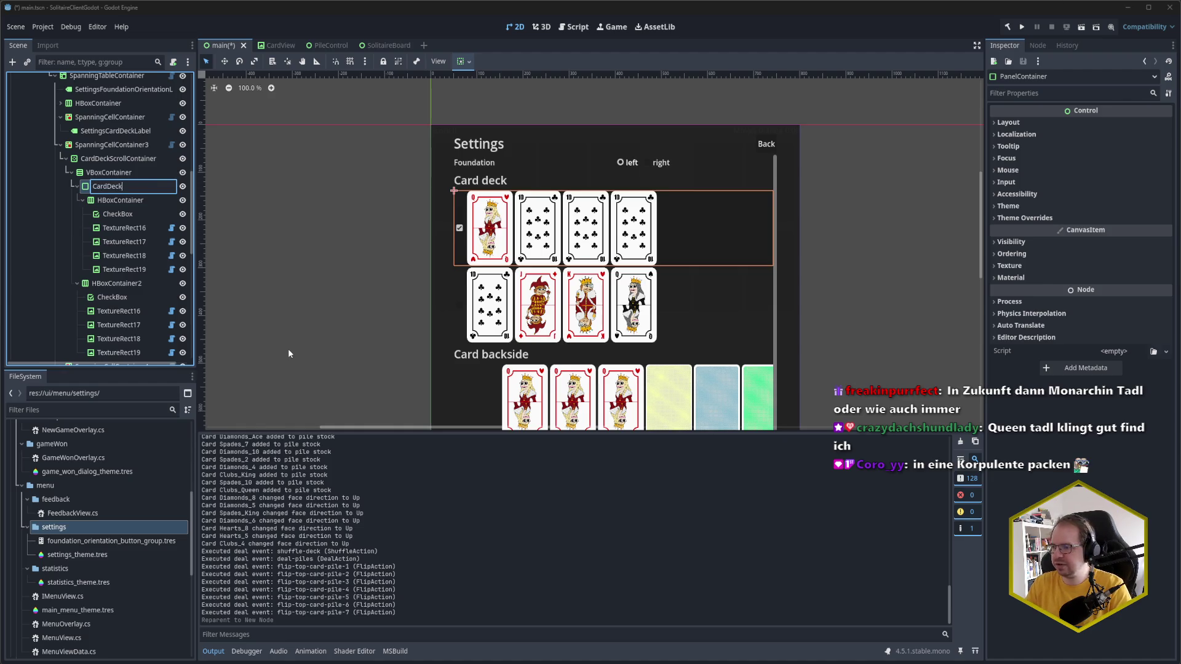
type("Row")
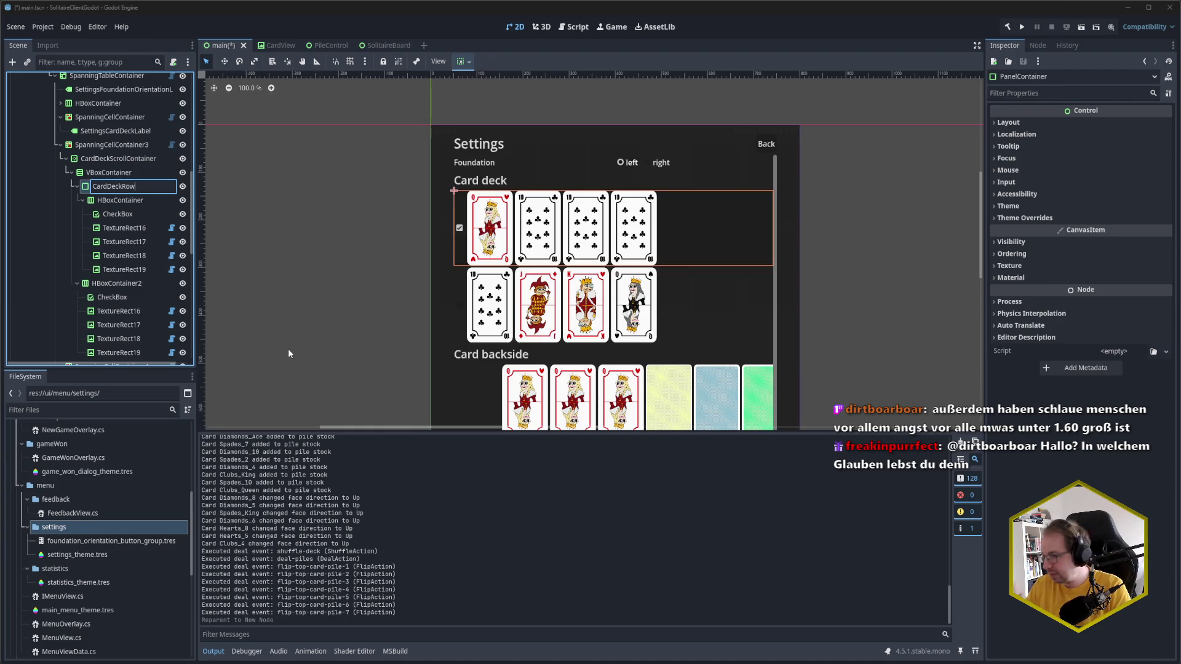
key("BackSpace")
key("BackSpace")
type("Preview")
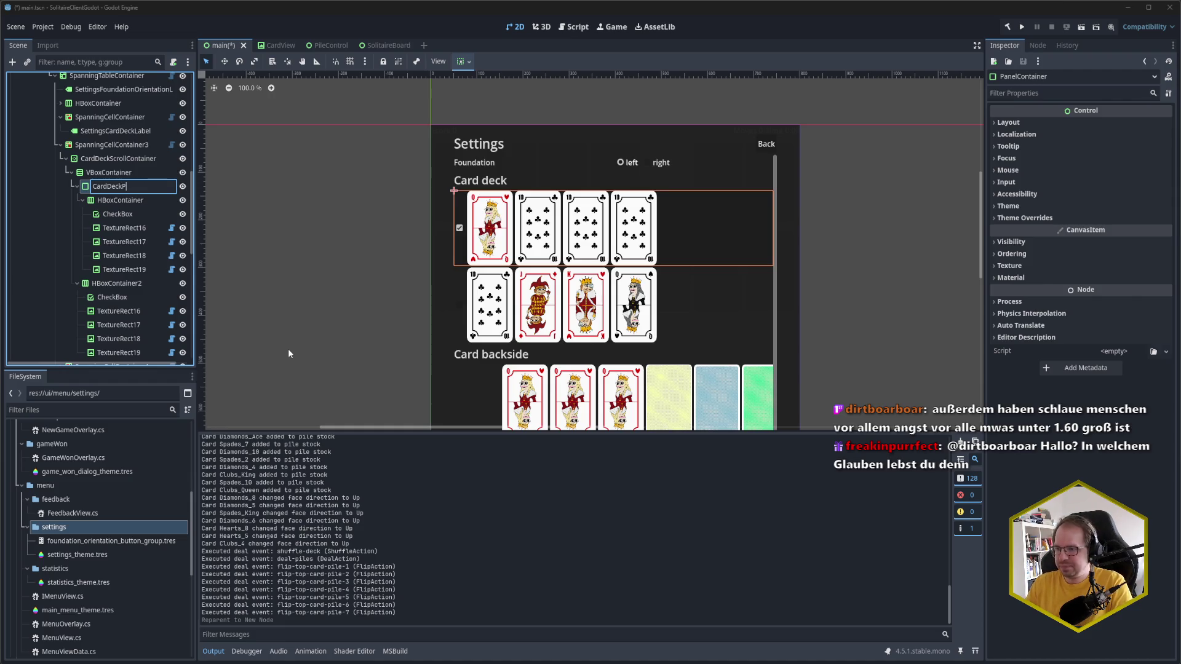
key("Return")
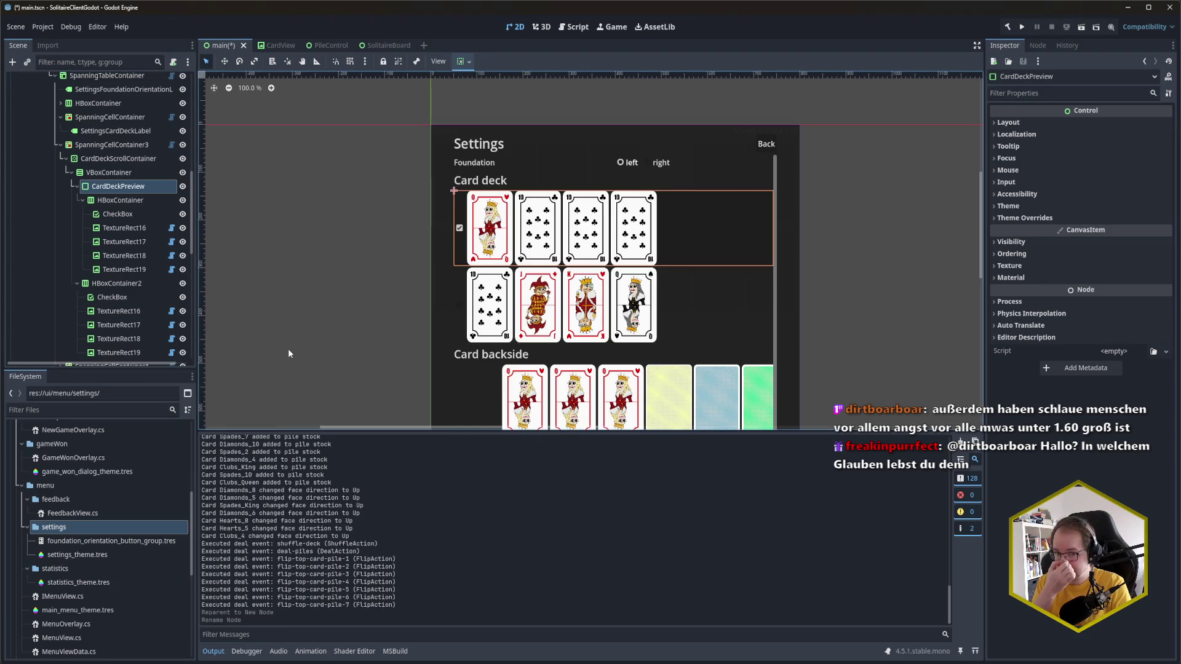
key("ctrl+s")
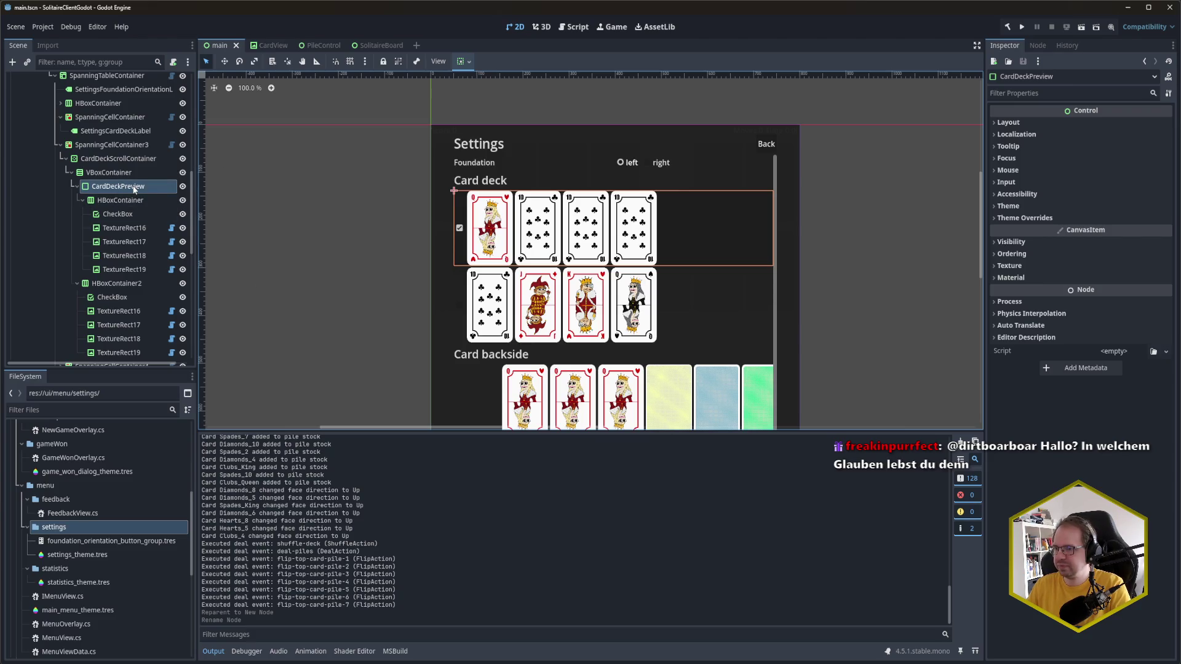
right_click(134, 189)
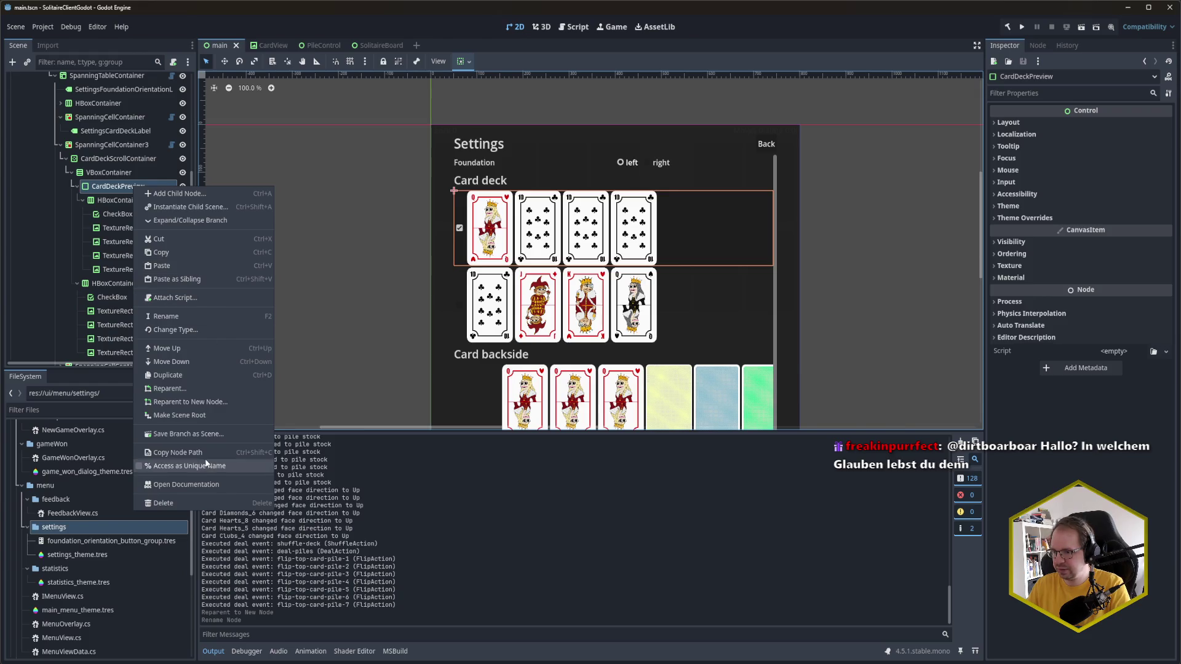
Step: Save the CardDeckPreview branch as card_deck_preview.tscn in res://ui/menu/settings, then save main.tscn
left_click(209, 436)
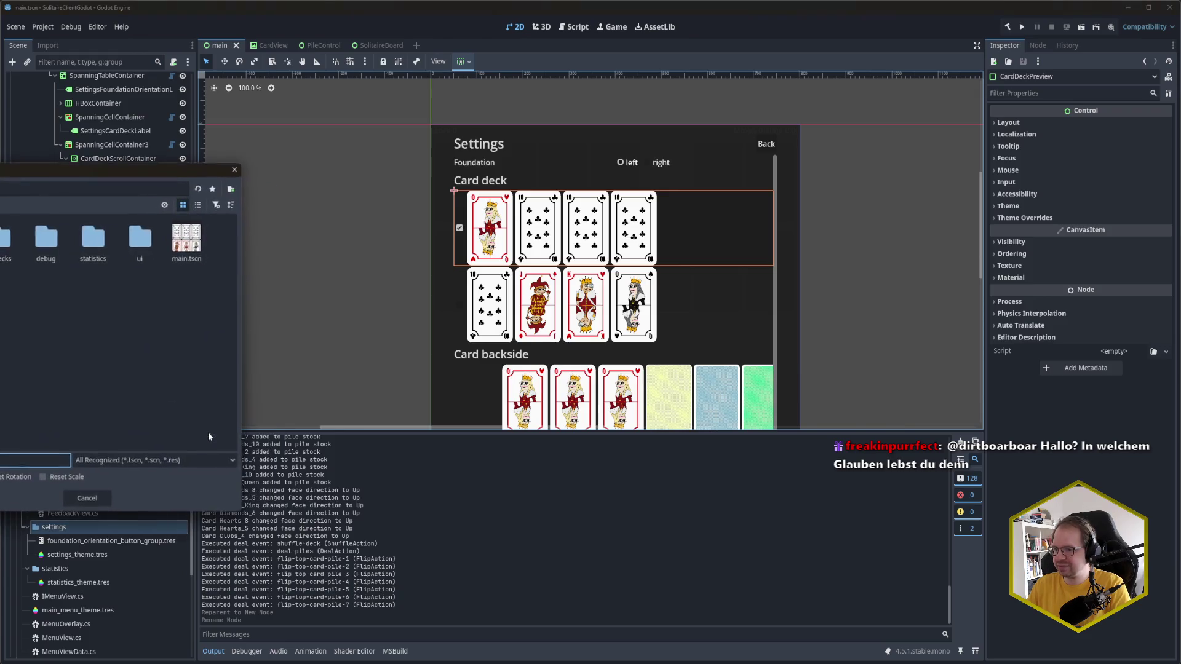
left_click_drag(156, 172, 504, 175)
double_click(496, 247)
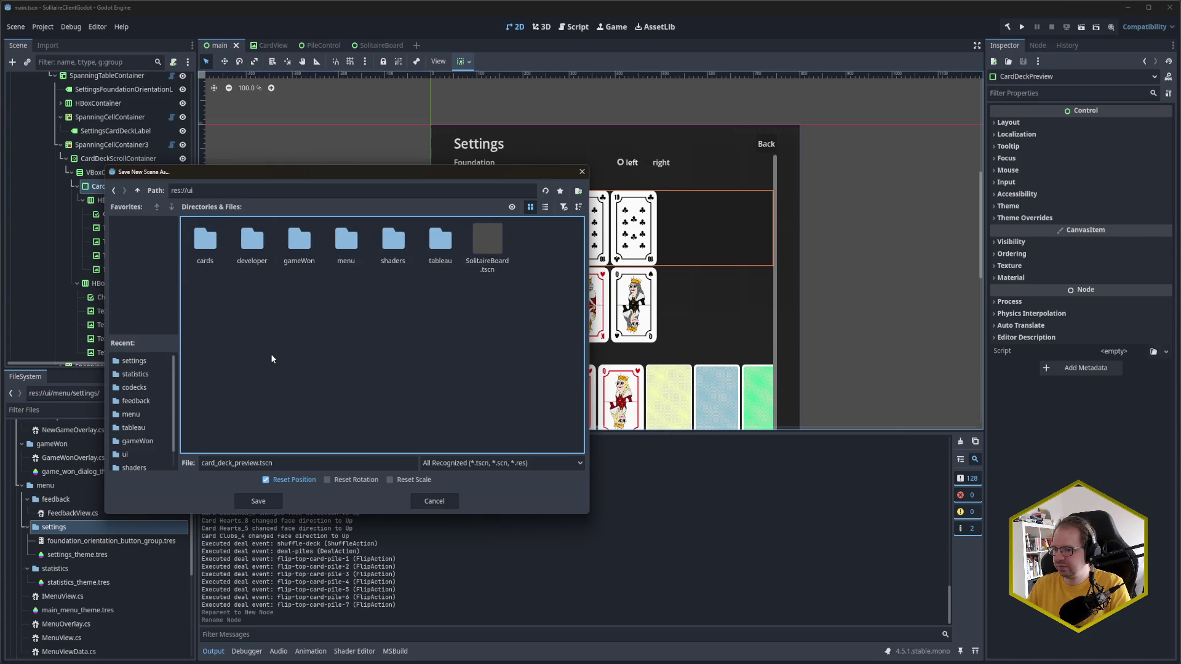
double_click(345, 237)
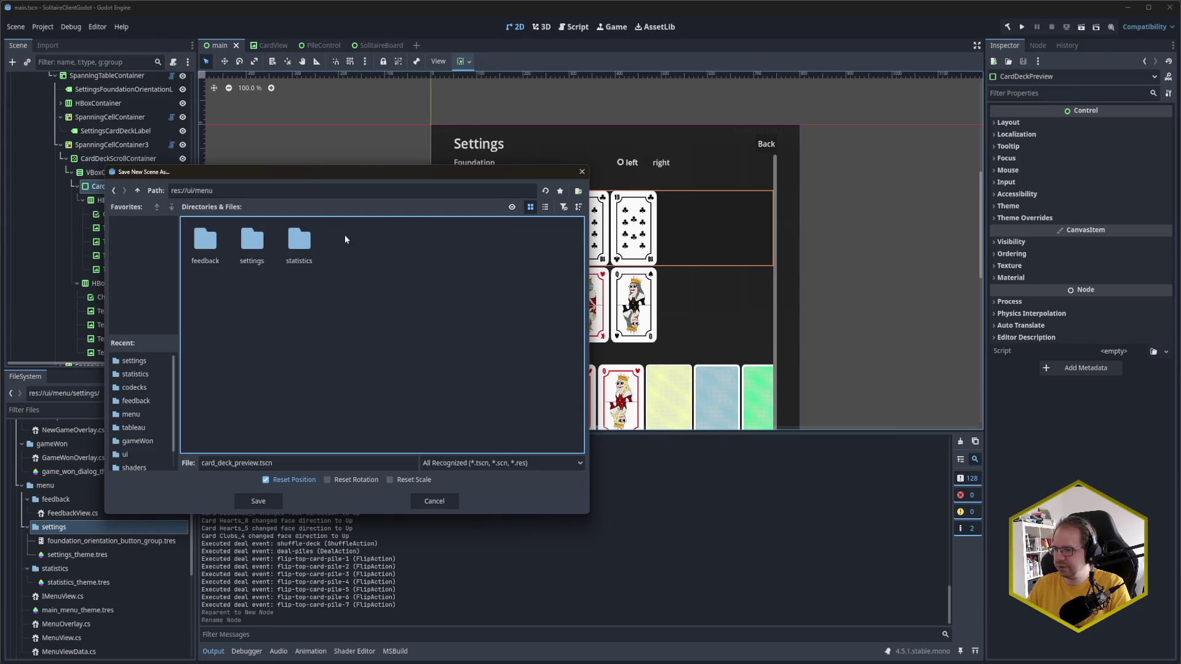
double_click(252, 241)
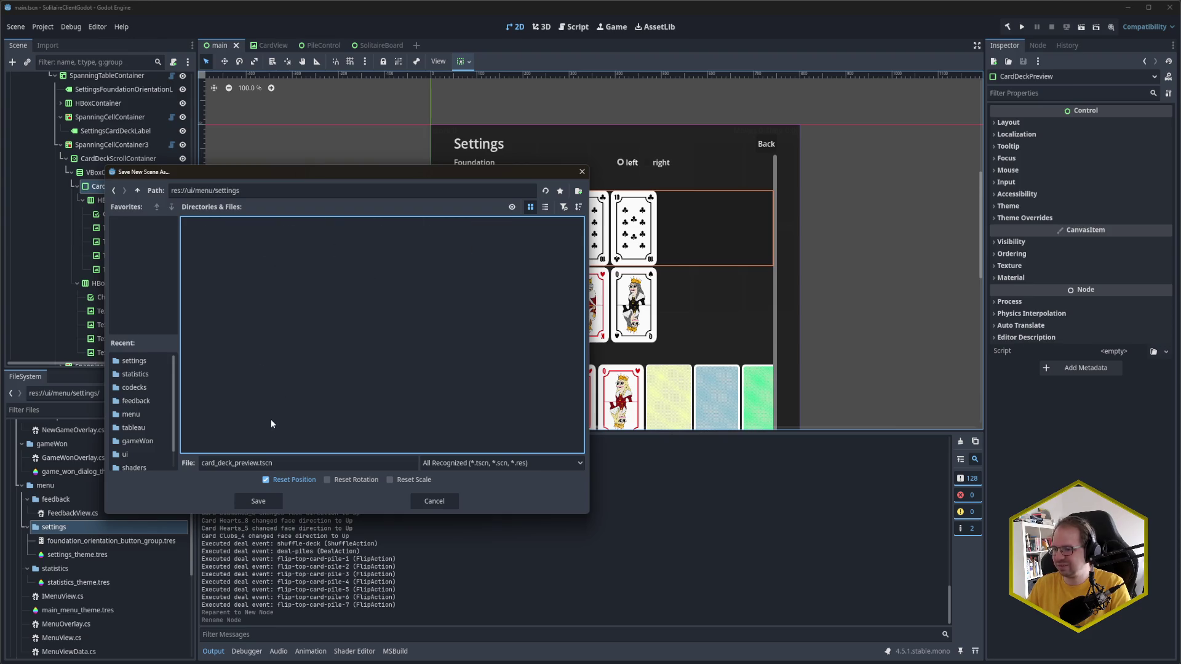
left_click(256, 463)
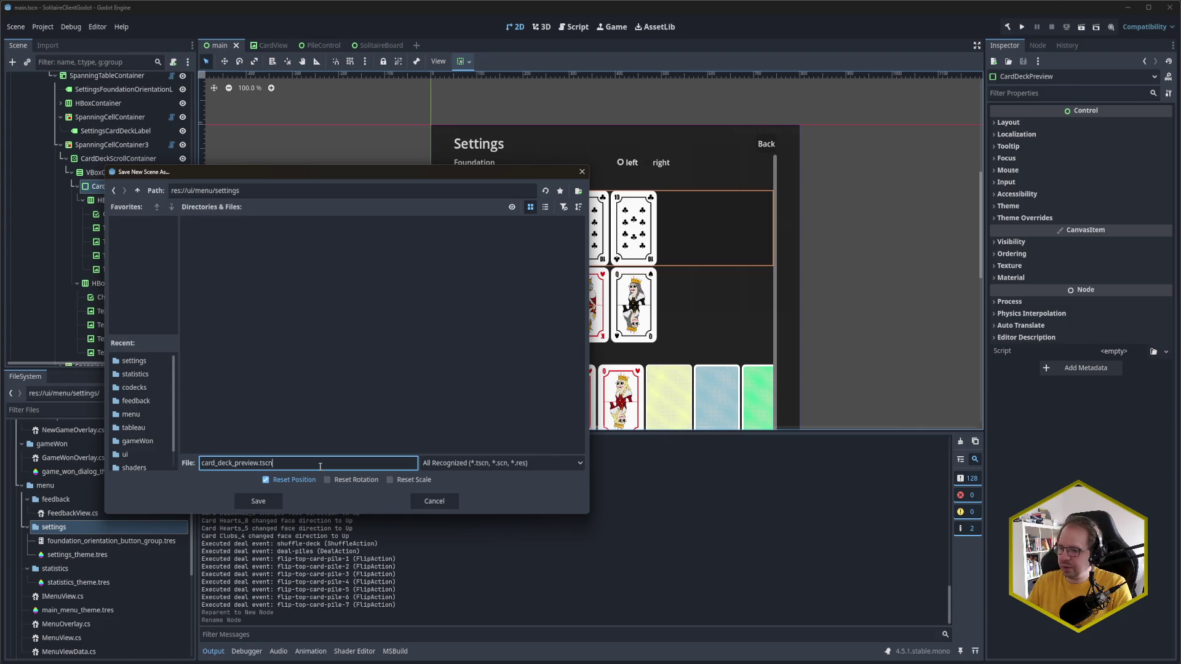
left_click(274, 499)
key("ctrl+s")
left_click(122, 200)
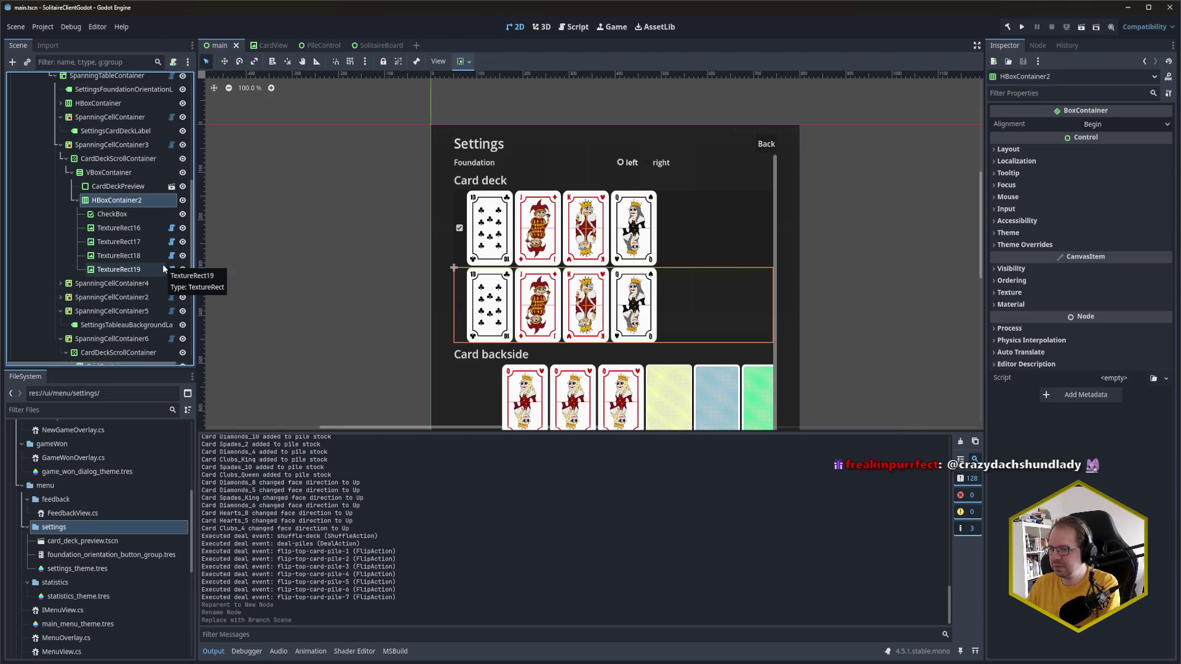
Step: Delete HBoxContainer2 and duplicate CardDeckPreview as the second row, then save
key("Delete")
key("Return")
left_click(139, 187)
key("ctrl+d")
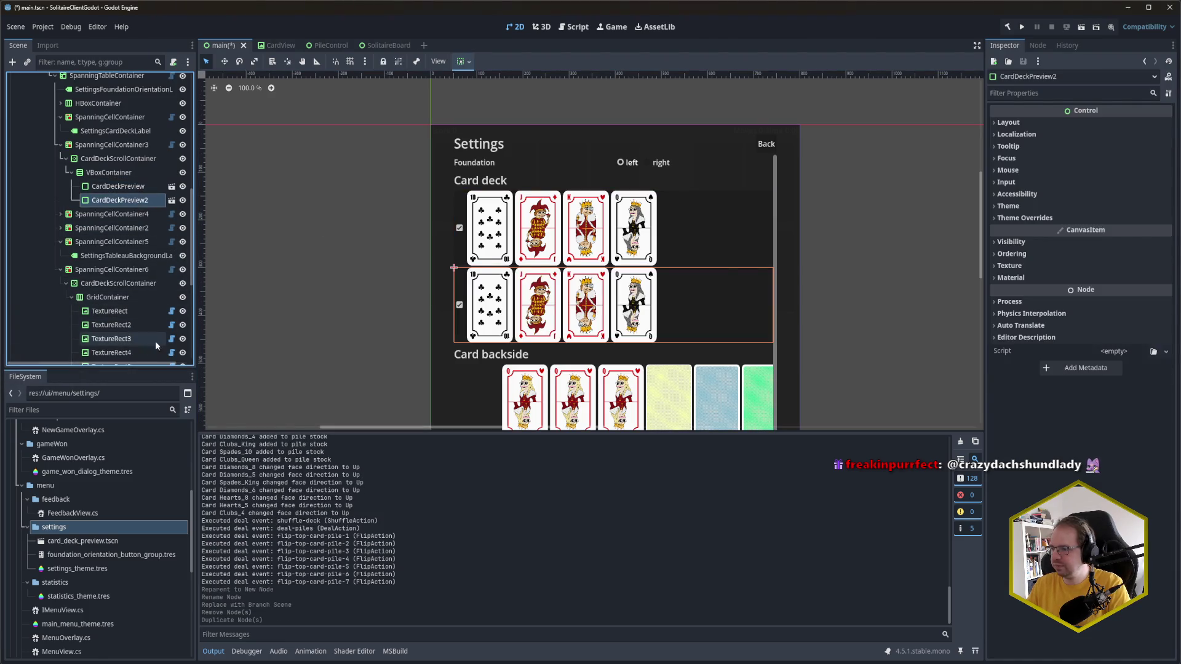
left_click(117, 186)
key("ctrl+s")
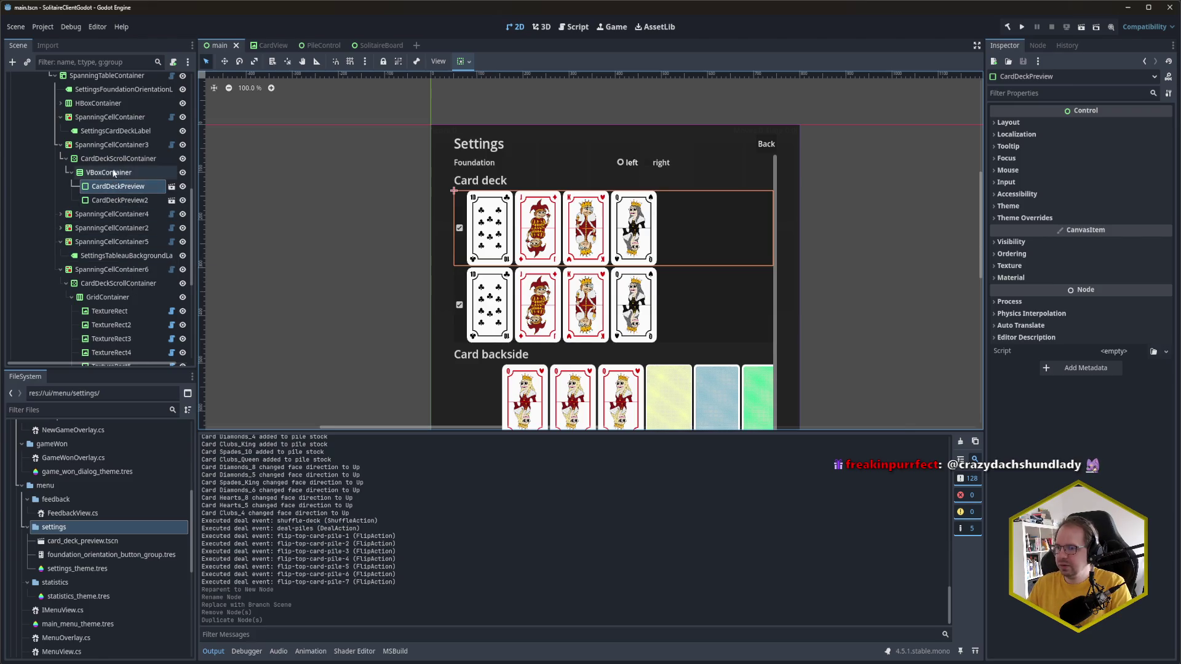
Step: Wrap the VBoxContainer in a new PanelContainer named CardDeckSelection and save main.tscn
left_click(109, 172)
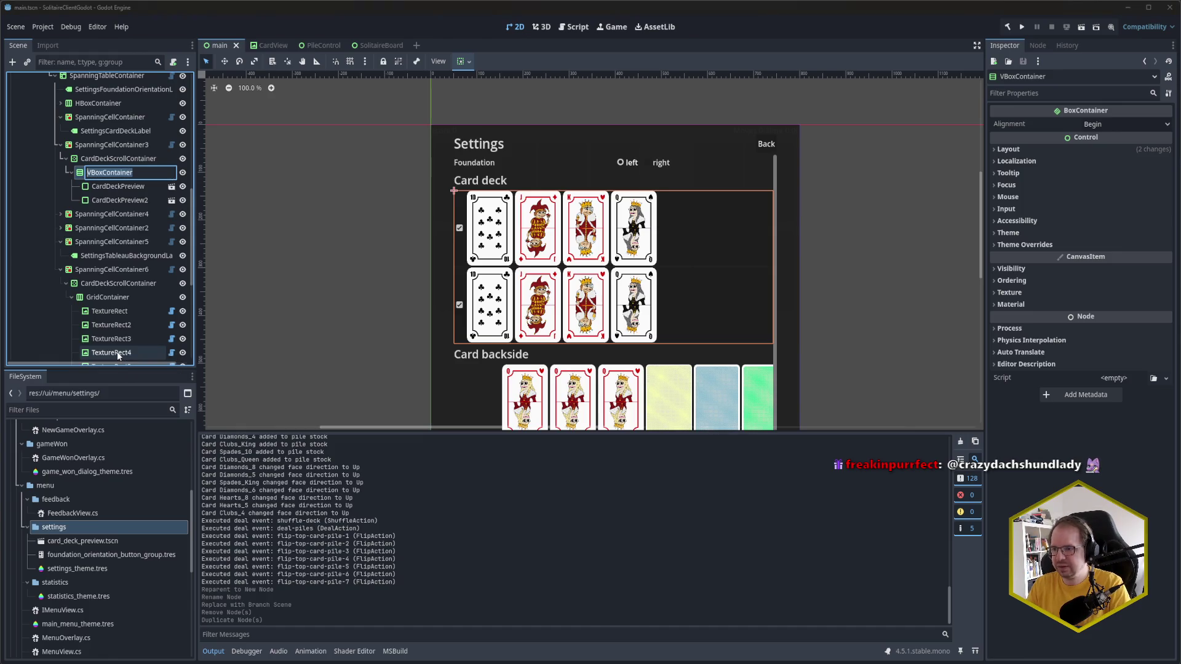
right_click(123, 175)
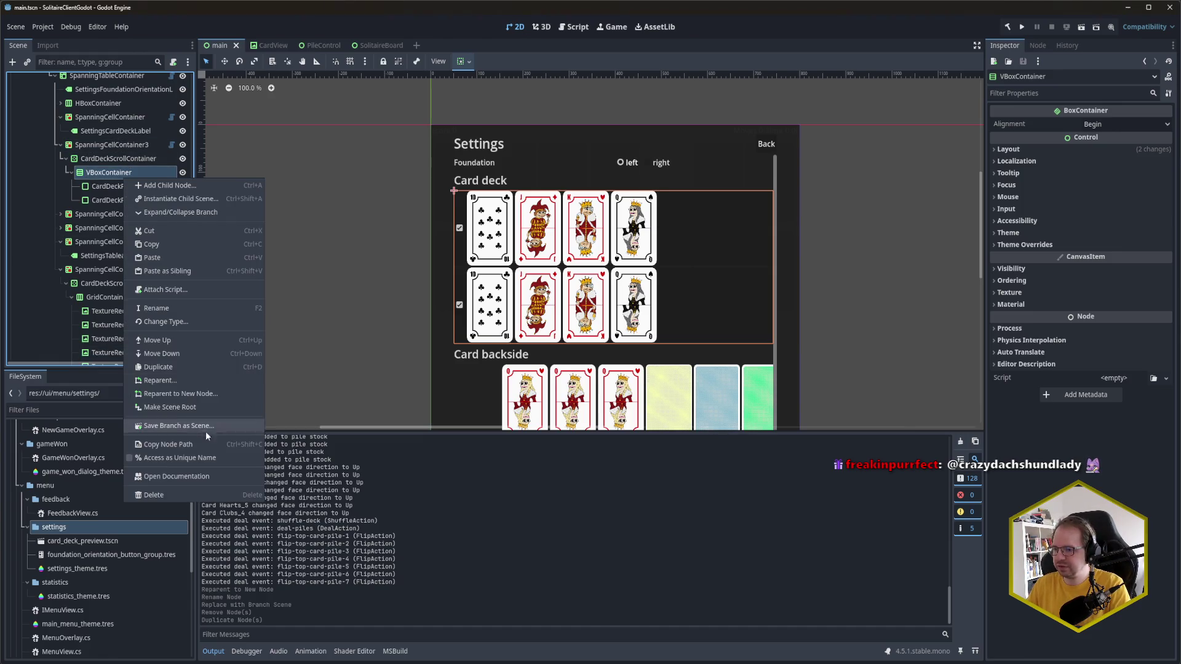
left_click(192, 404)
key("Return")
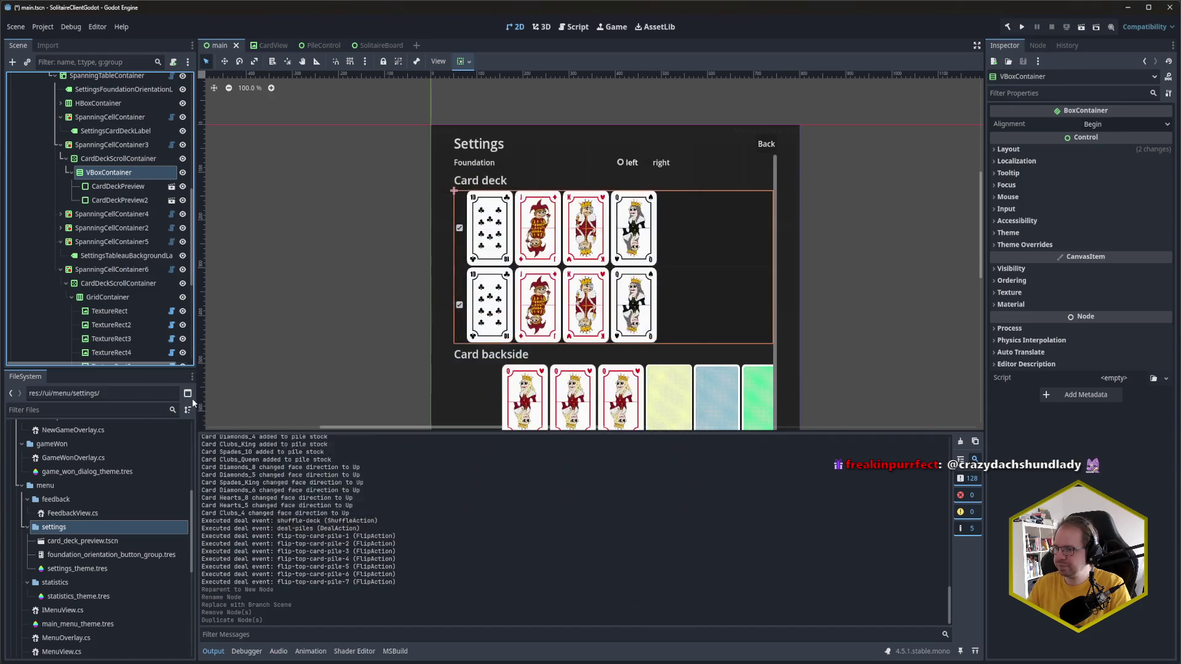
double_click(150, 174)
type("Card")
type("View")
key("BackSpace")
key("BackSpace")
key("BackSpace")
type("DeckSelection")
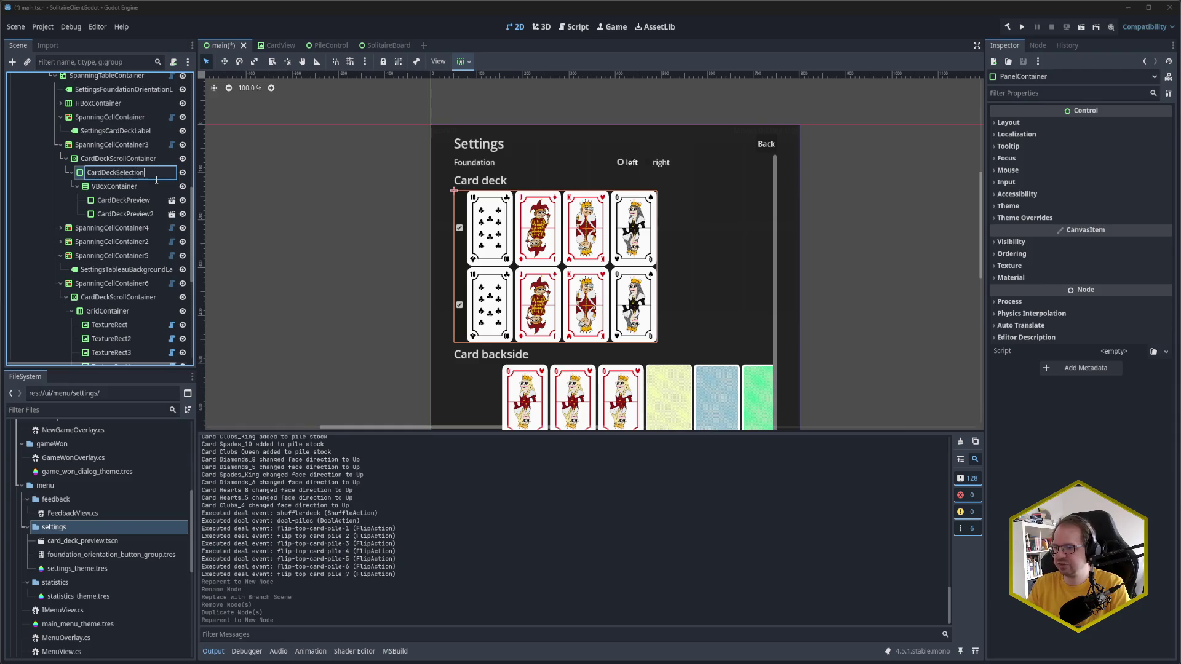
key("Return")
key("ctrl+s")
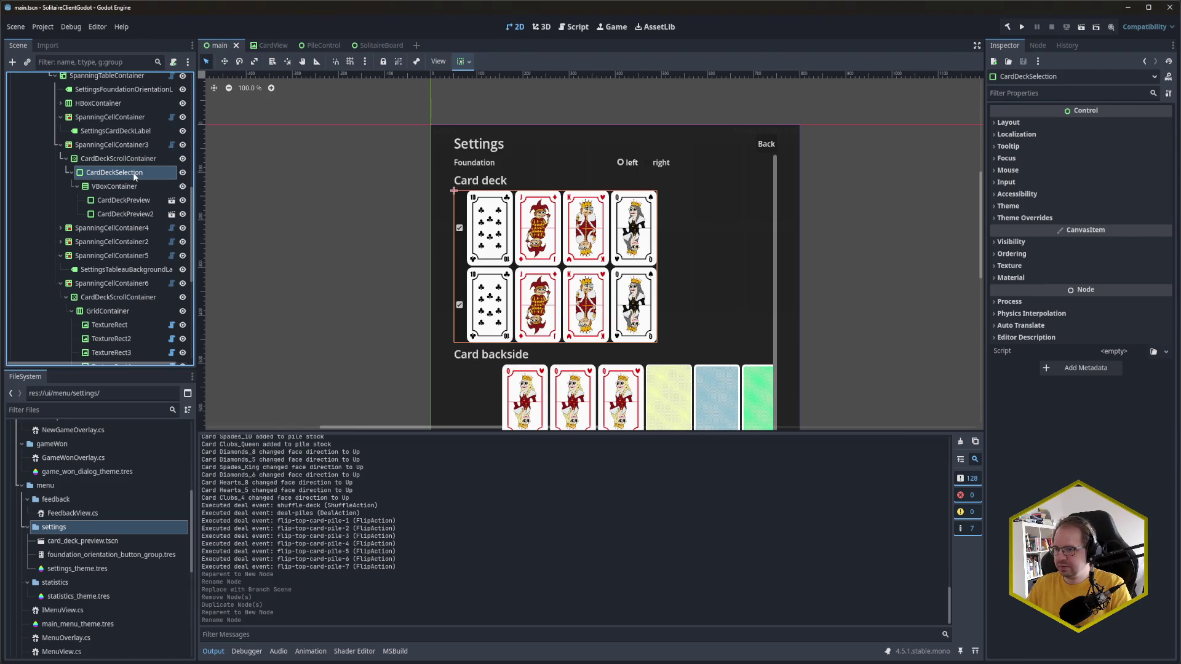
Step: Save the CardDeckSelection branch as card_deck_selection.tscn in res://ui/menu/settings, then save main.tscn
right_click(135, 175)
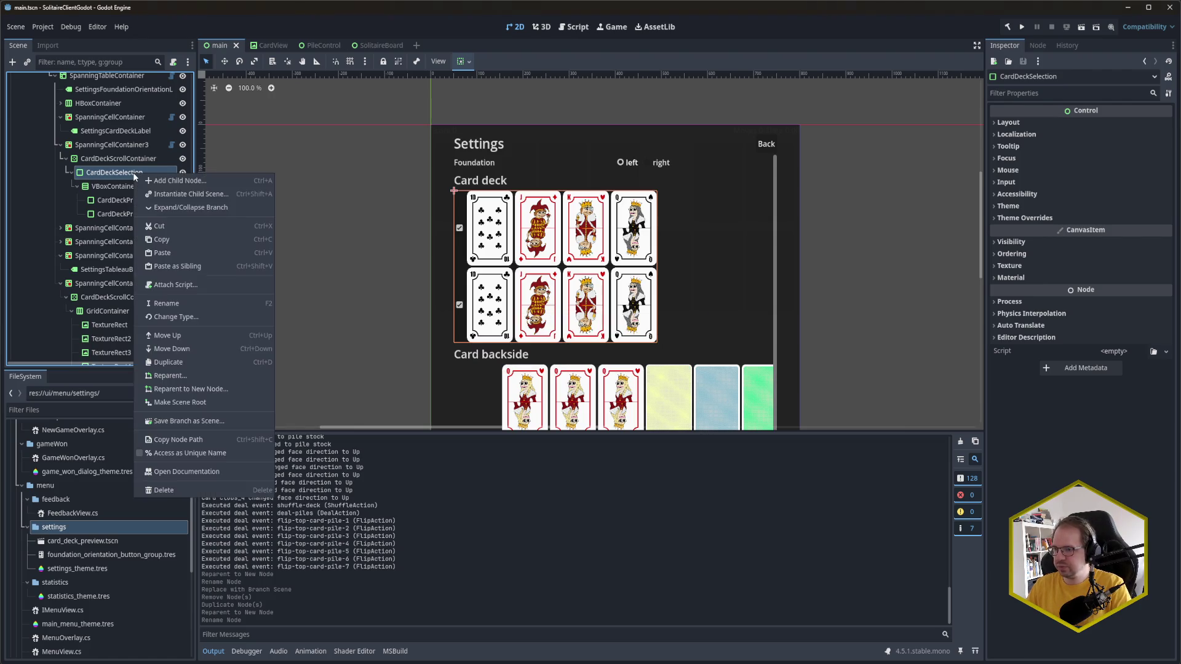
left_click(209, 422)
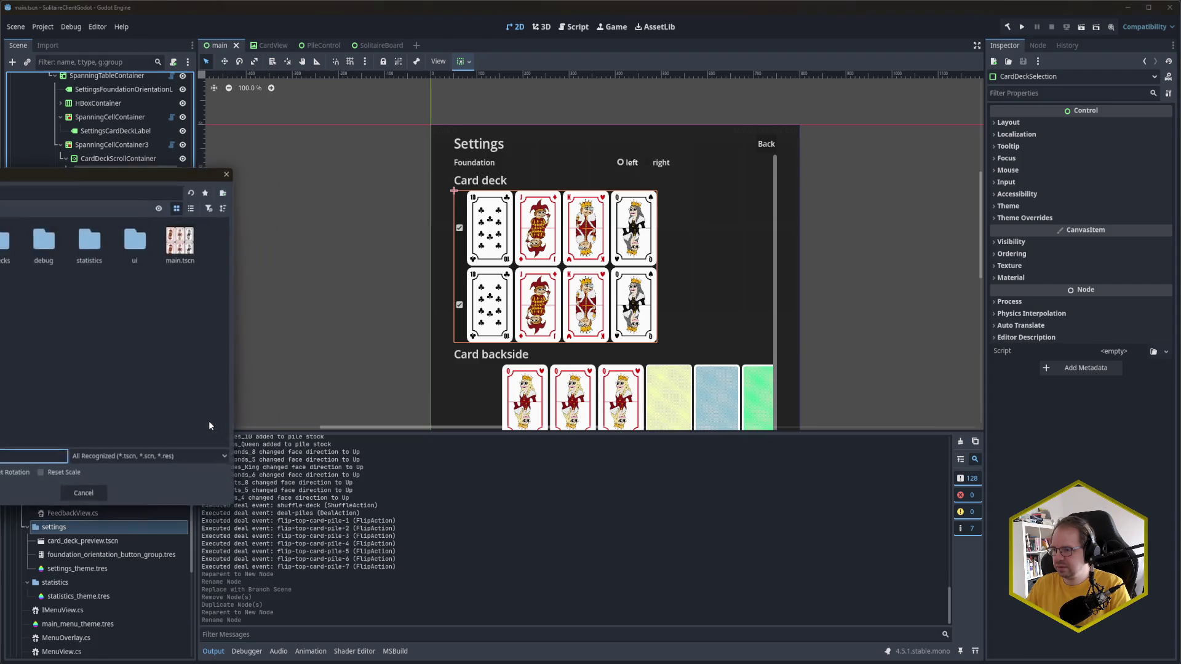
left_click_drag(72, 175, 467, 163)
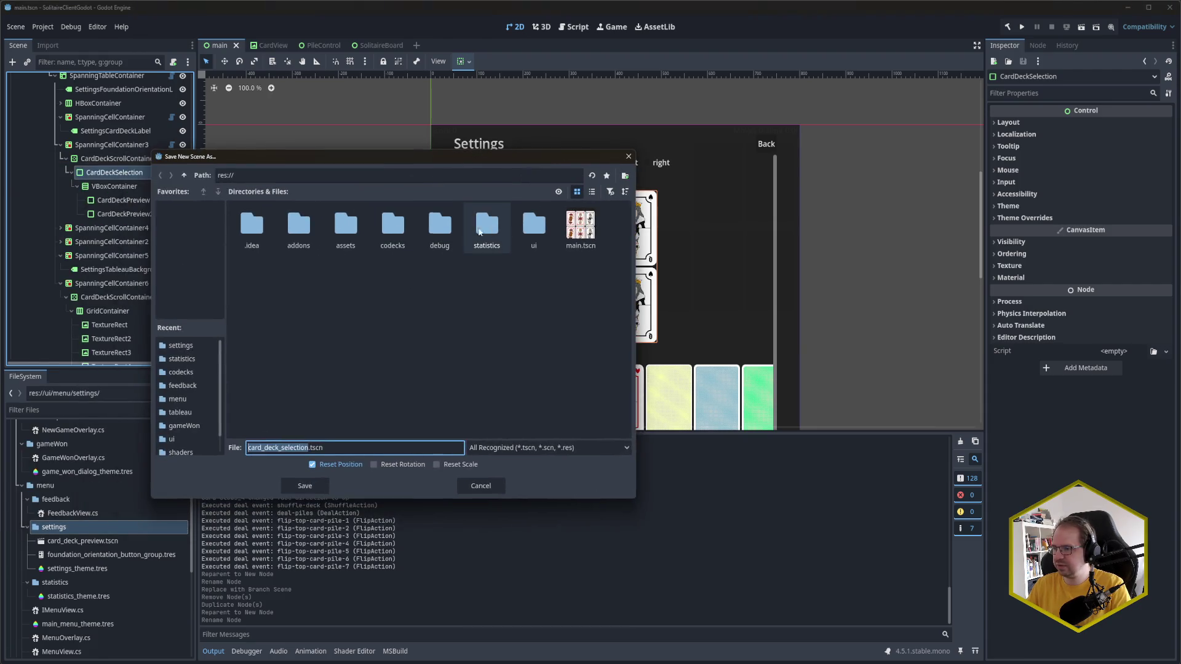
double_click(487, 227)
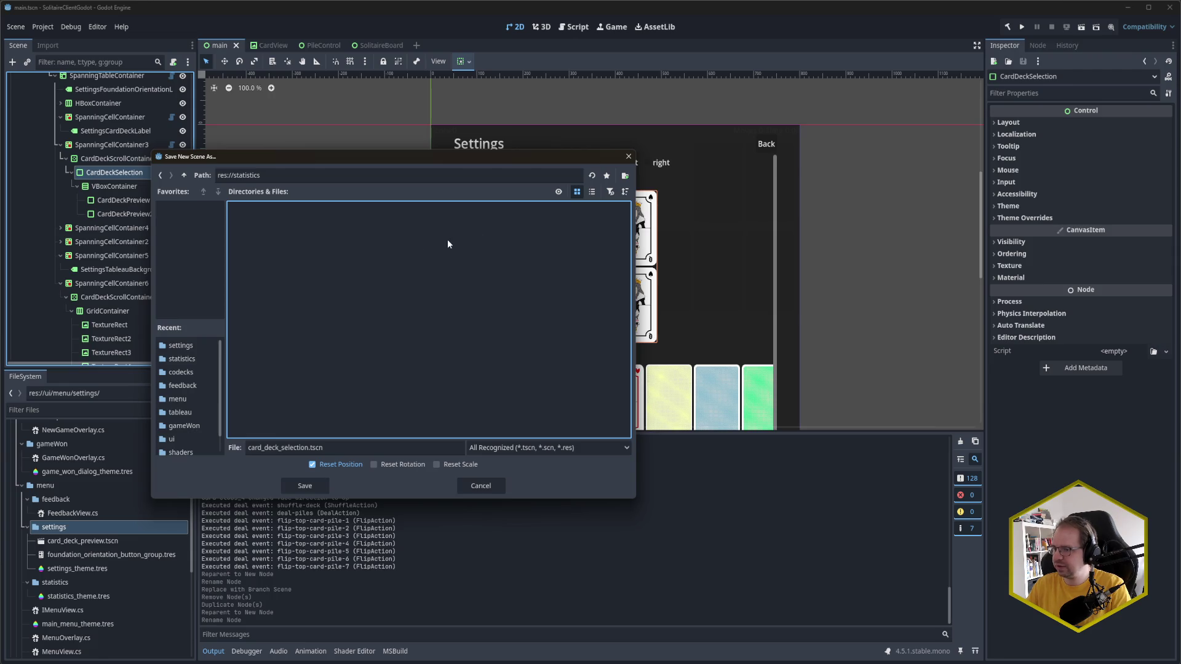
left_click(184, 176)
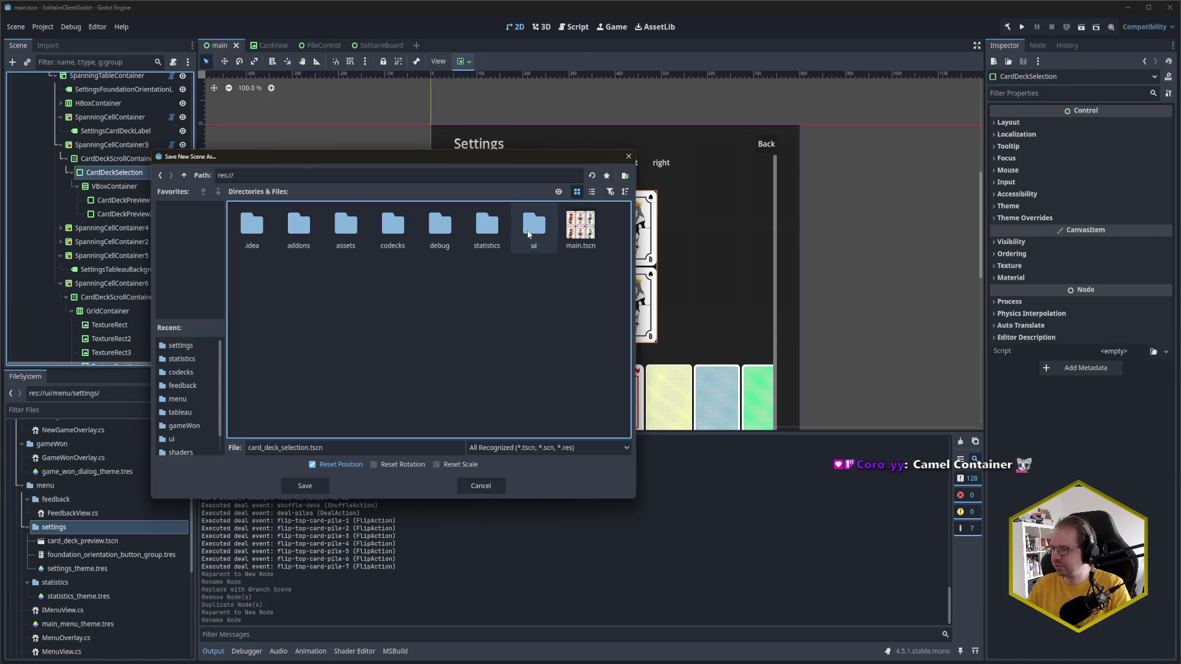
double_click(534, 228)
double_click(397, 237)
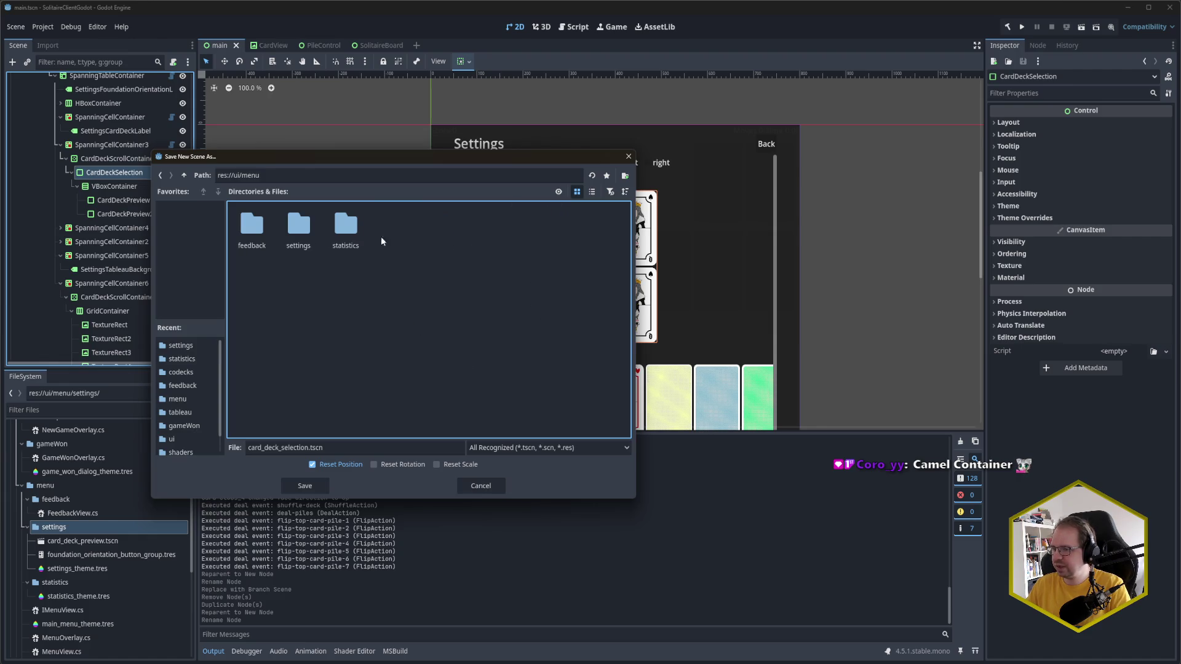
double_click(294, 229)
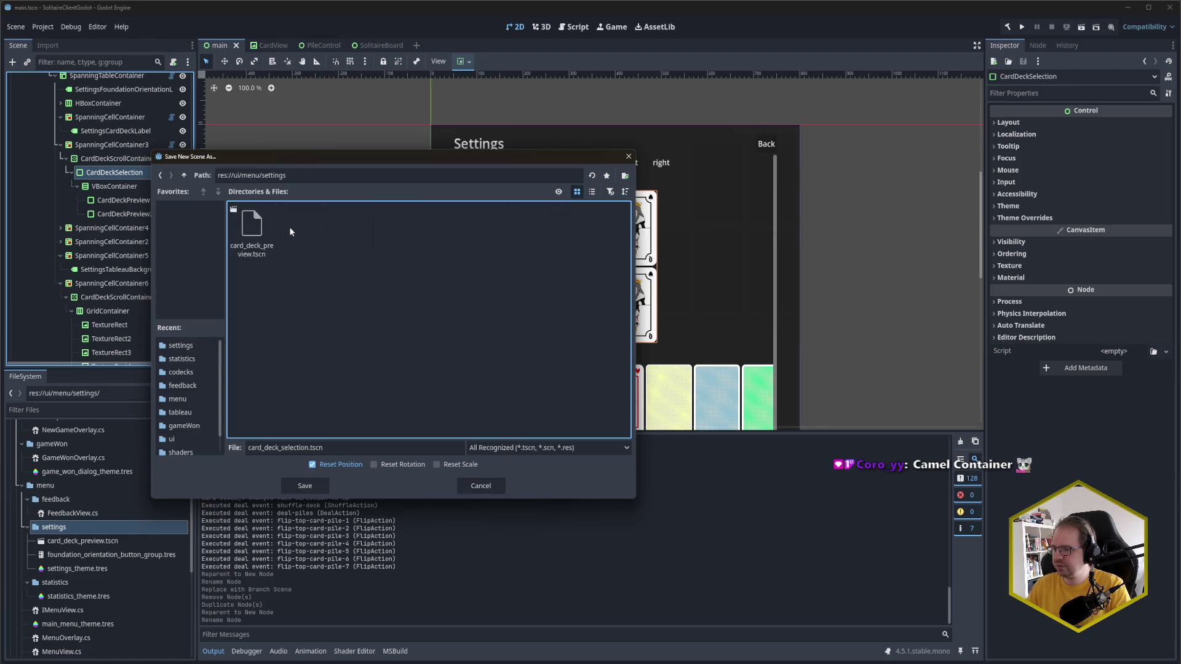
left_click(305, 486)
key("ctrl+s")
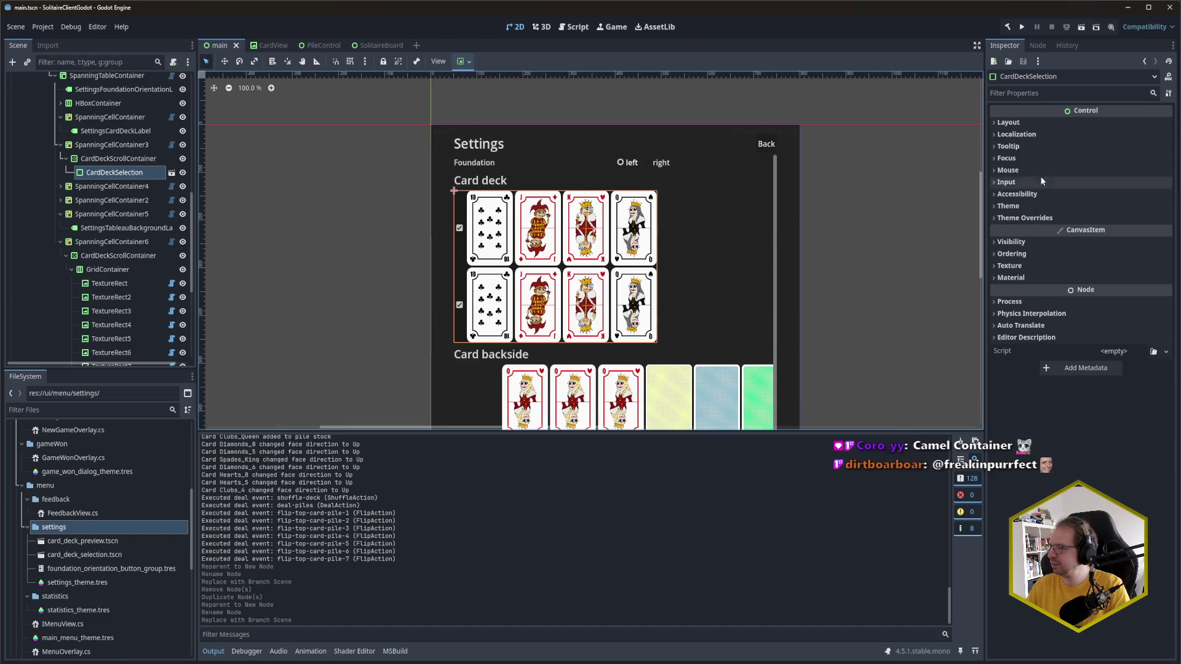
Step: Tick Horizontal Expand under Layout > Container Sizing for CardDeckSelection and save the scene
left_click(1054, 121)
left_click(1071, 249)
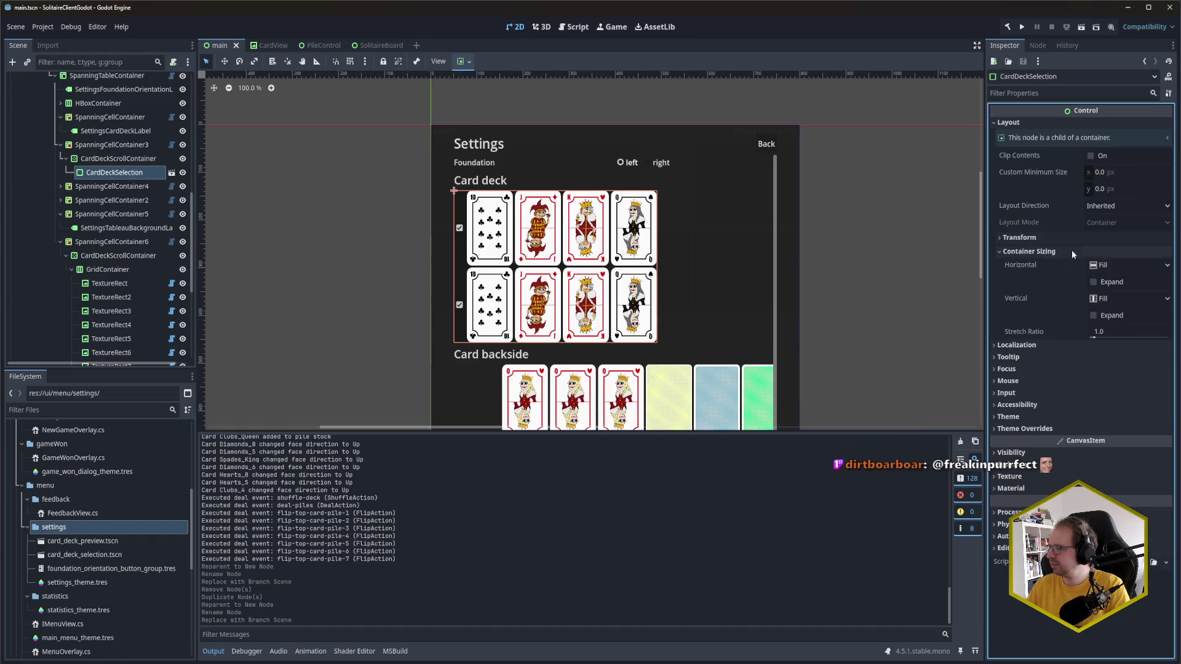
left_click(1099, 283)
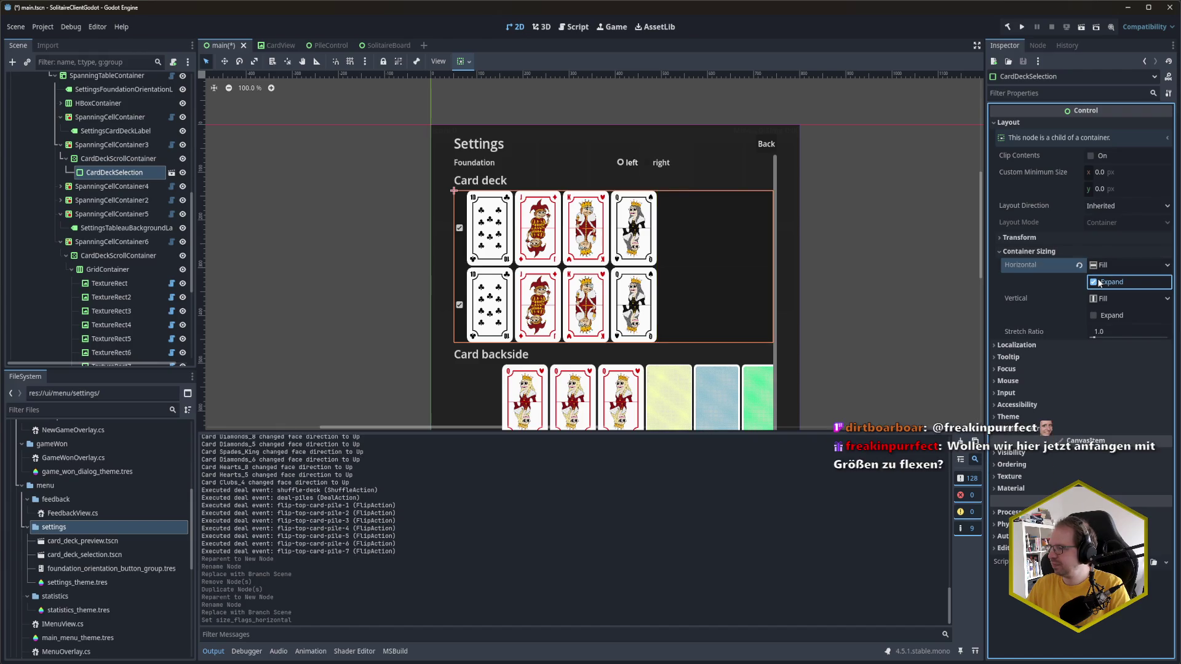
key("ctrl+s")
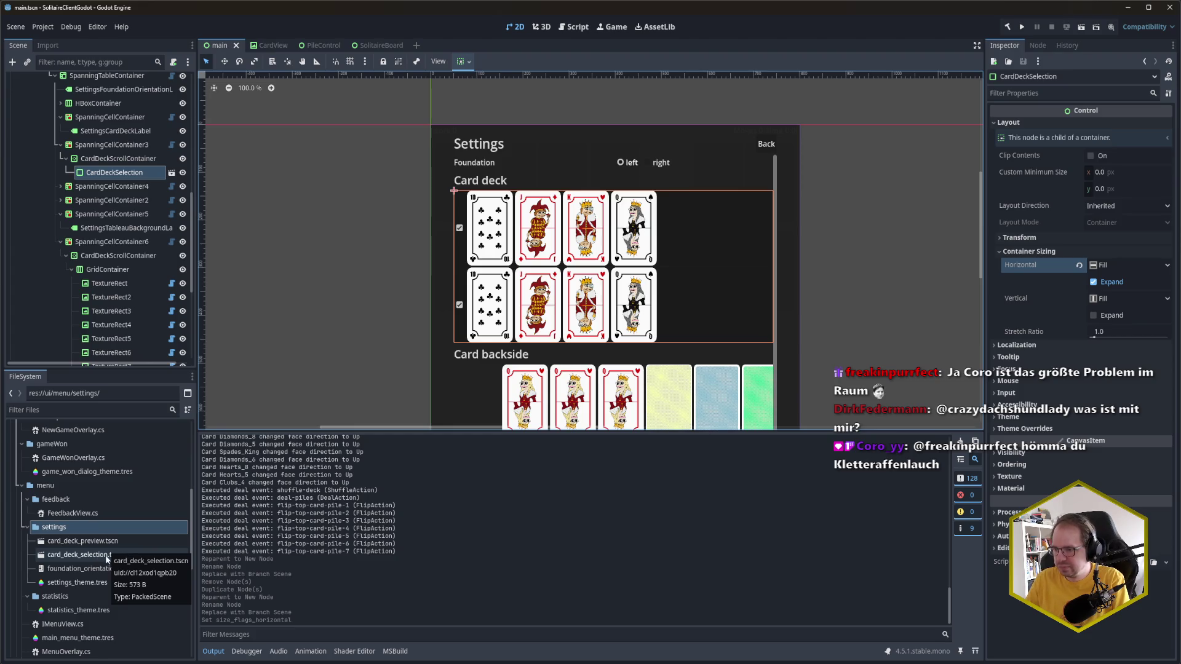
Step: Open card_deck_selection.tscn and card_deck_preview.tscn for editing and close the CardView scene tab
left_click(106, 558)
double_click(107, 557)
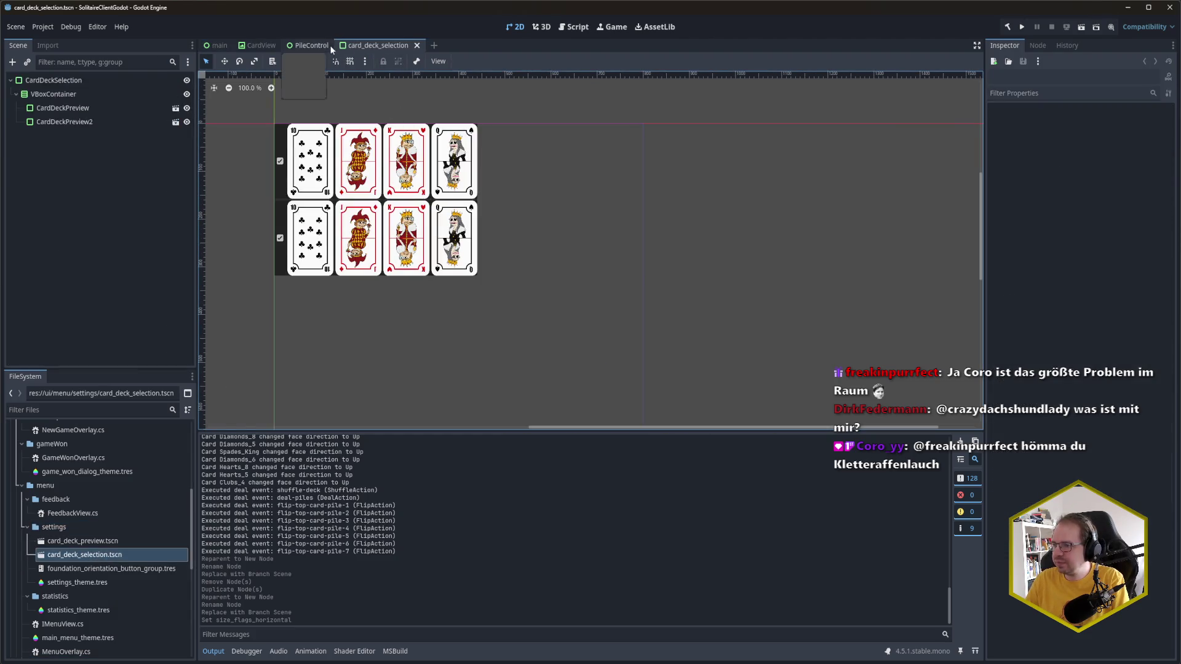
middle_click(259, 45)
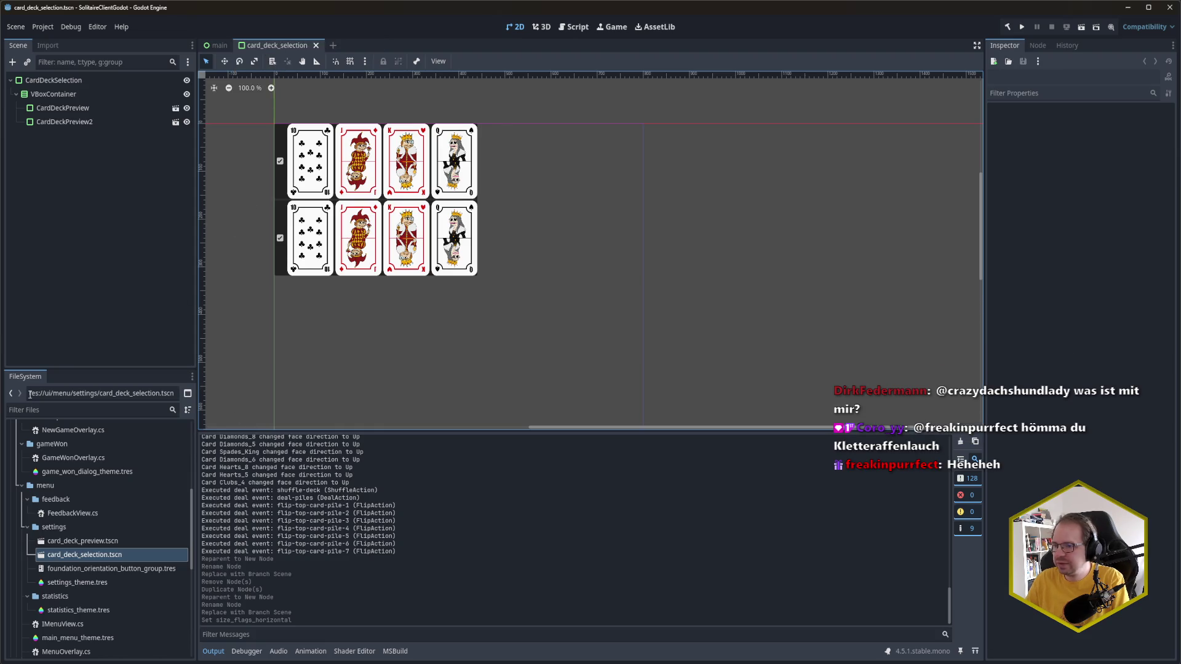
double_click(102, 542)
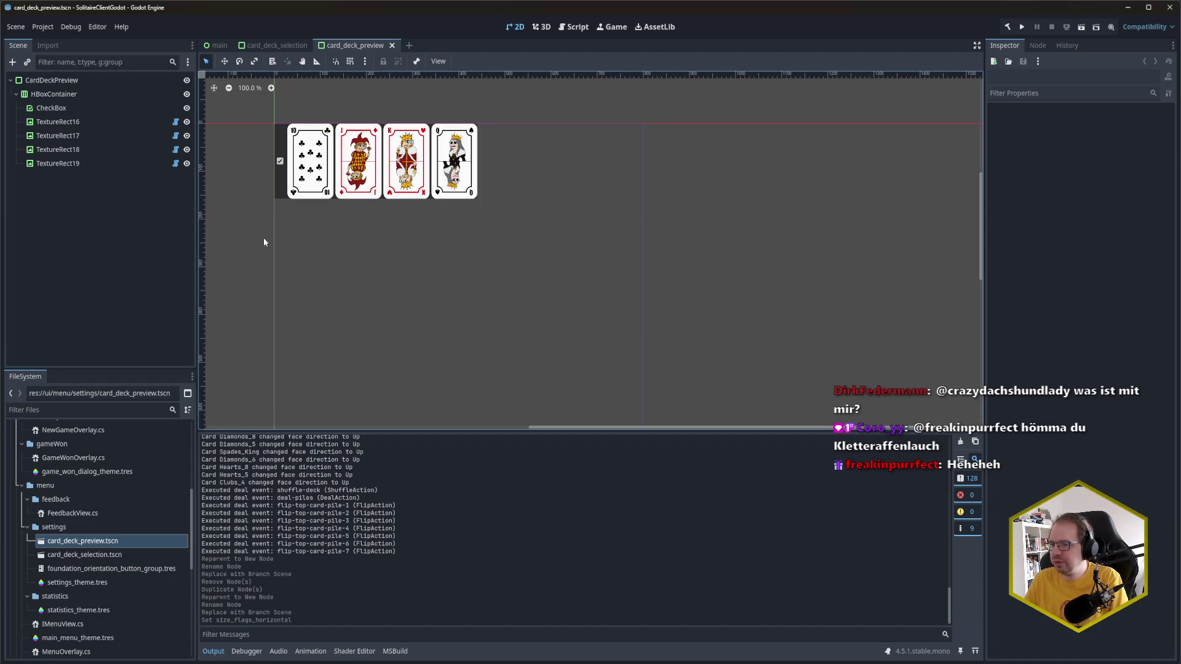
Step: Select the settings folder in FileSystem, then switch to the code editor showing CardView.cs
left_click(108, 239)
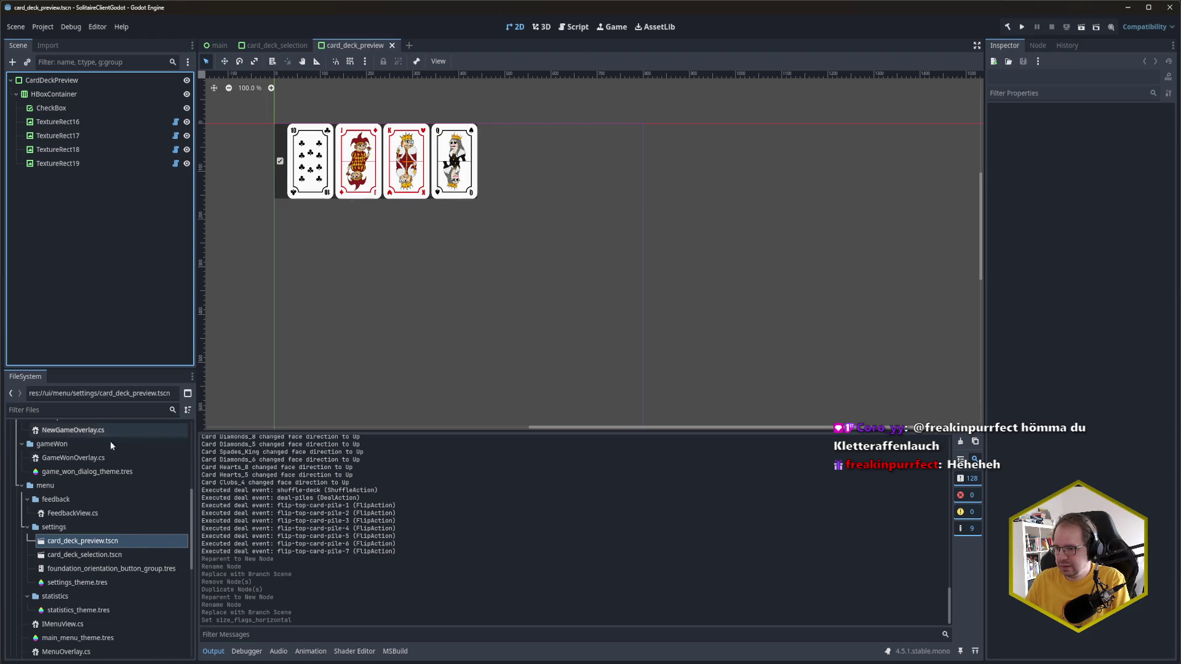
right_click(72, 525)
left_click(64, 529)
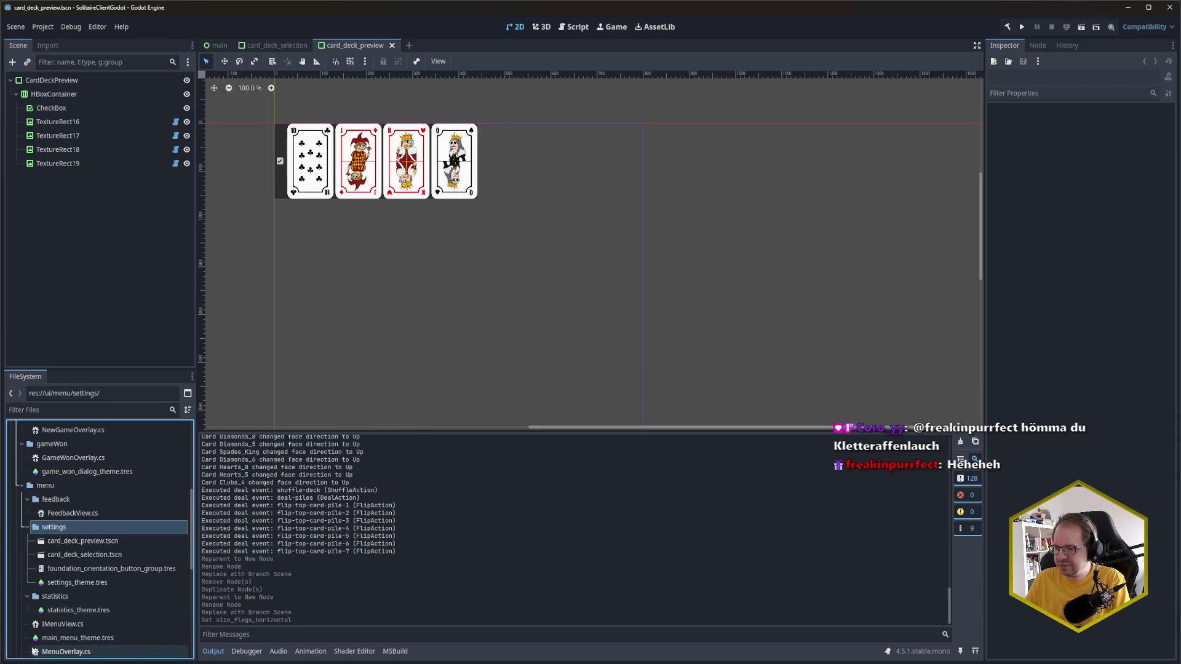
mouse_move(66, 663)
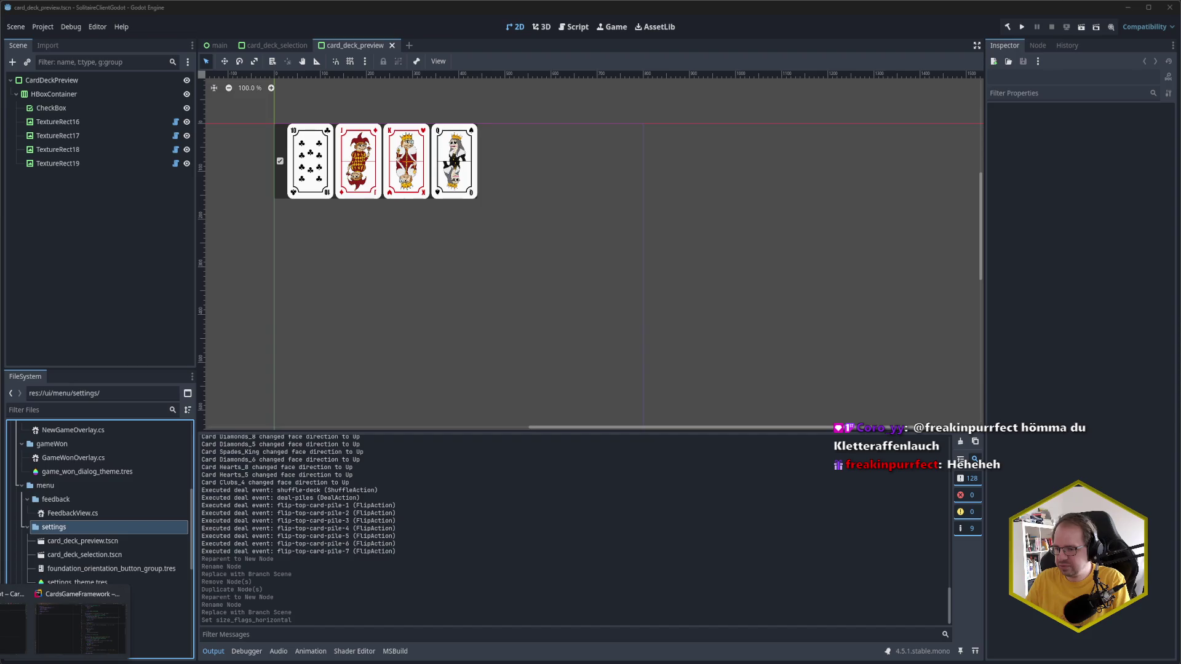
left_click(12, 624)
Step: Focus the CardView.cs code in Rider, then bring the Godot editor back to the front
left_click(166, 132)
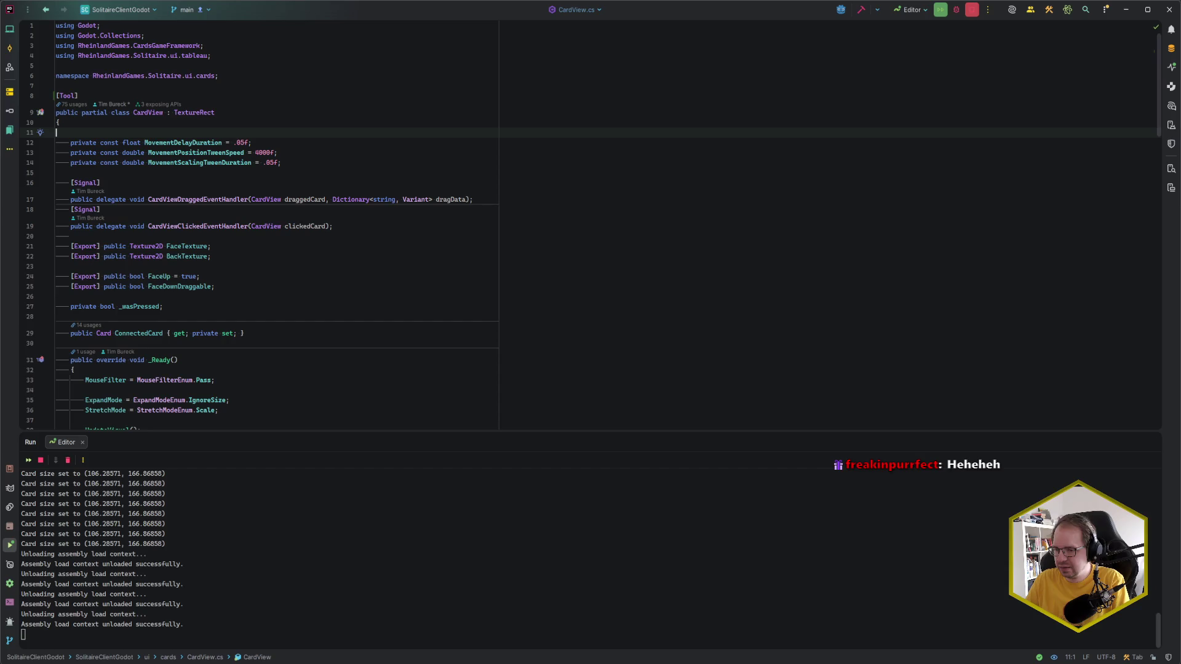
mouse_move(14, 657)
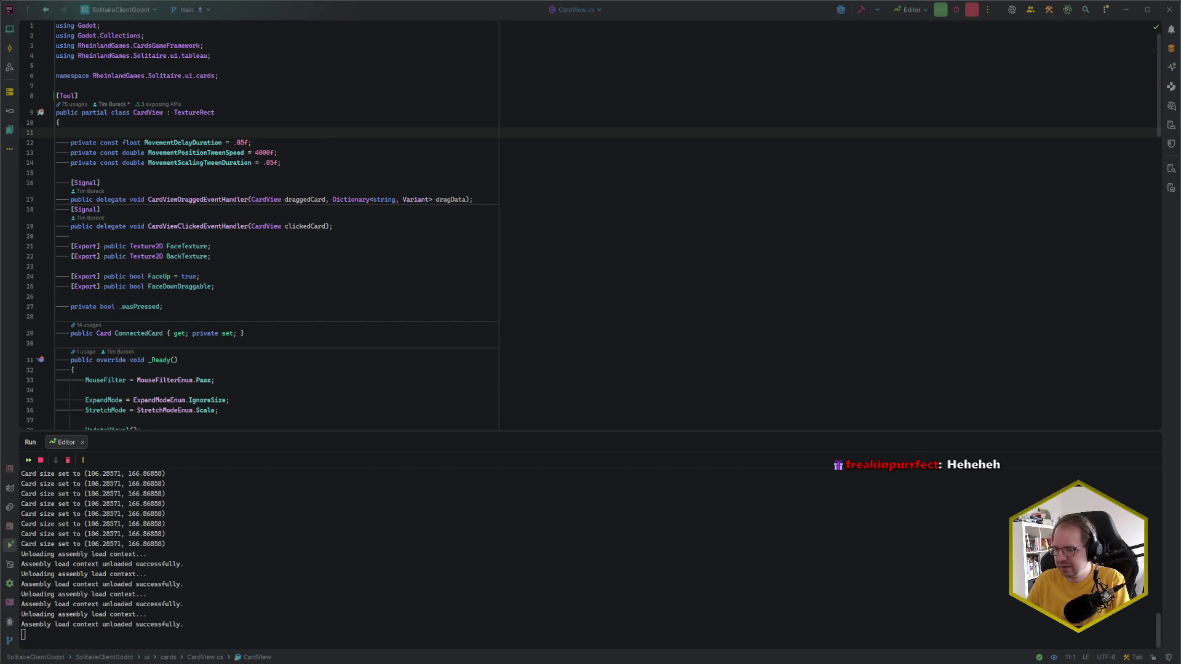
mouse_move(113, 662)
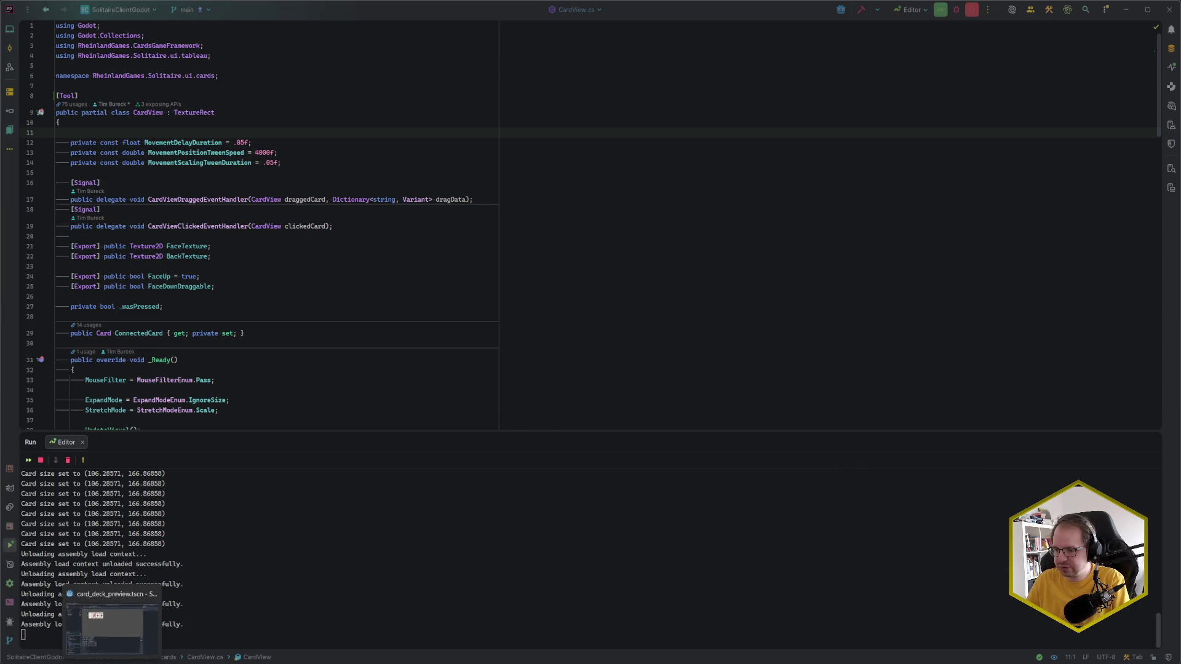
left_click(112, 628)
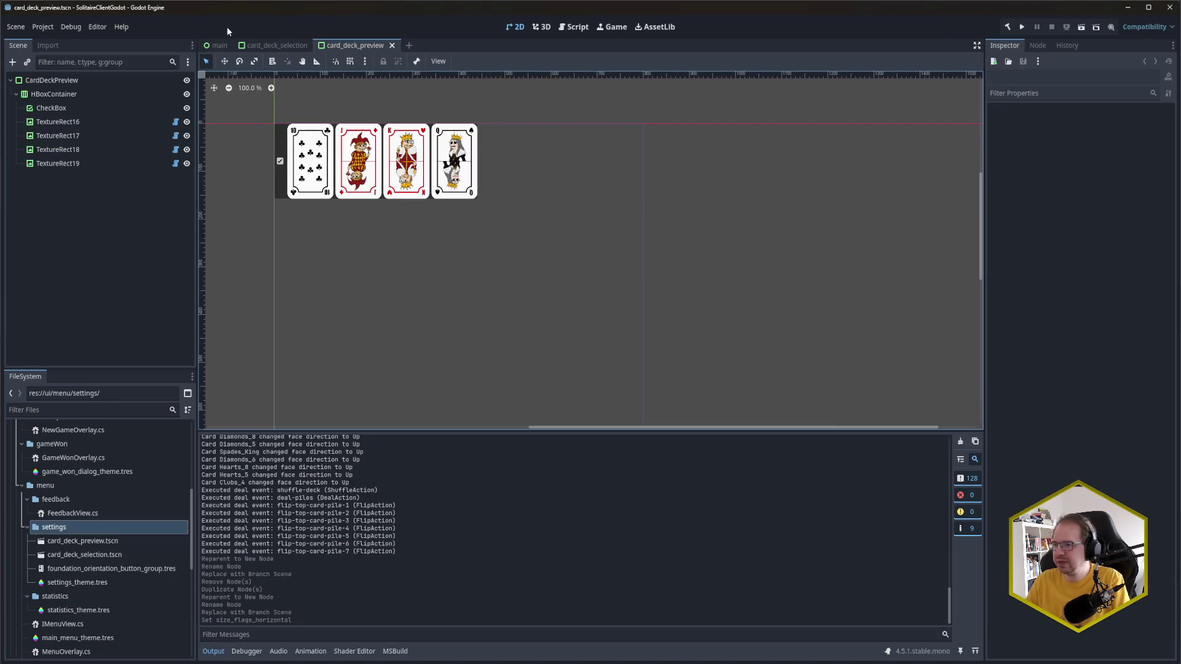
Step: Back in the main scene, expand SpanningCellContainer2 and select the card backside GridContainer
left_click(219, 45)
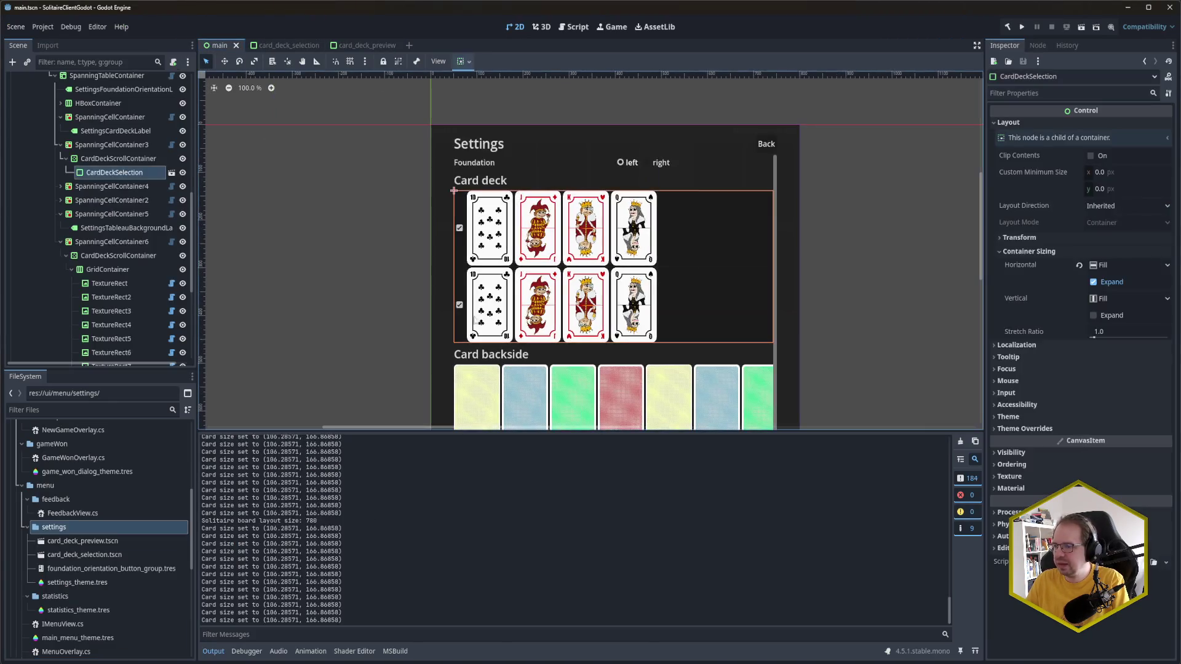
left_click(61, 200)
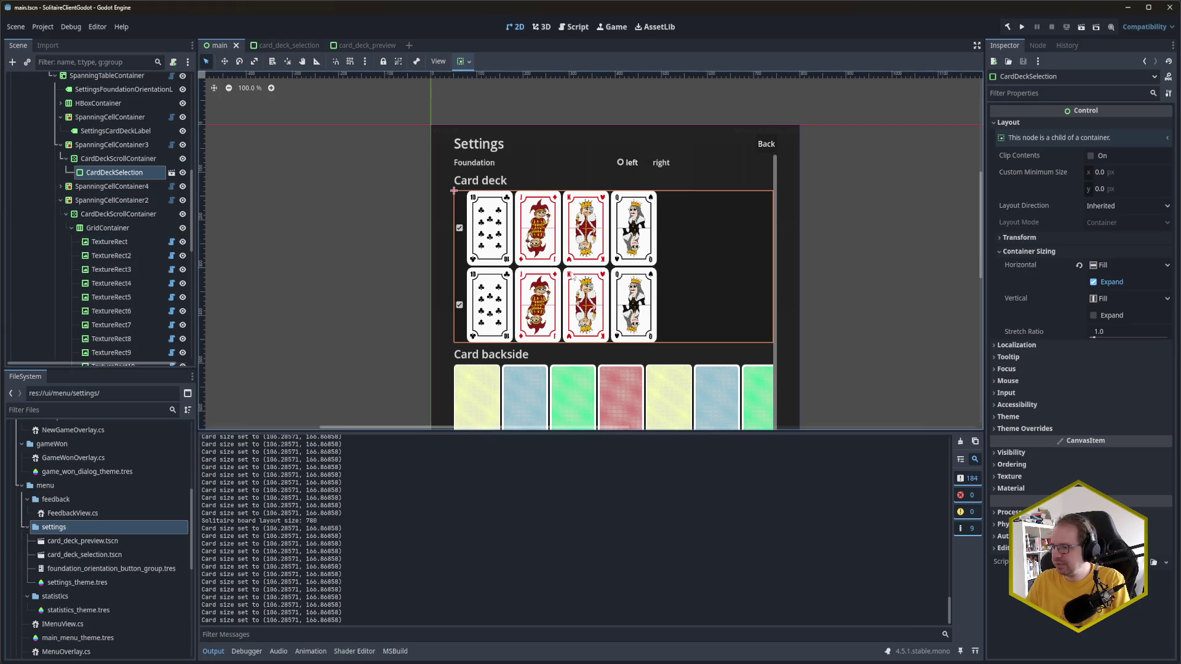
scroll(913, 338, "down", 5)
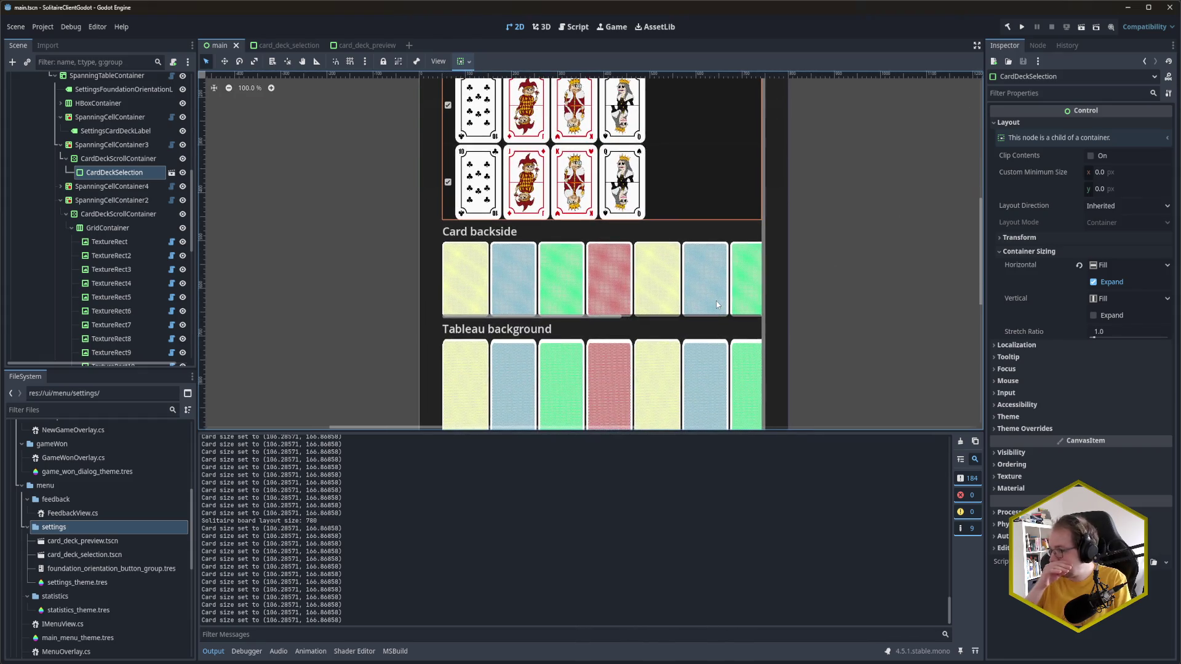
left_click(138, 227)
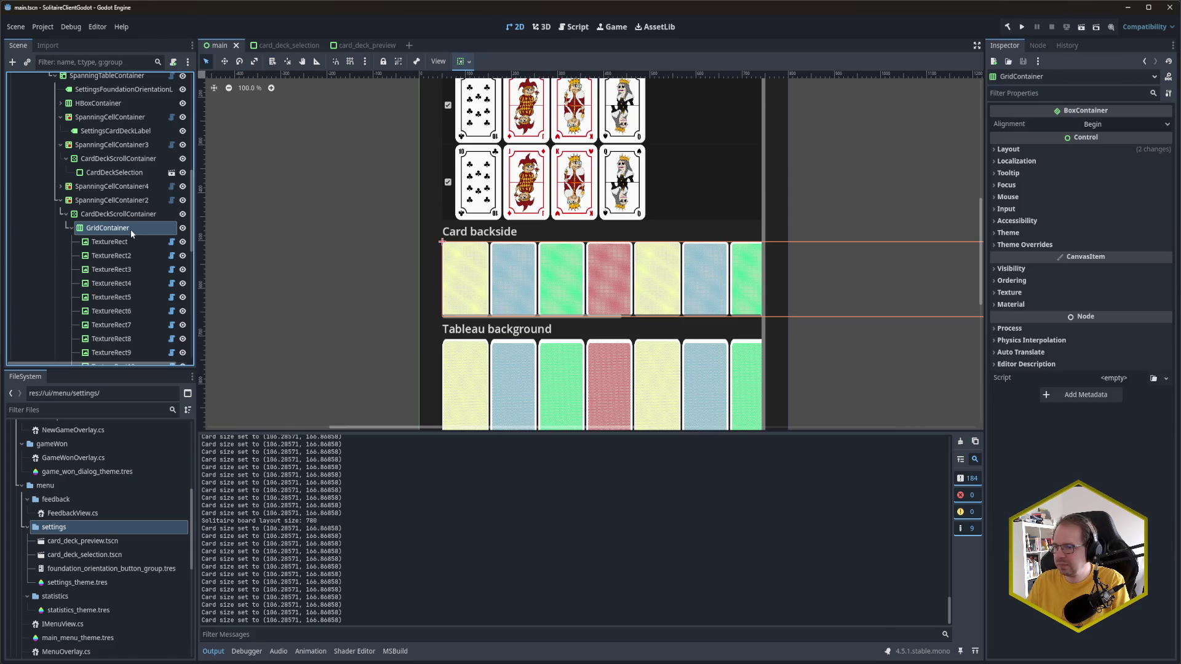
Step: Rename the card backside GridContainer to HBoxContainer and save the main scene
key("F2")
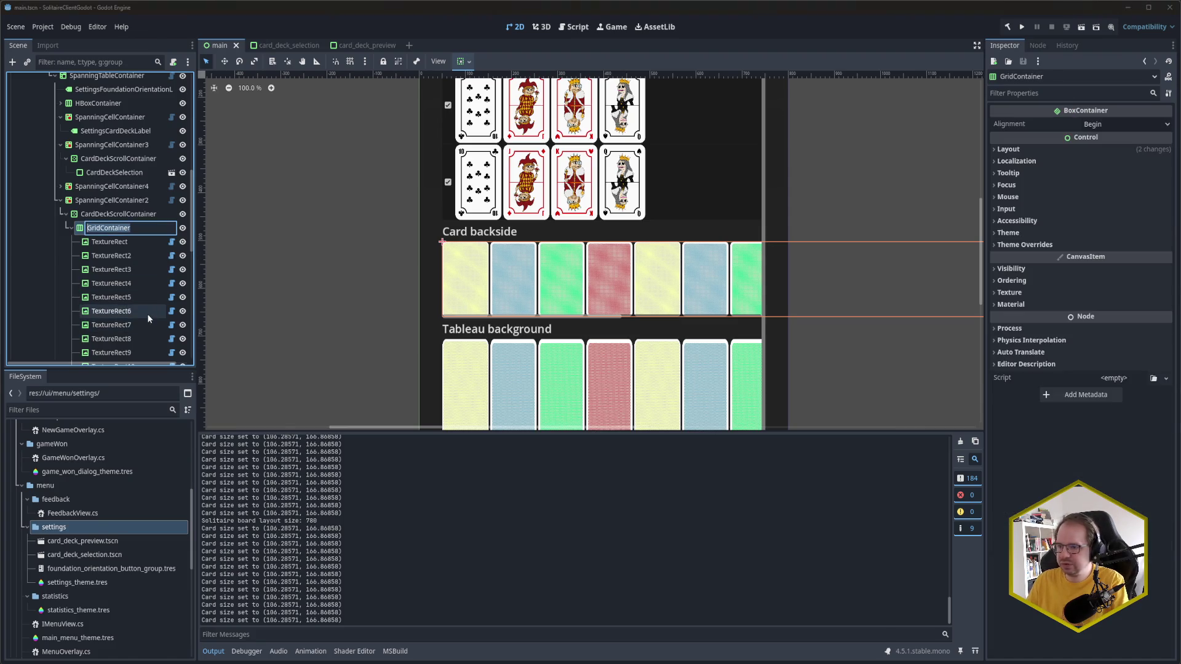
type("HBox")
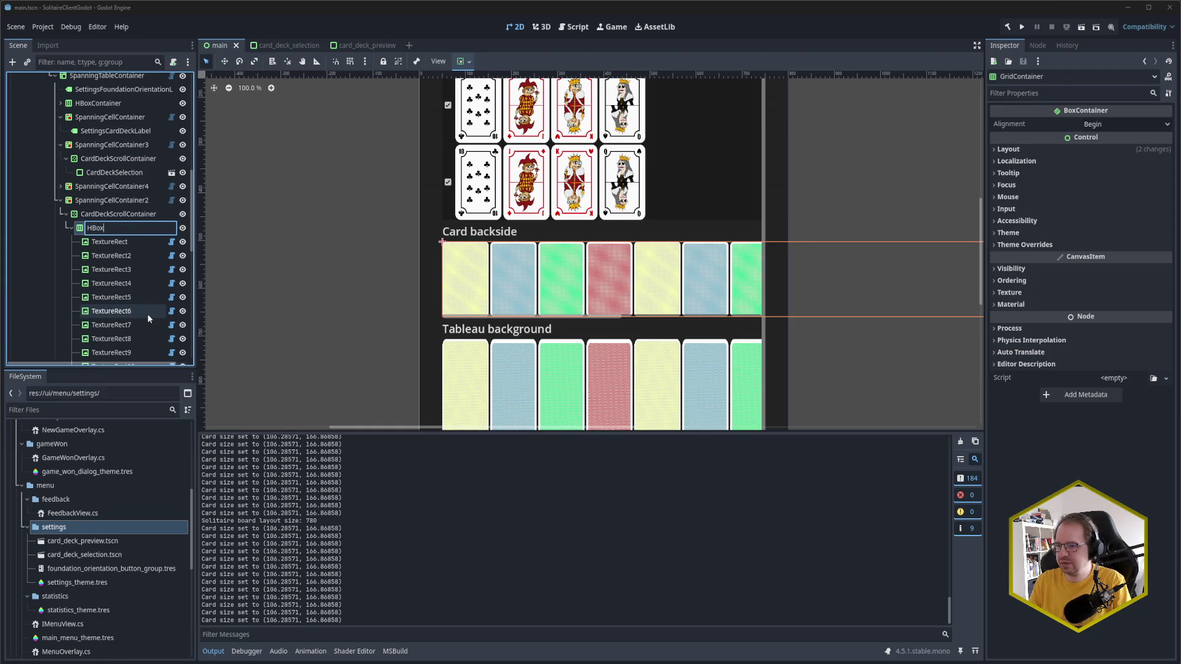
type("Container")
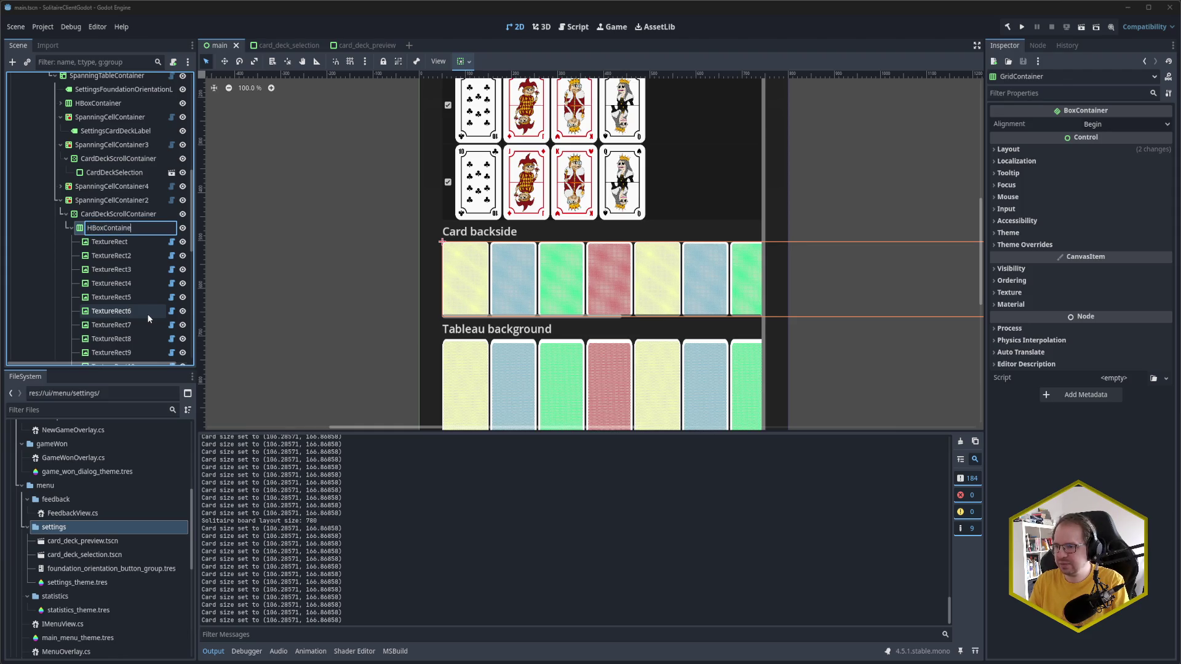
key("Return")
key("ctrl+s")
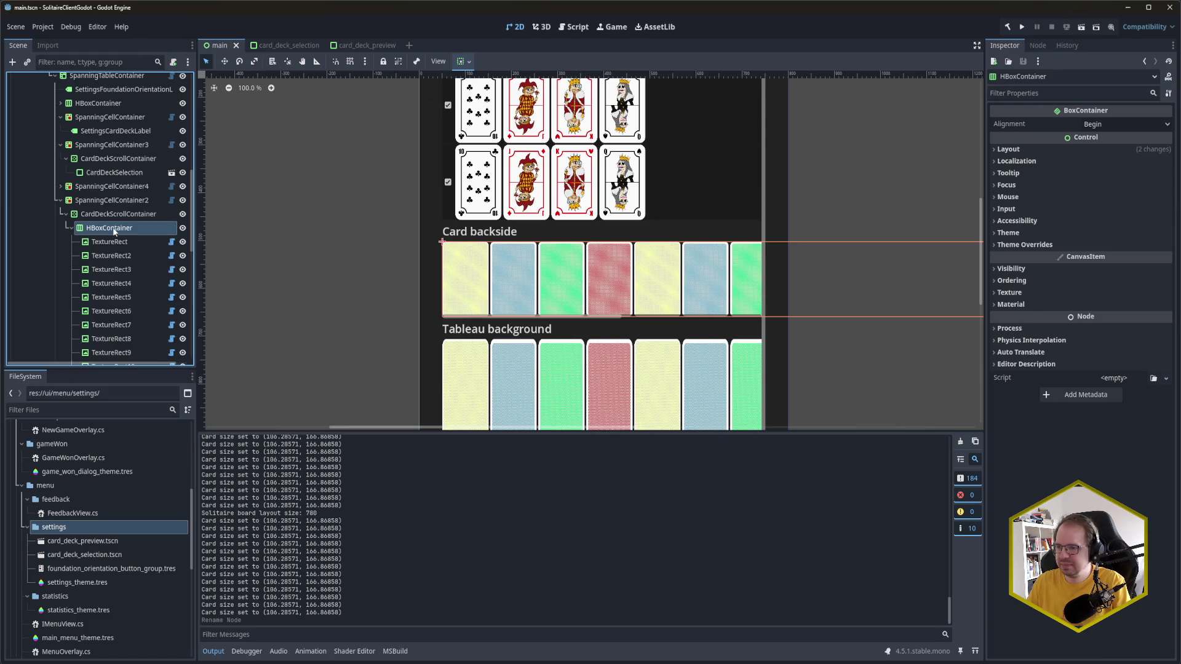
Step: Reparent the HBoxContainer under a new PanelContainer and select that PanelContainer
right_click(114, 229)
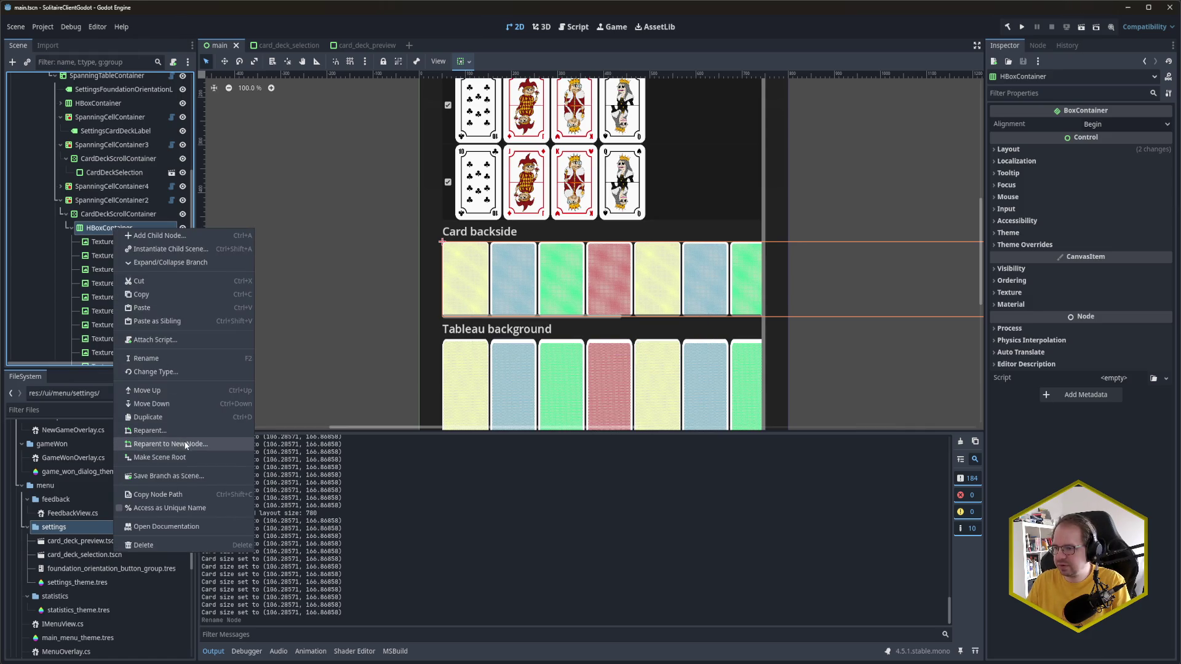
left_click(183, 443)
key("Return")
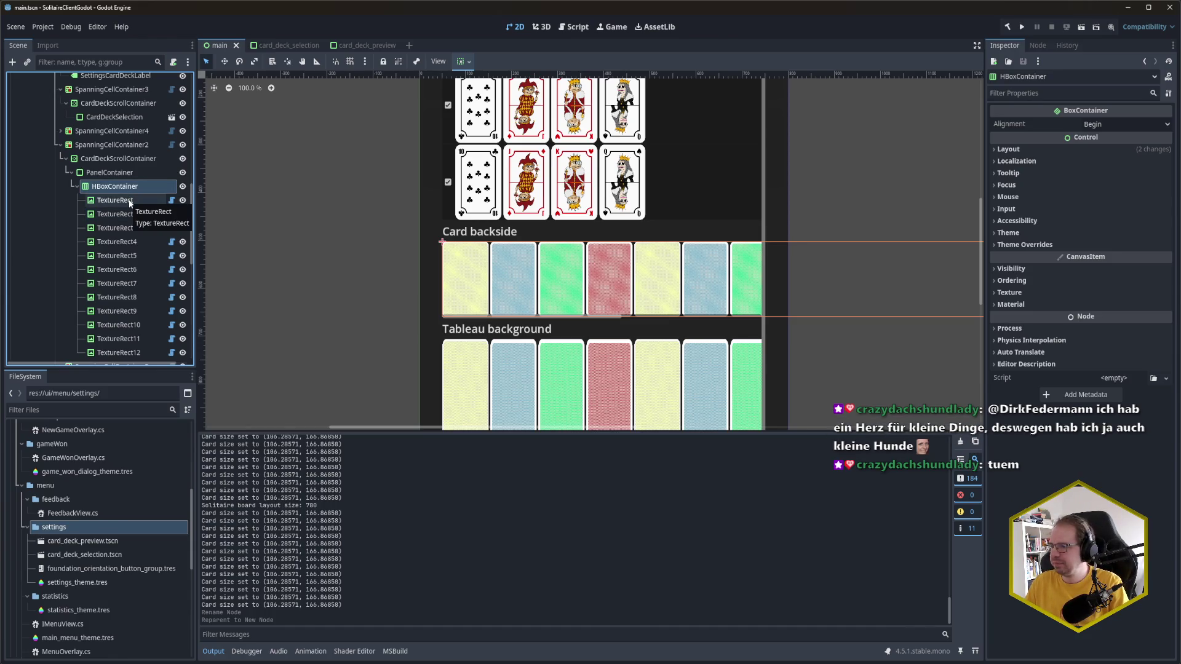
left_click(124, 175)
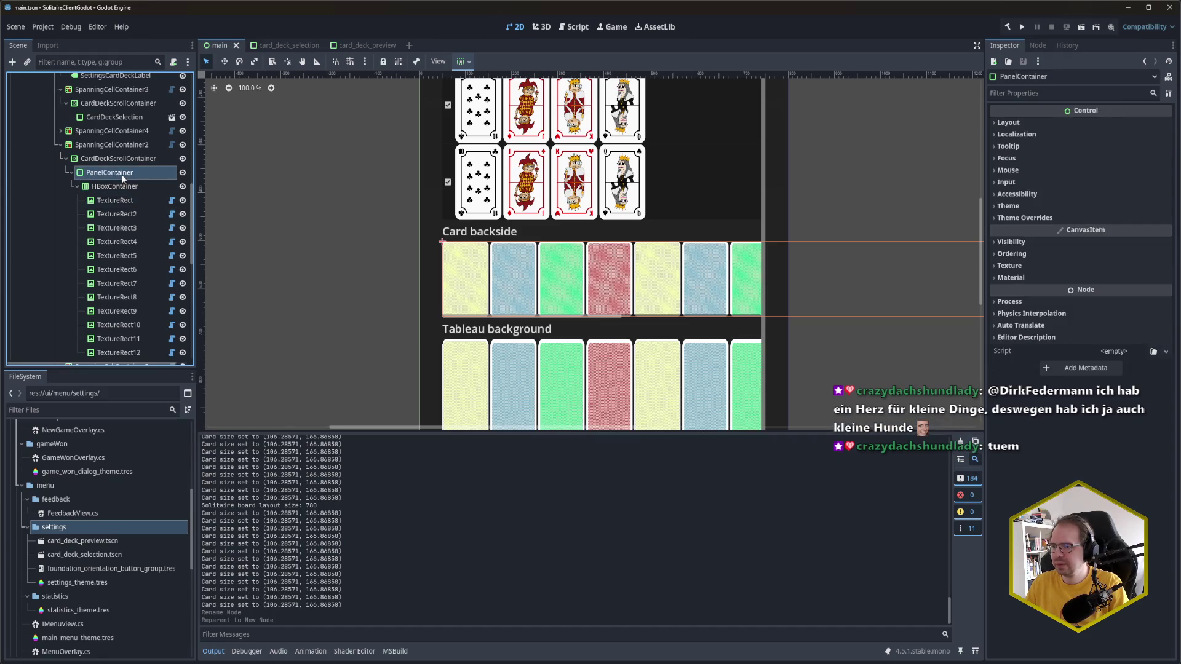